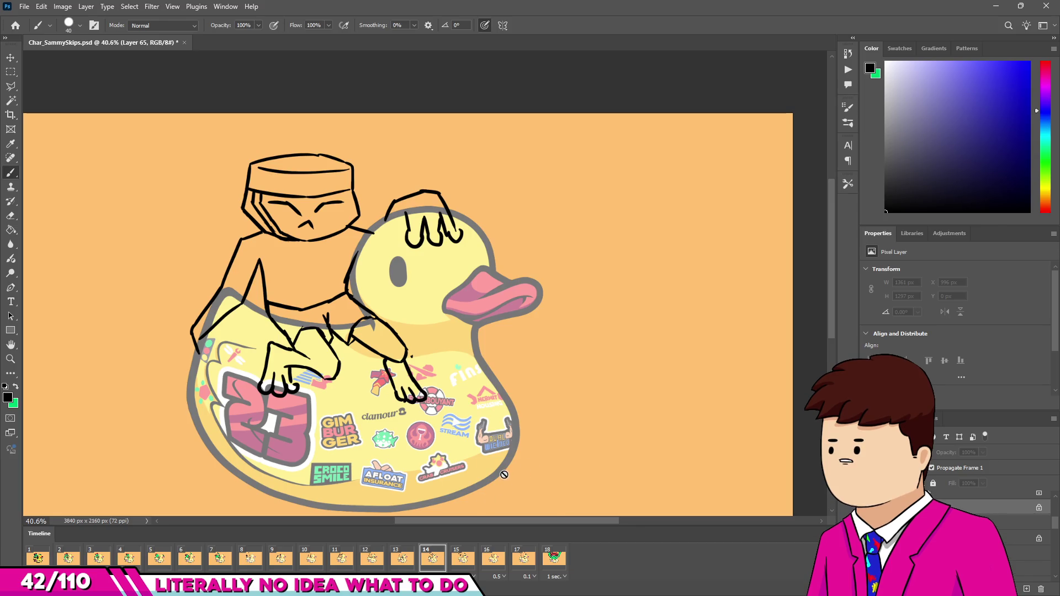
Step: Zoom in on frame 14 and erase the stray line and the spike at the knee junction
scroll(318, 304, "up", 3)
scroll(273, 366, "up", 3)
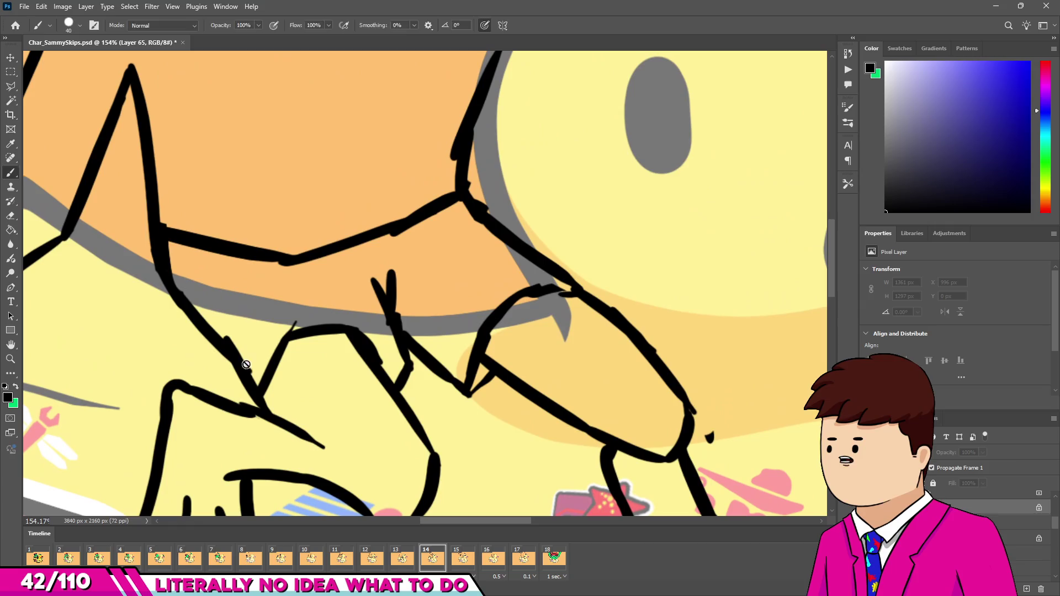
key("v")
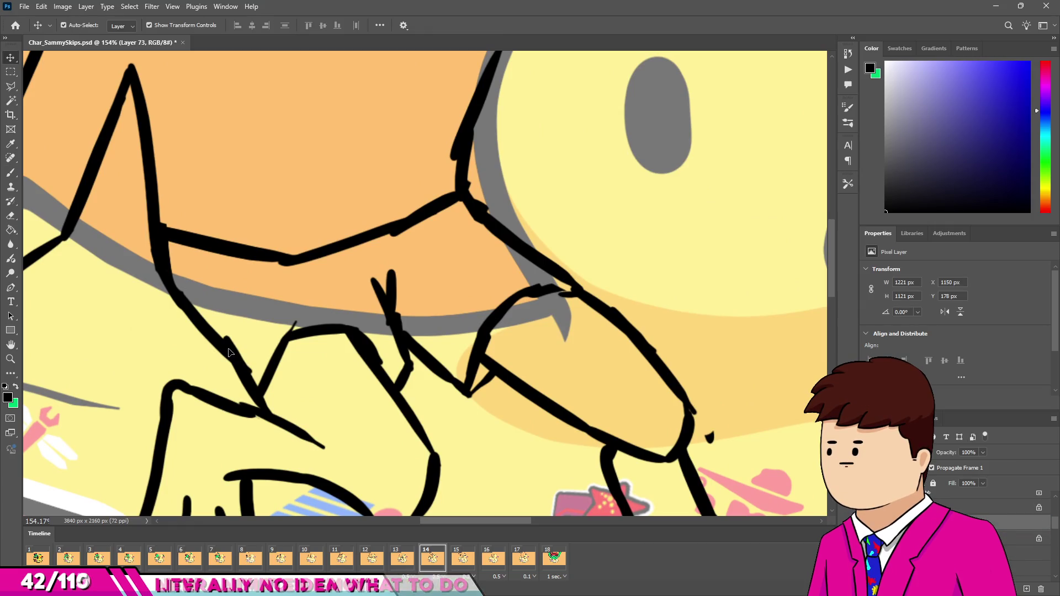
key("e")
left_click_drag(240, 367, 231, 340)
left_click(243, 366)
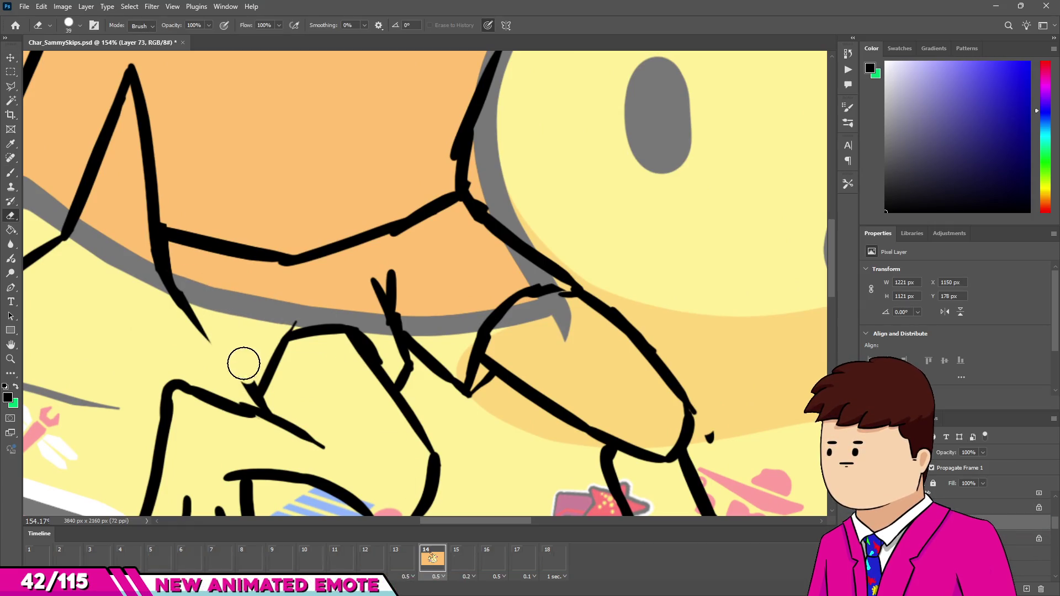
key("v")
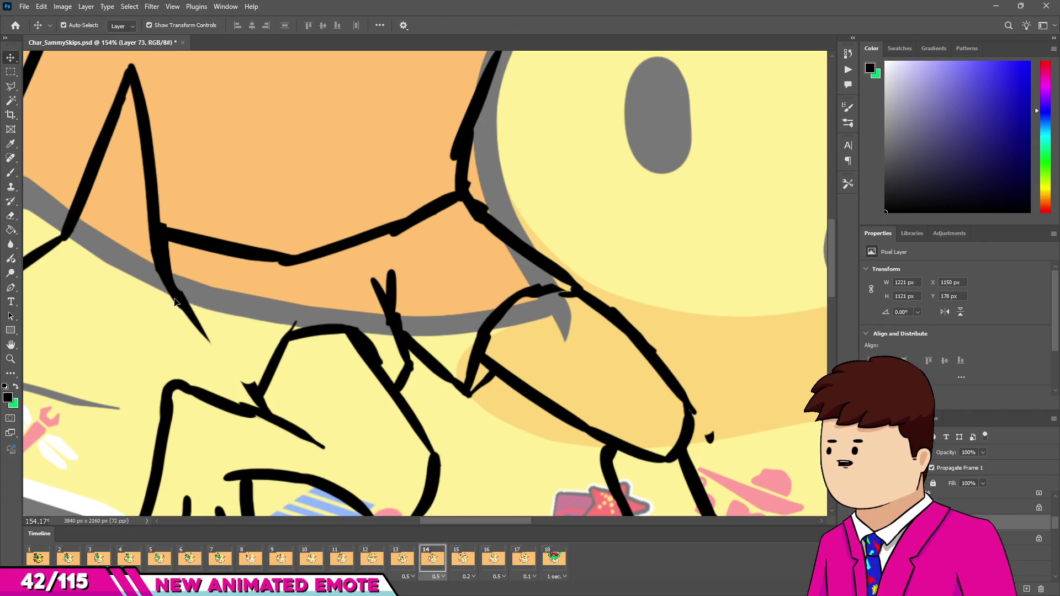
Step: Redraw the leg outline with the Brush, down past the knee to the lower joint
key("b")
left_click_drag(166, 276, 215, 356)
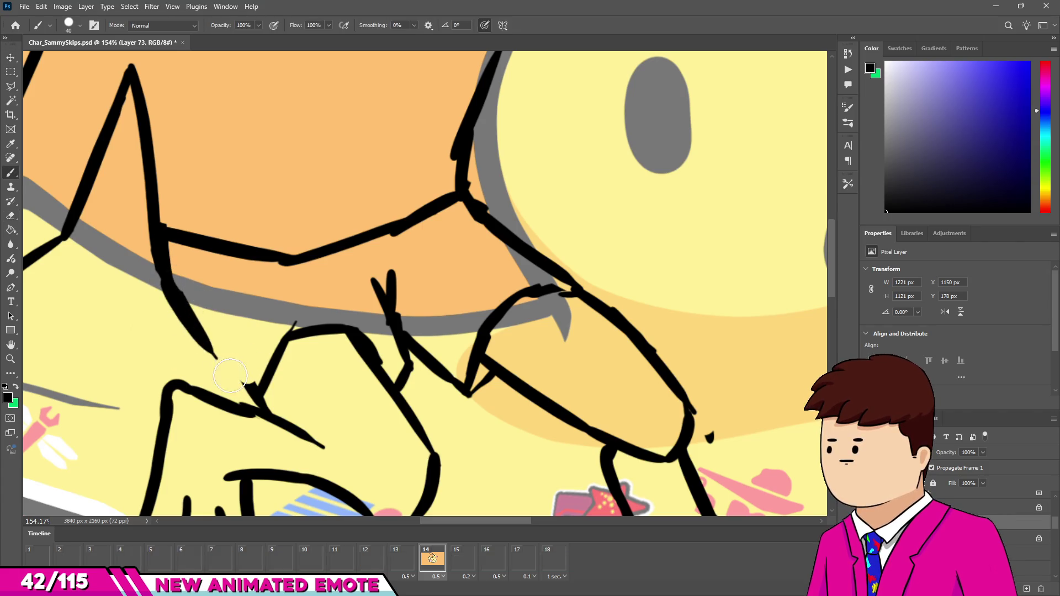
left_click_drag(211, 349, 253, 393)
key("e")
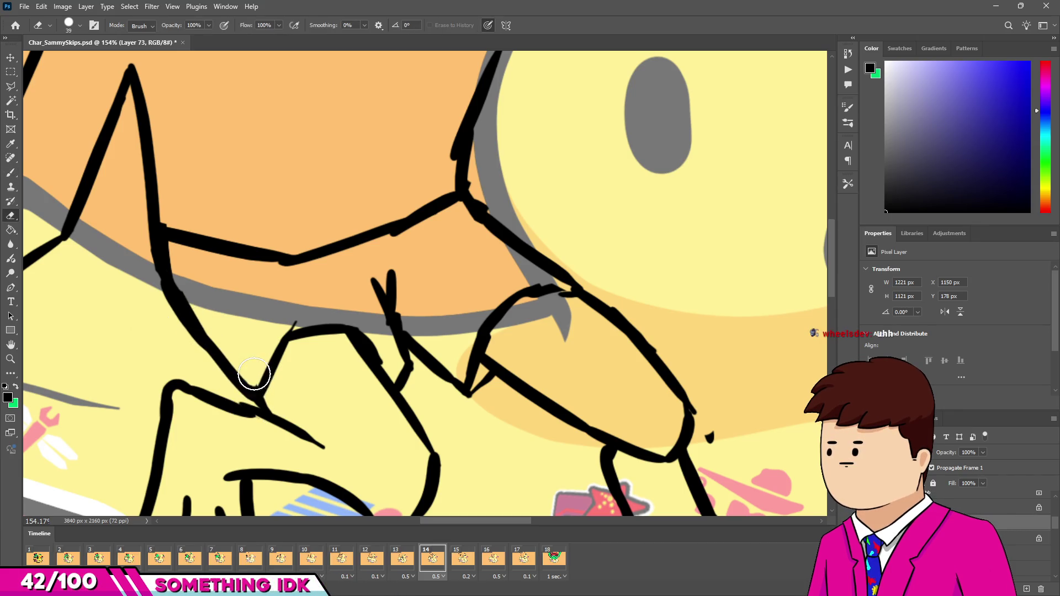
key("b")
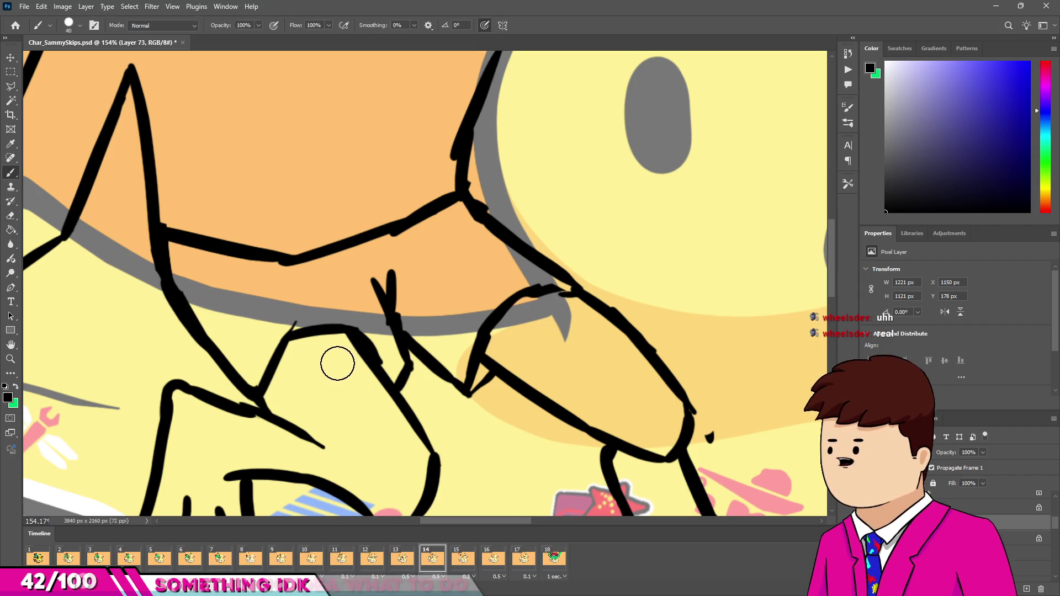
scroll(338, 363, "down", 10)
scroll(345, 326, "down", 2)
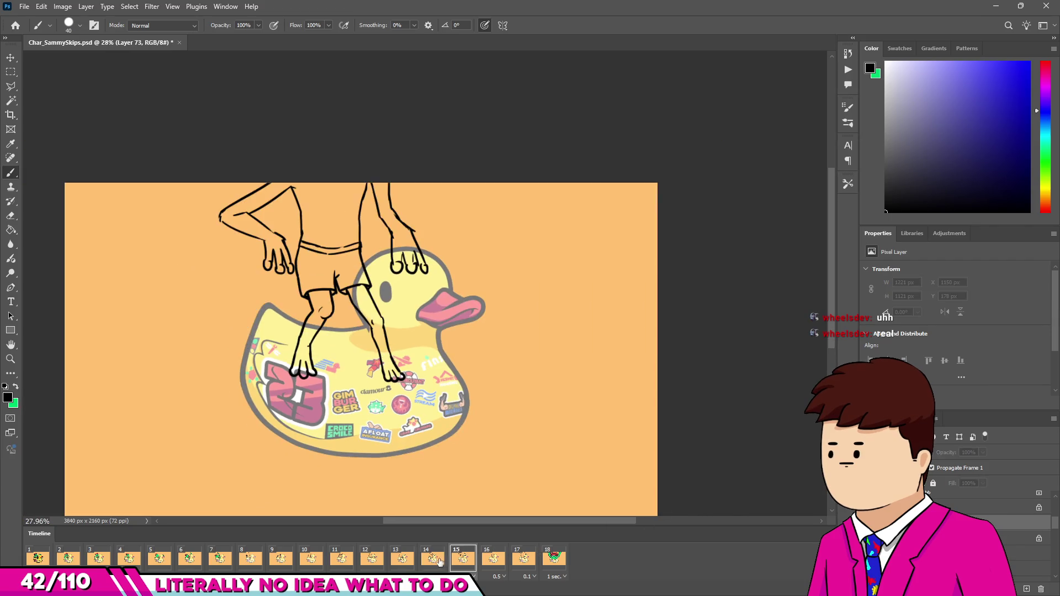
Step: Flip between frames 13 and 14 in the Timeline to compare the sketch poses
left_click(403, 559)
left_click(424, 559)
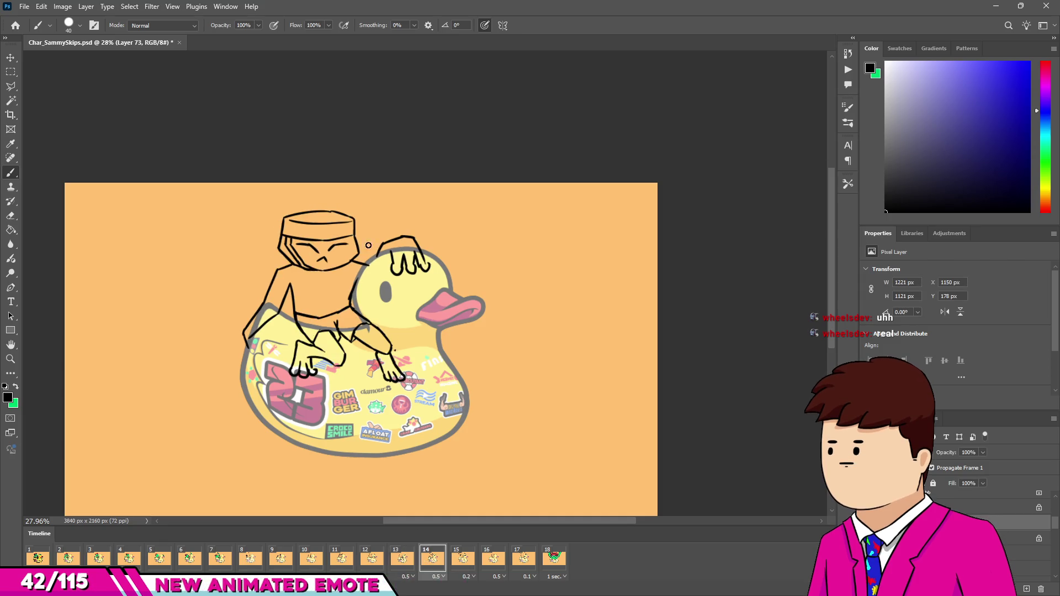
scroll(303, 303, "up", 5)
scroll(332, 309, "down", 6)
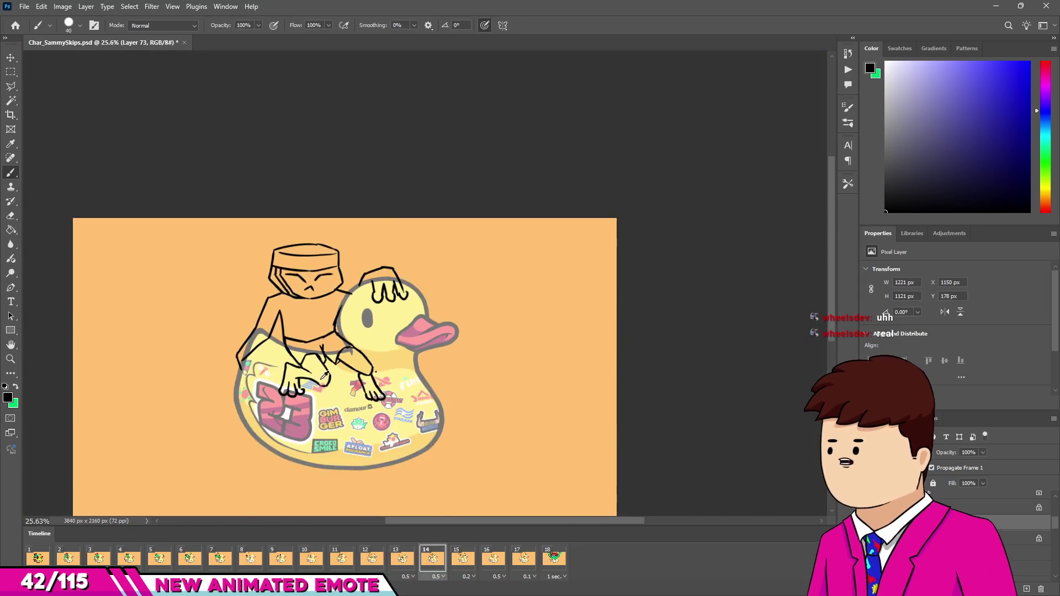
scroll(359, 315, "up", 2)
left_click(409, 560)
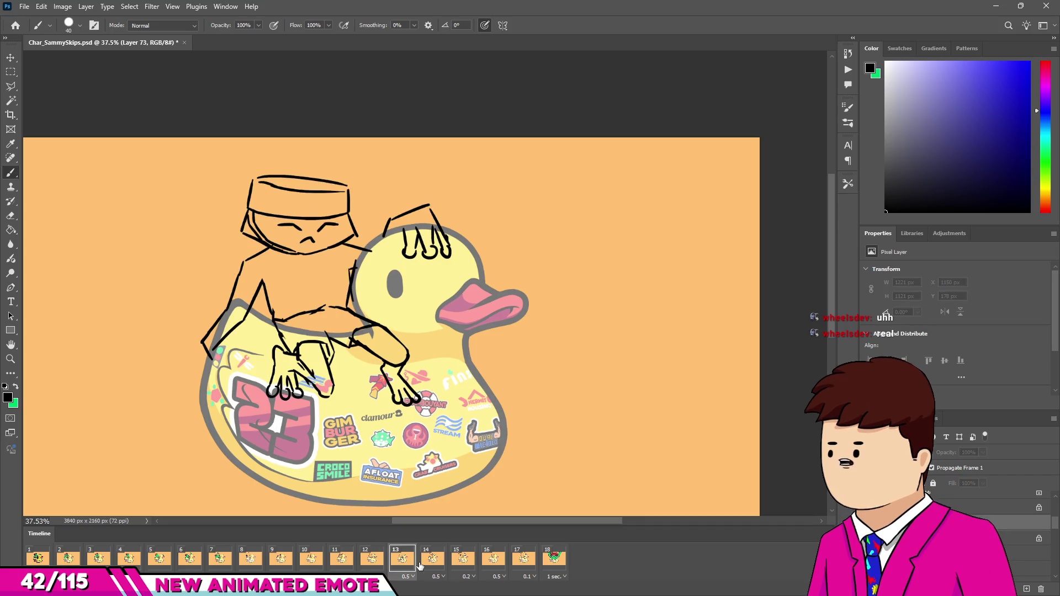
left_click(428, 563)
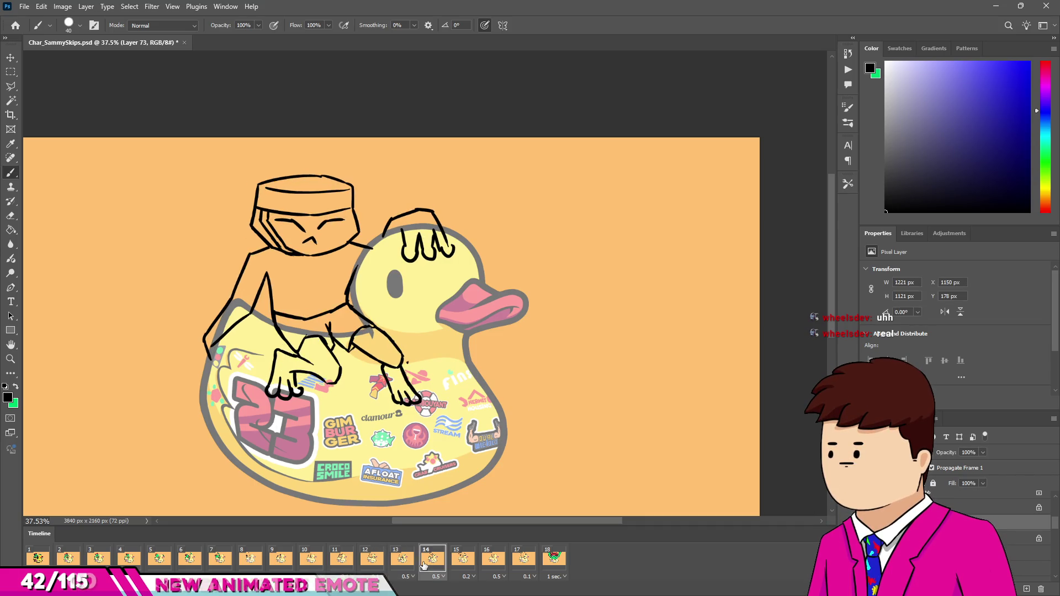
left_click(411, 563)
left_click(430, 564)
left_click(406, 562)
left_click(433, 561)
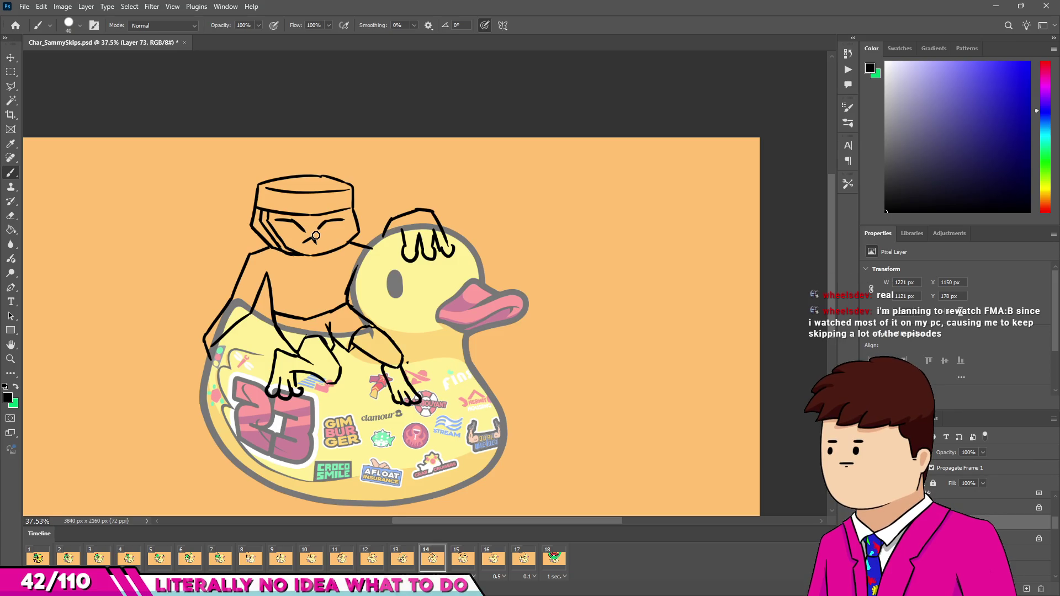
Step: Play the animation from frame 3 to preview it, then bring up frame 13's delay choices
left_click(458, 562)
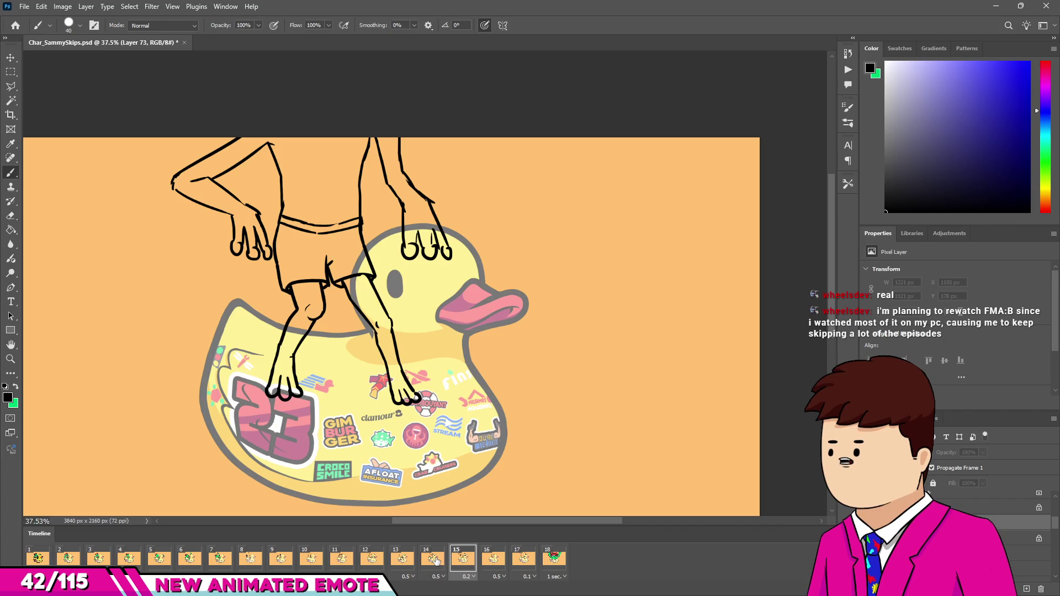
left_click(432, 559)
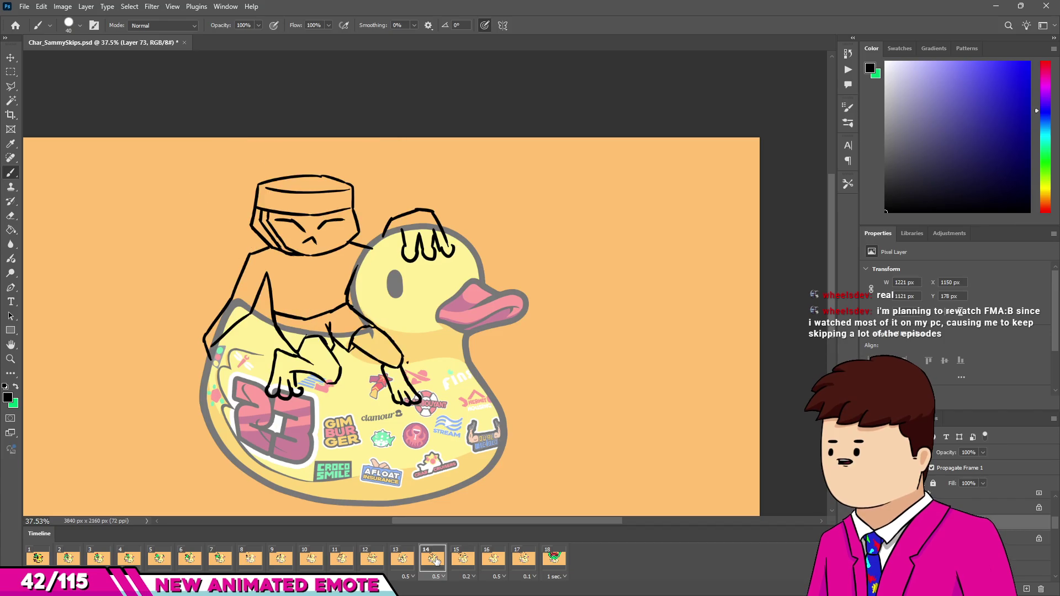
left_click(402, 558)
left_click(372, 559)
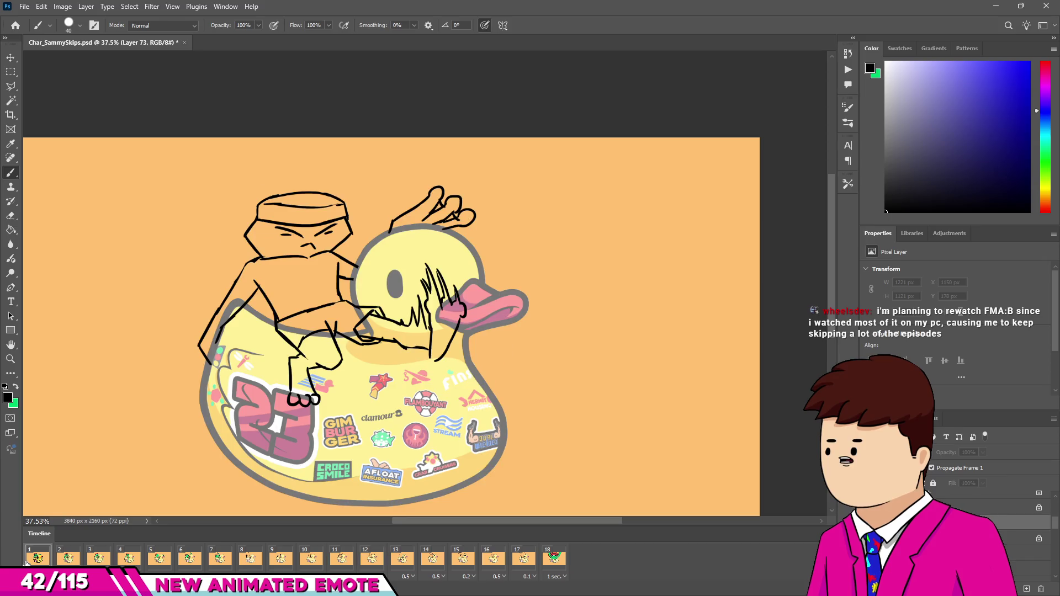
left_click(98, 559)
key("space")
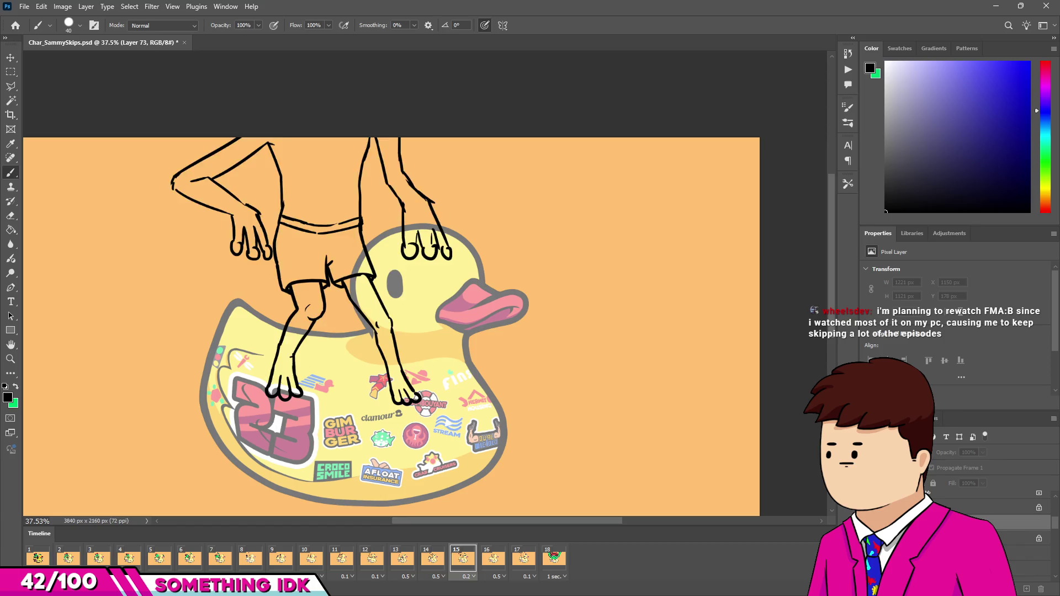
left_click(433, 559)
left_click(397, 560)
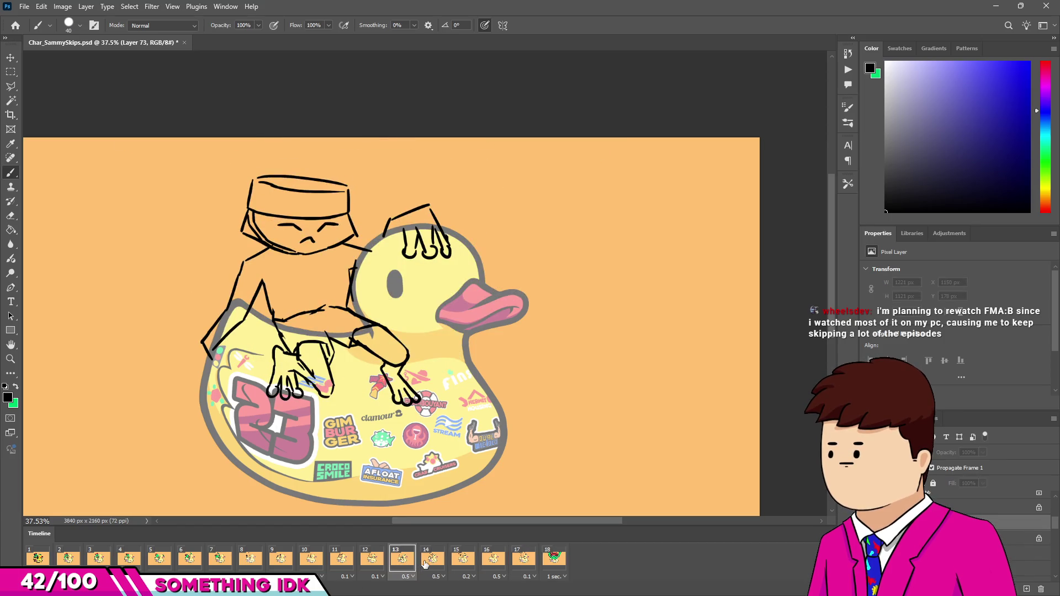
left_click(436, 576)
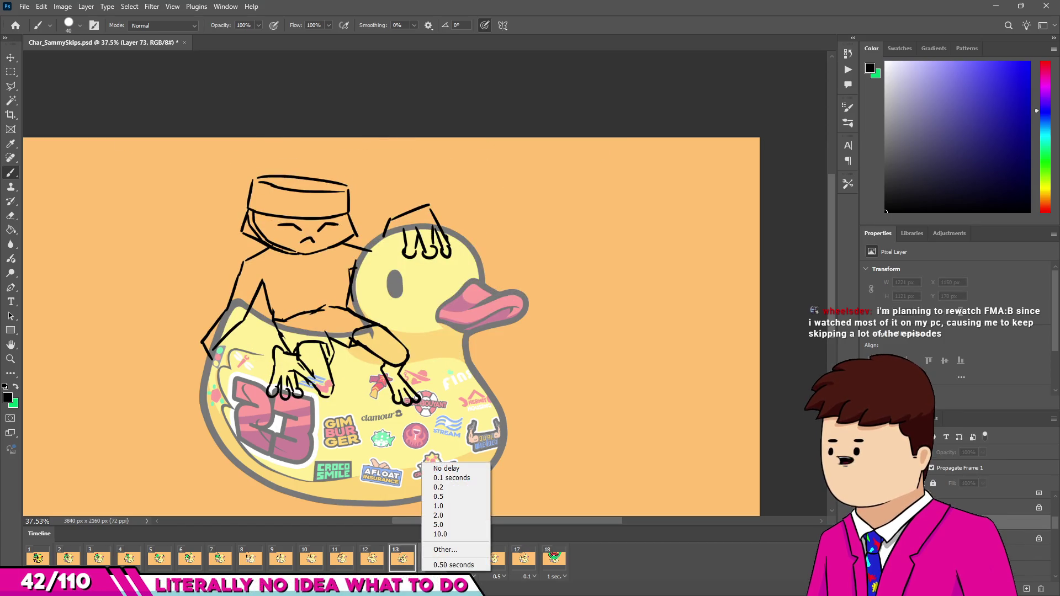
Step: Set frame 13's delay to 0.2 seconds and replay the animation from frame 1
left_click(439, 488)
left_click(38, 557)
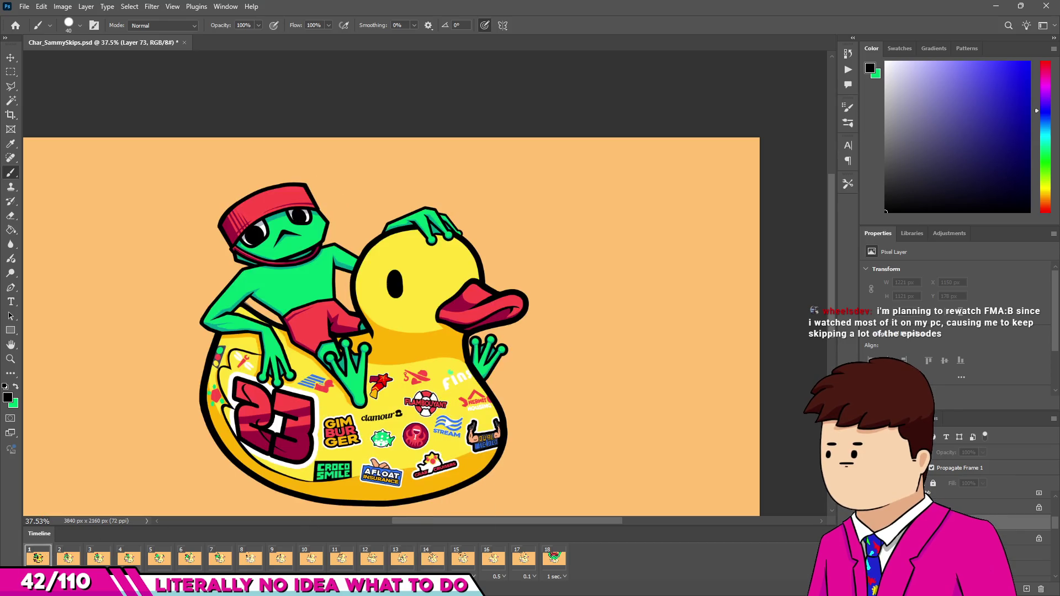
key("space")
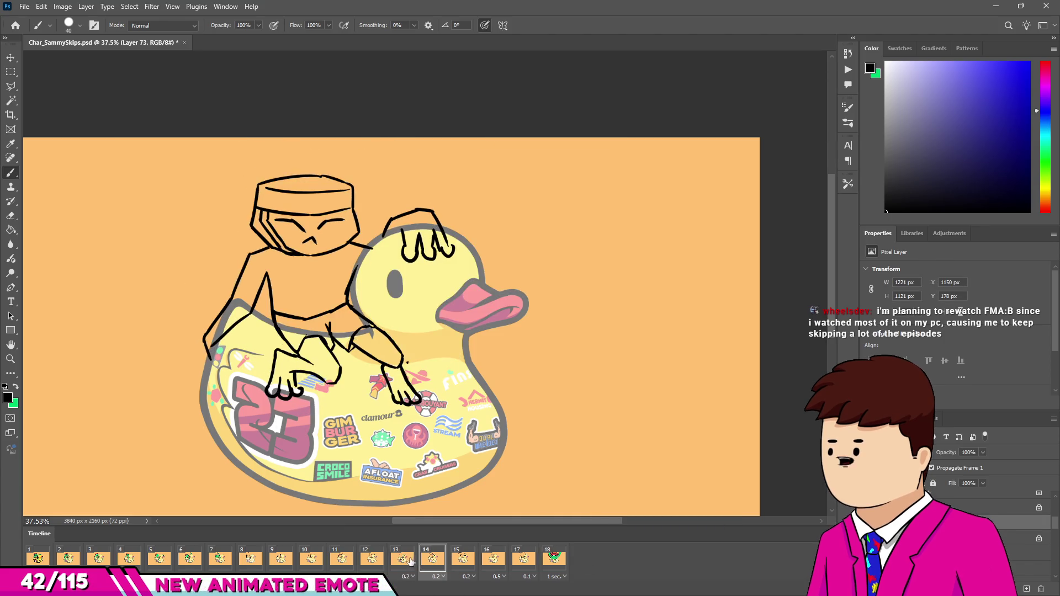
left_click(429, 559)
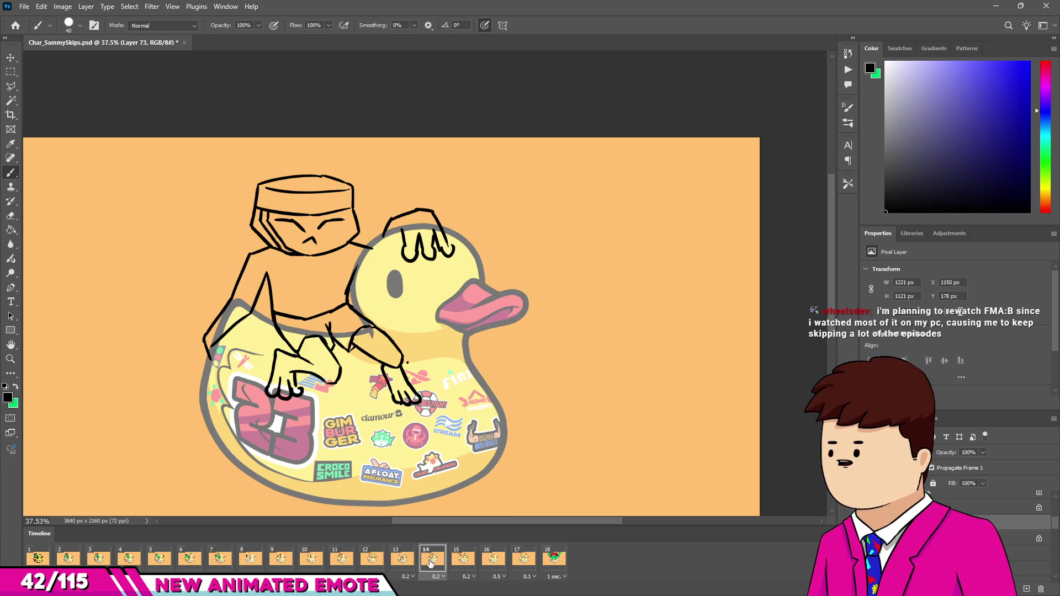
left_click(401, 559)
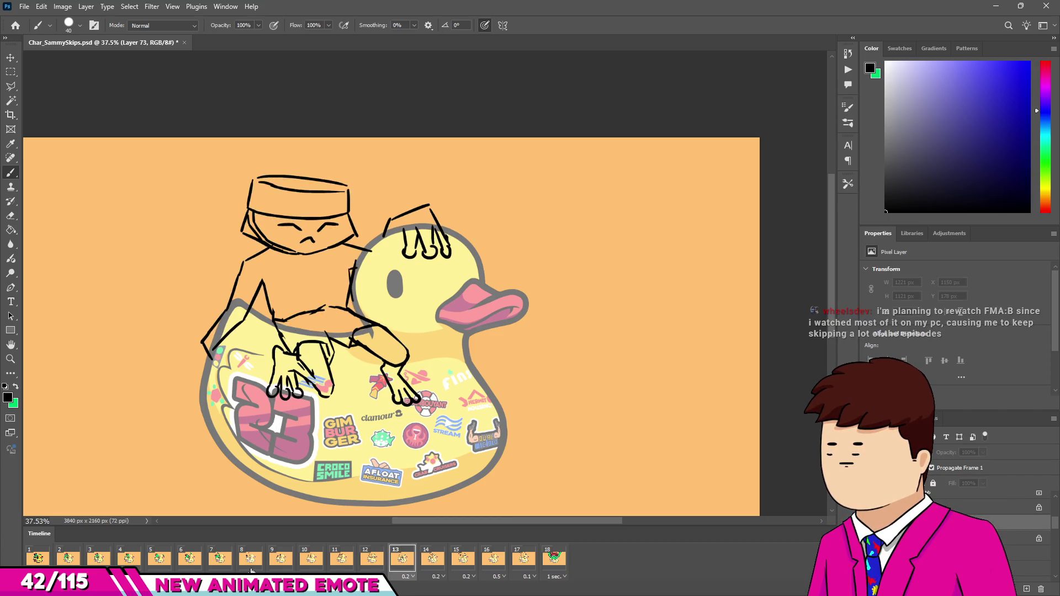
left_click(53, 562)
key("space")
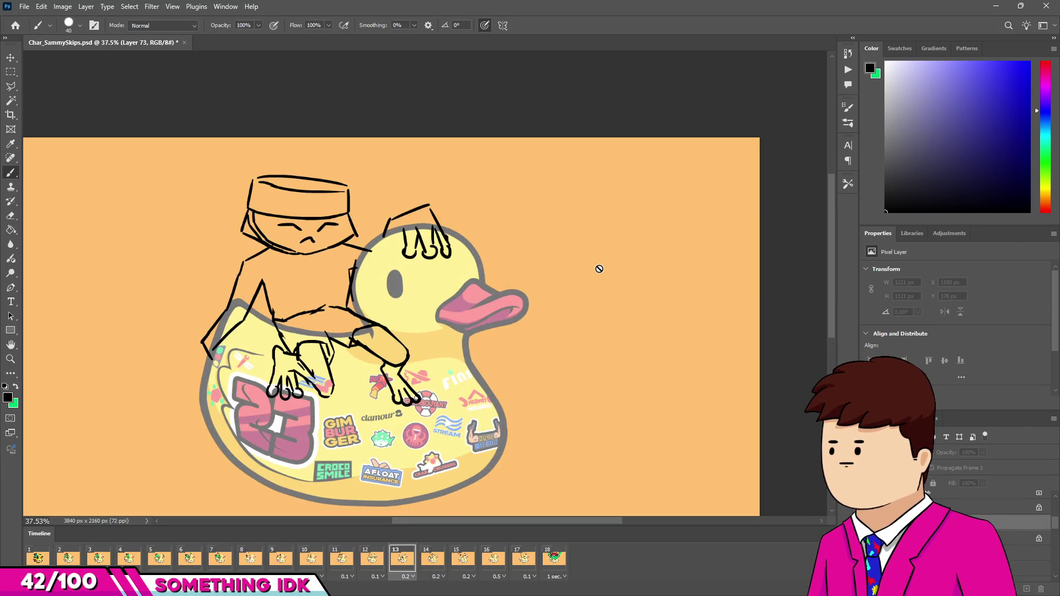
Step: Stop on frame 13, check frames 14 and 15, and add a new frame after frame 14
left_click(402, 559)
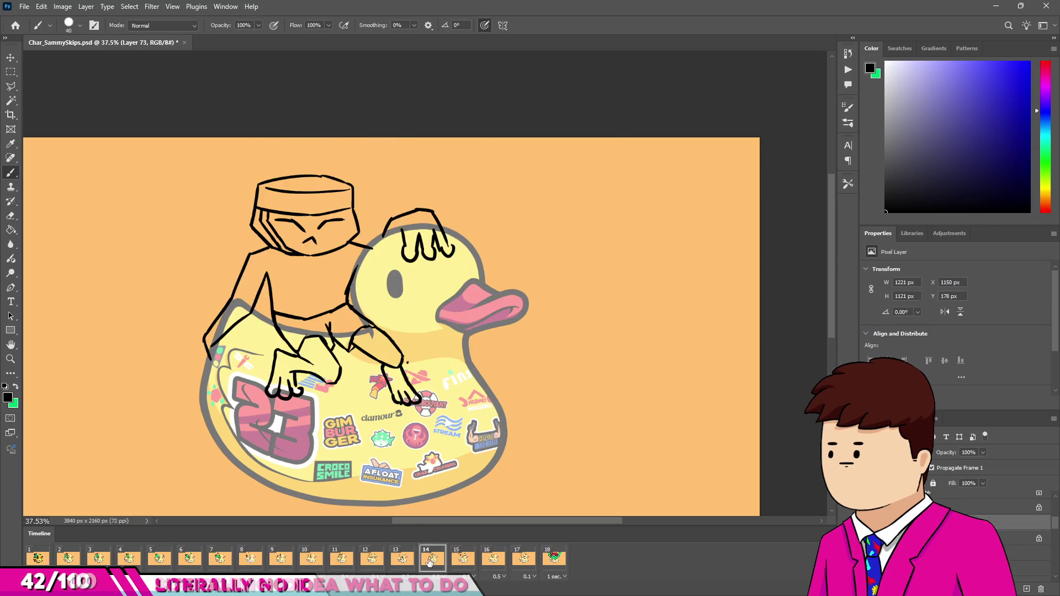
left_click(421, 560)
left_click(464, 559)
left_click(433, 560)
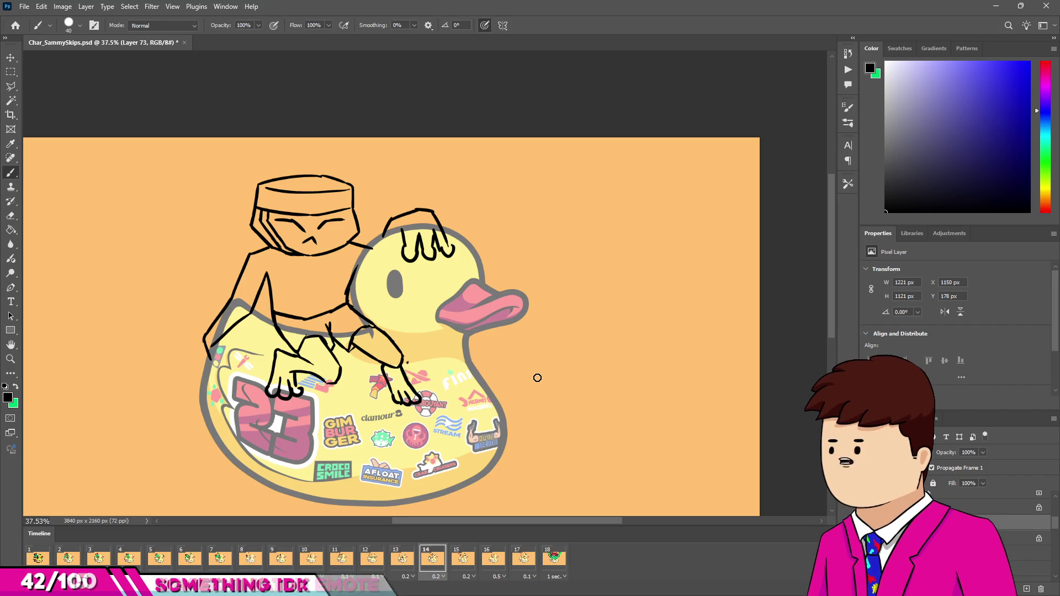
left_click(130, 588)
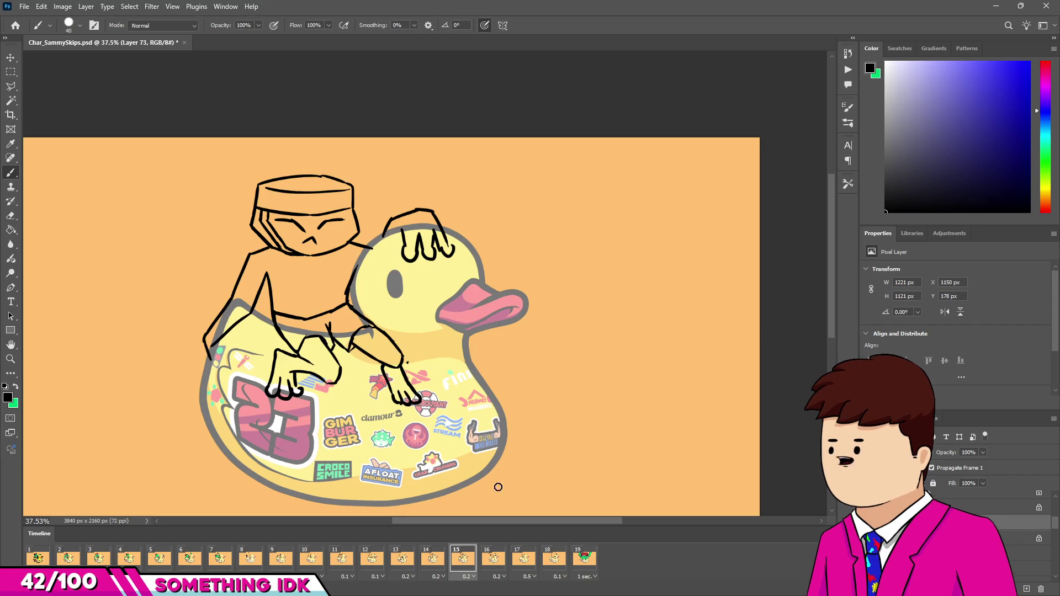
Step: Flip between frame 16's standing legs drawing and frame 15's sitting pose
left_click(490, 559)
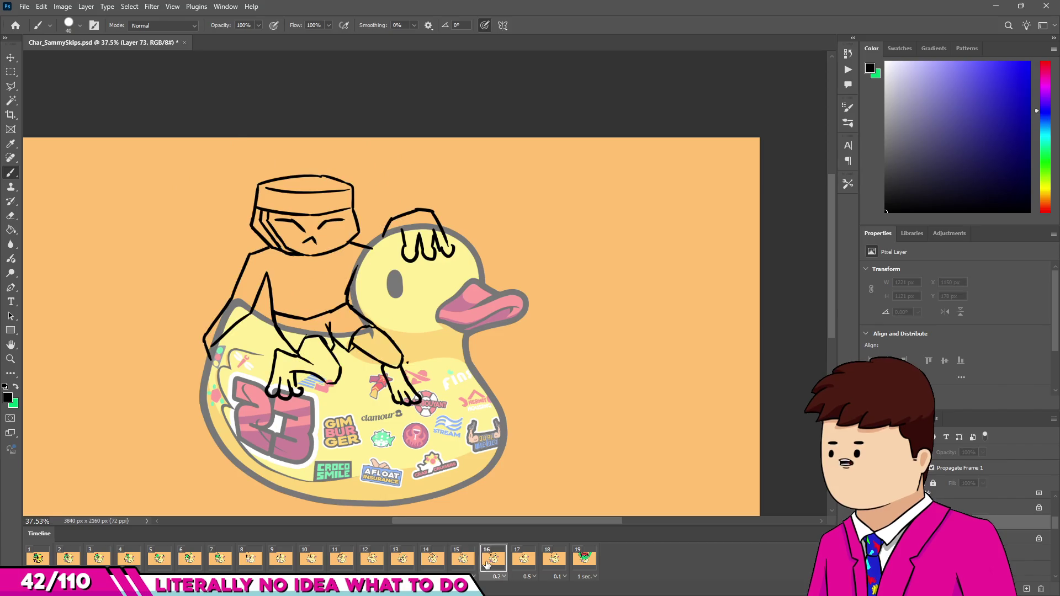
left_click(495, 559)
left_click(470, 562)
left_click(485, 563)
left_click(473, 563)
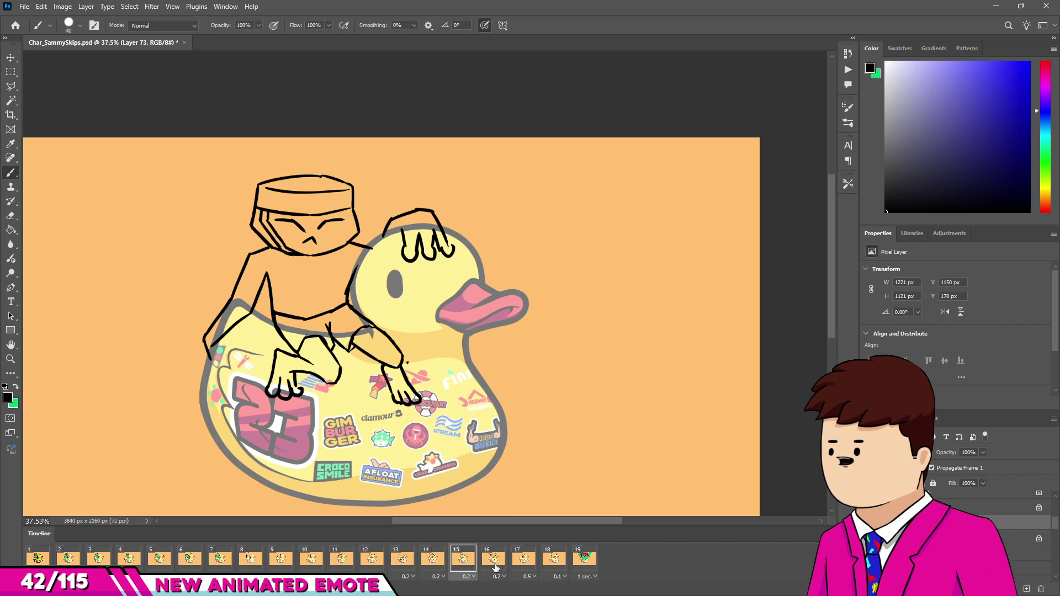
left_click(495, 563)
left_click(463, 569, "shift")
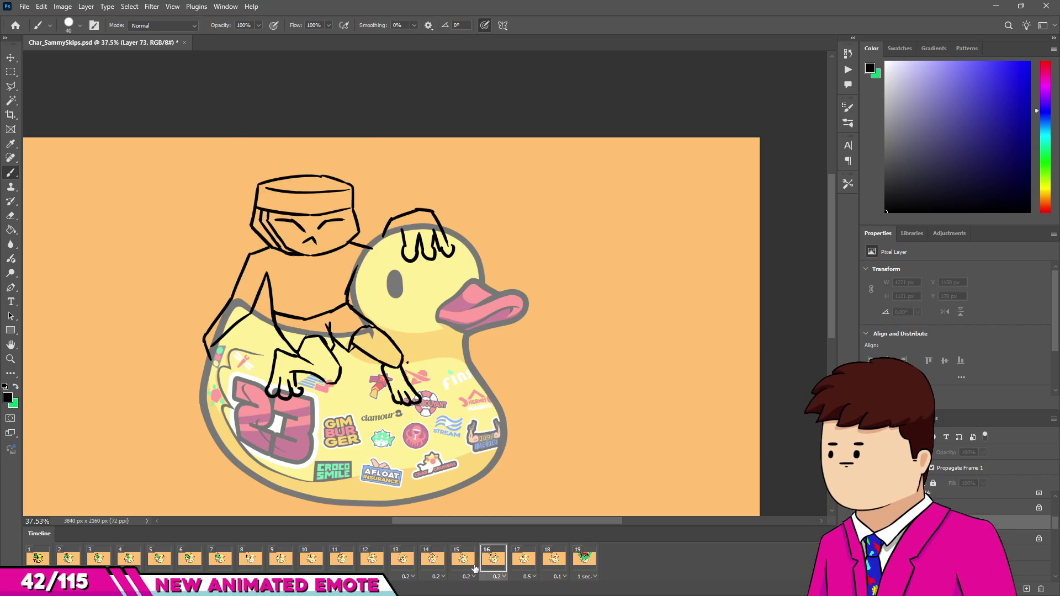
left_click(482, 565)
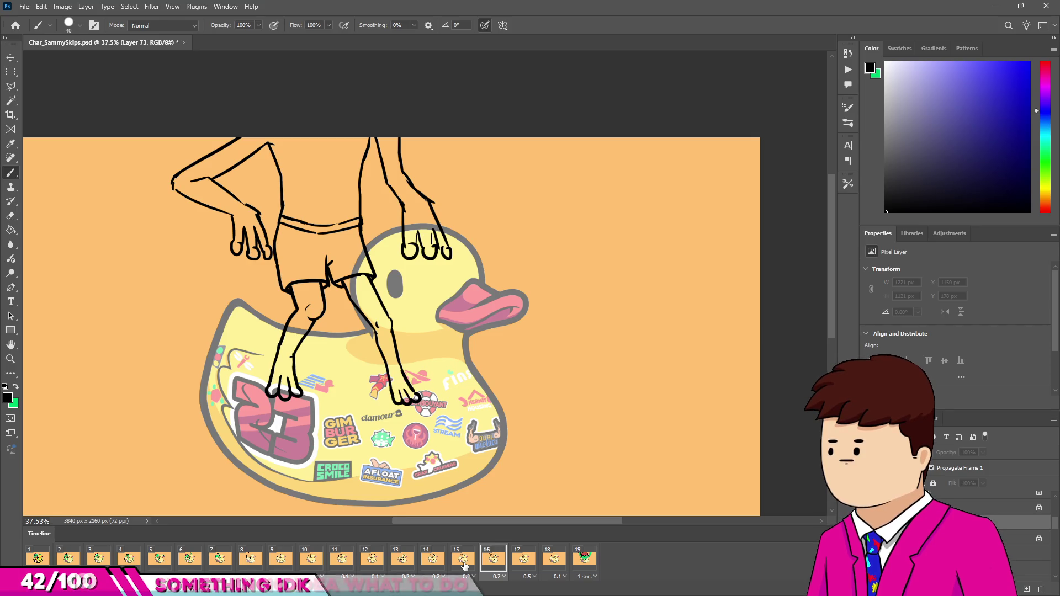
left_click(464, 561)
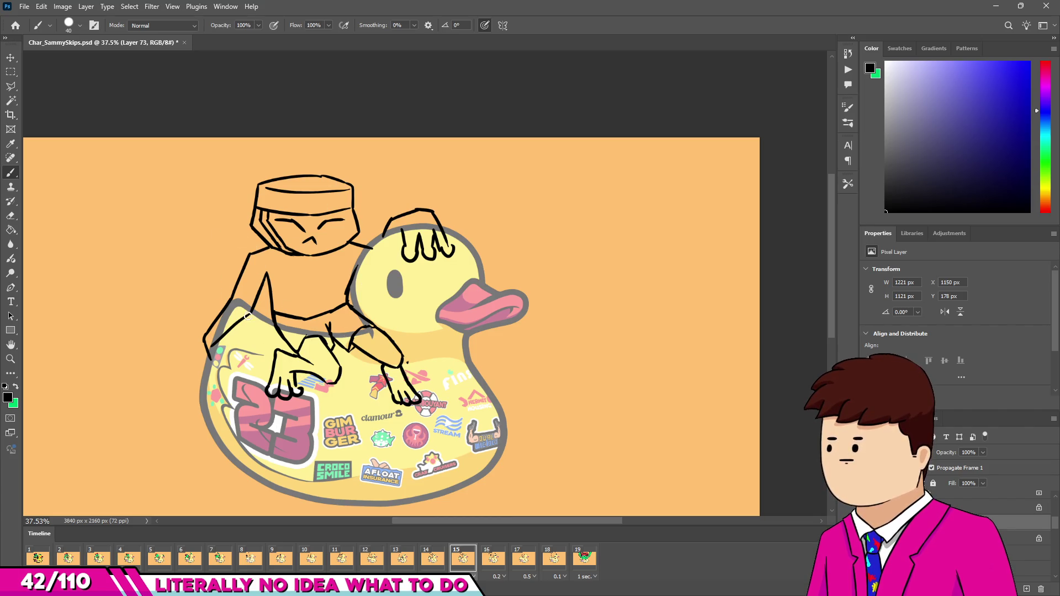
Step: Keep toggling frames 15 and 16, glance at frame 14, and settle on frame 15
left_click(504, 555)
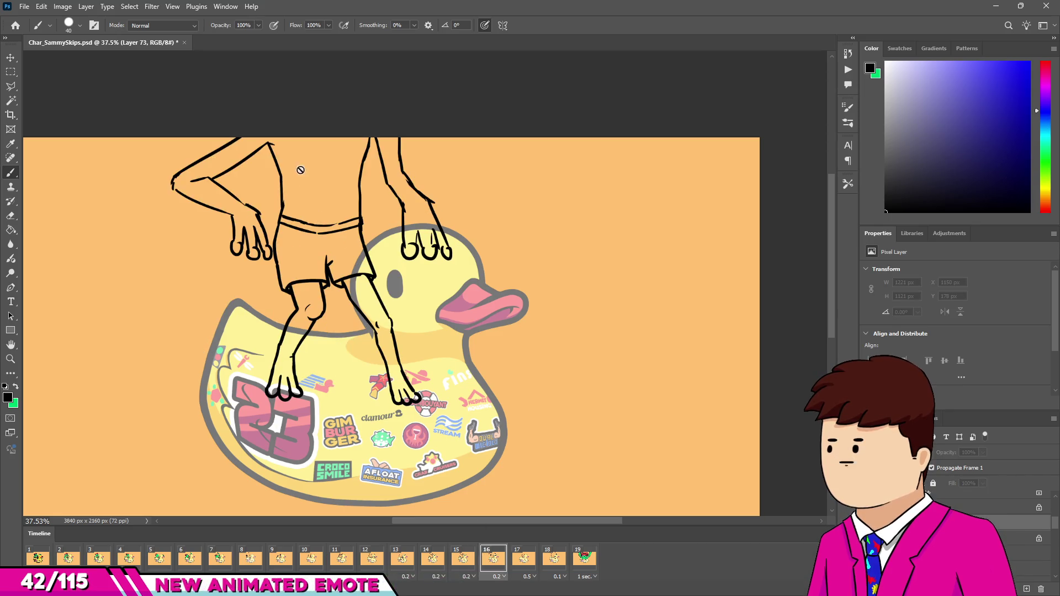
left_click(464, 563)
left_click(493, 563)
left_click(465, 563)
left_click(492, 563)
left_click(465, 562)
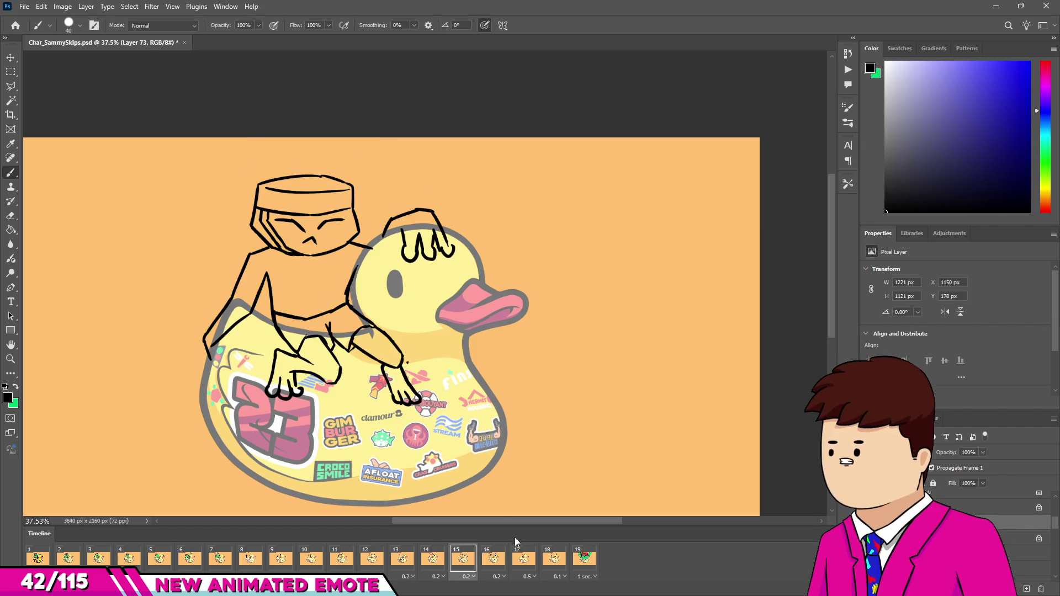
left_click(492, 562)
left_click(467, 563)
left_click(492, 561)
left_click(466, 560)
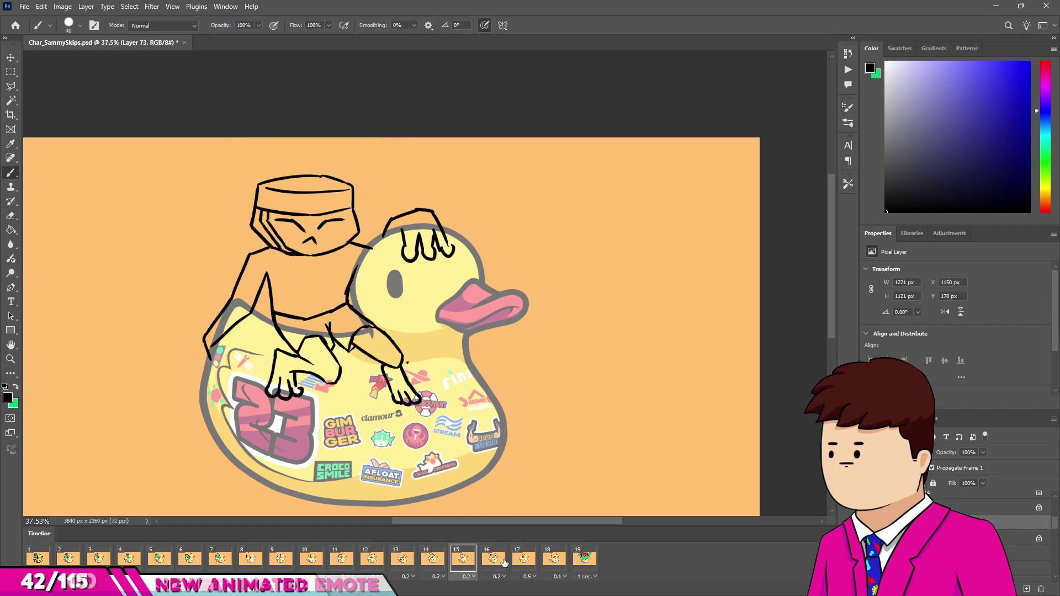
left_click(427, 560)
left_click(462, 561)
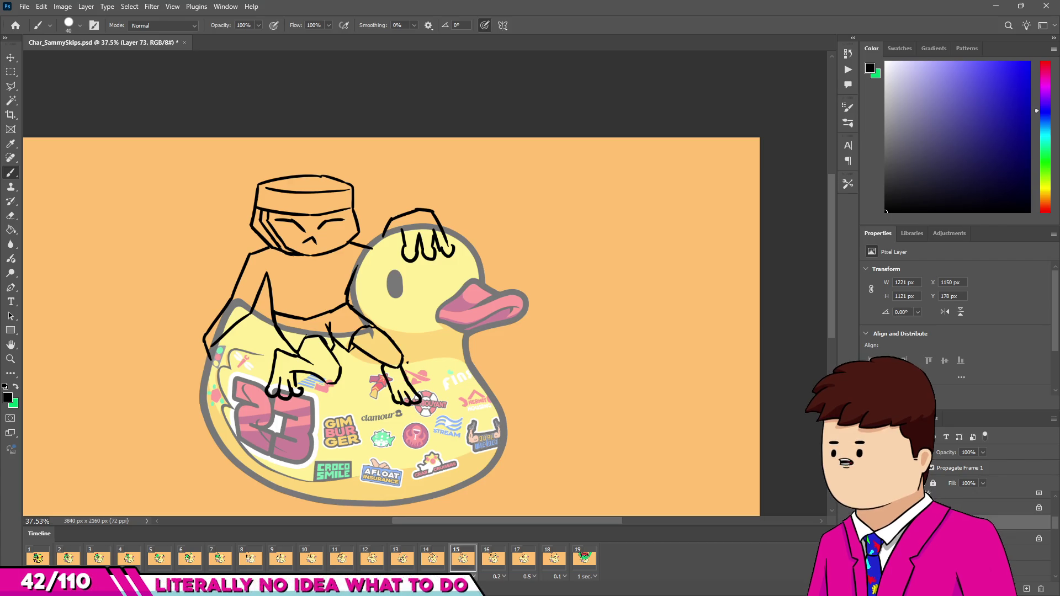
Step: Overlay the standing sketch on frame 15, add a new layer, and recolour the sitting sketch blue
key("ctrl+comma")
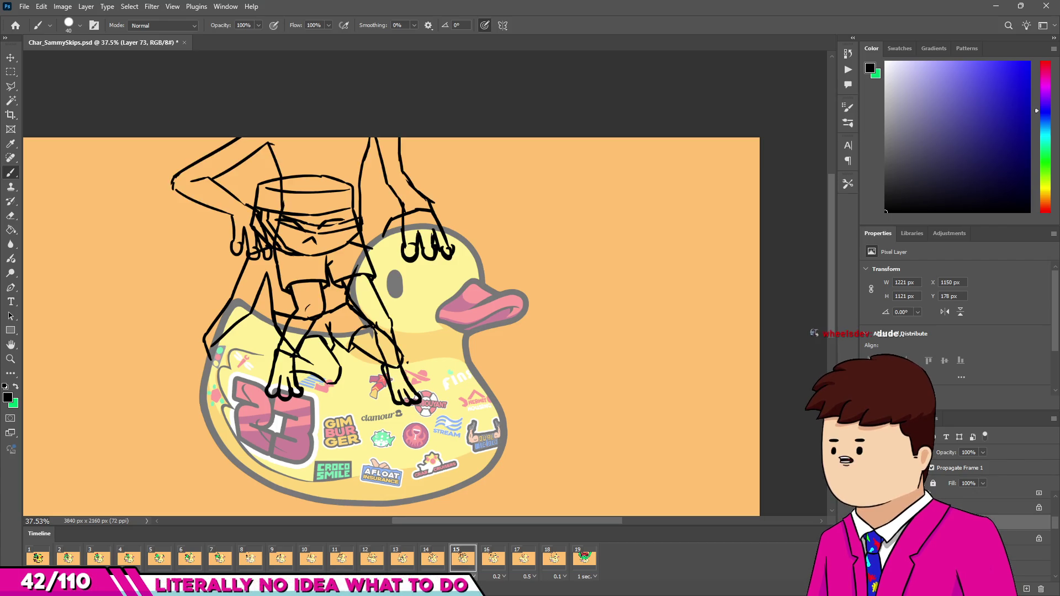
key("ctrl+shift+alt+n")
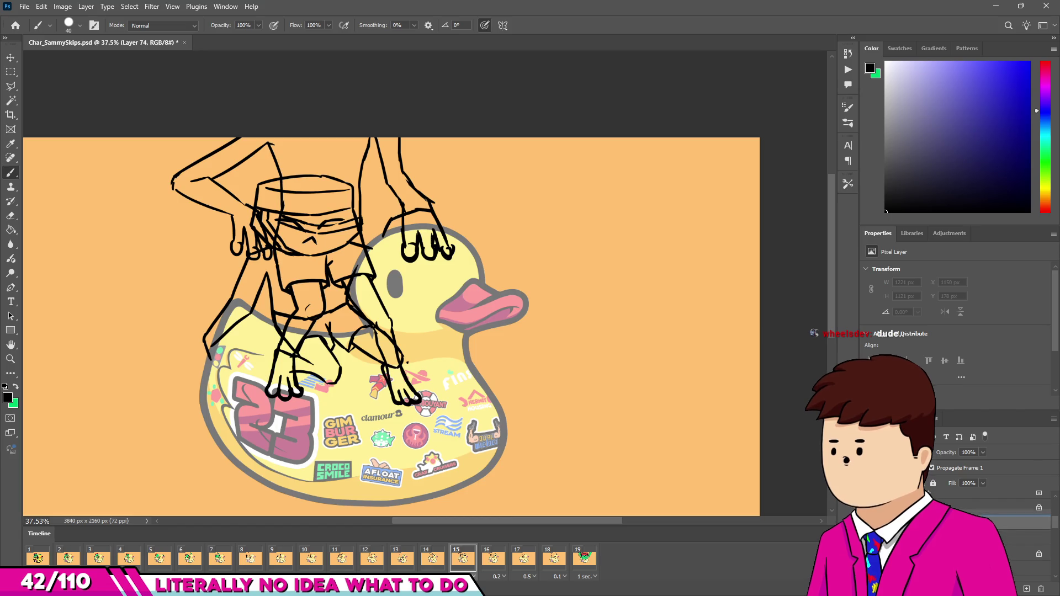
key("alt+bracketleft")
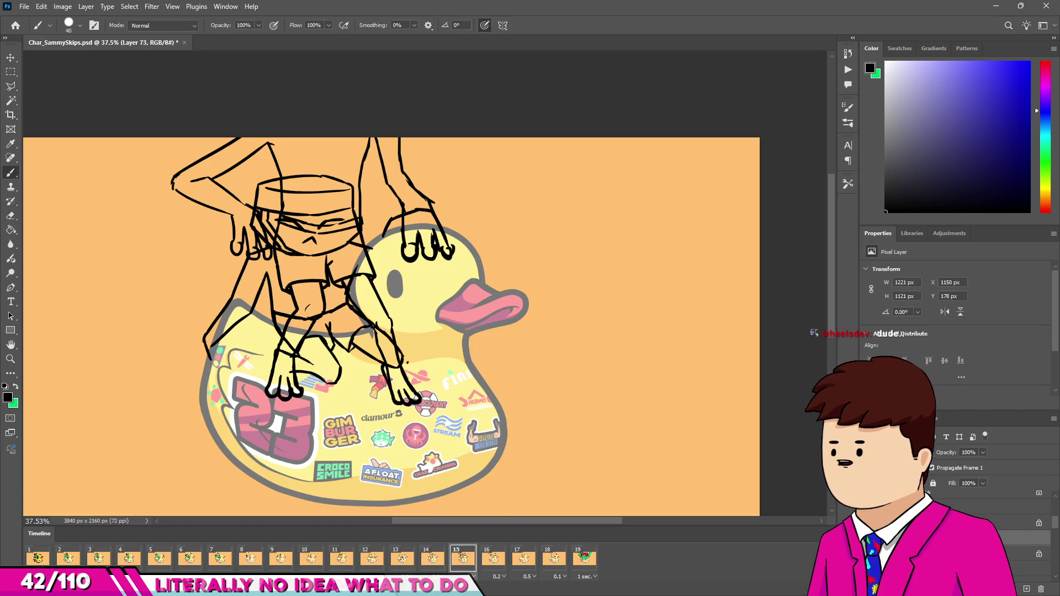
left_click(1029, 62)
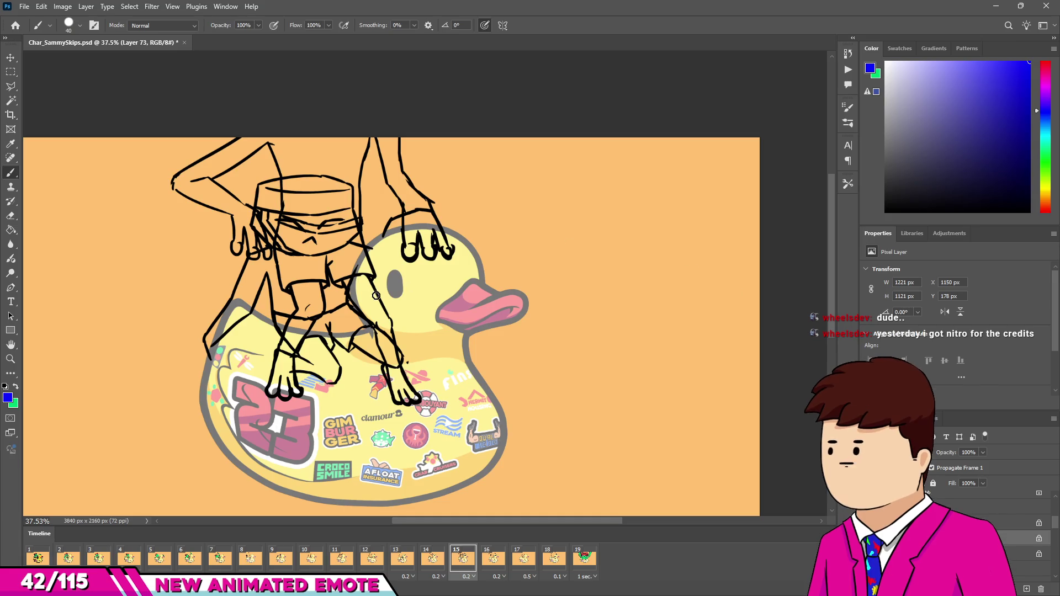
left_click(367, 213)
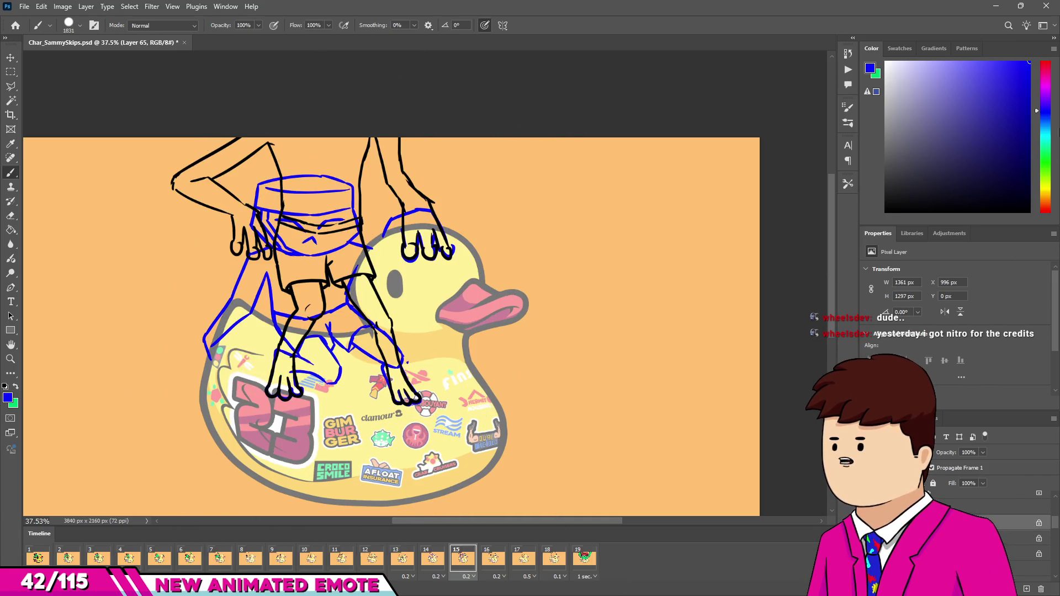
Step: Recolour the standing sketch red, then select Layer 74 with black and a fine brush
left_click(1046, 62)
left_click_drag(237, 217, 414, 204)
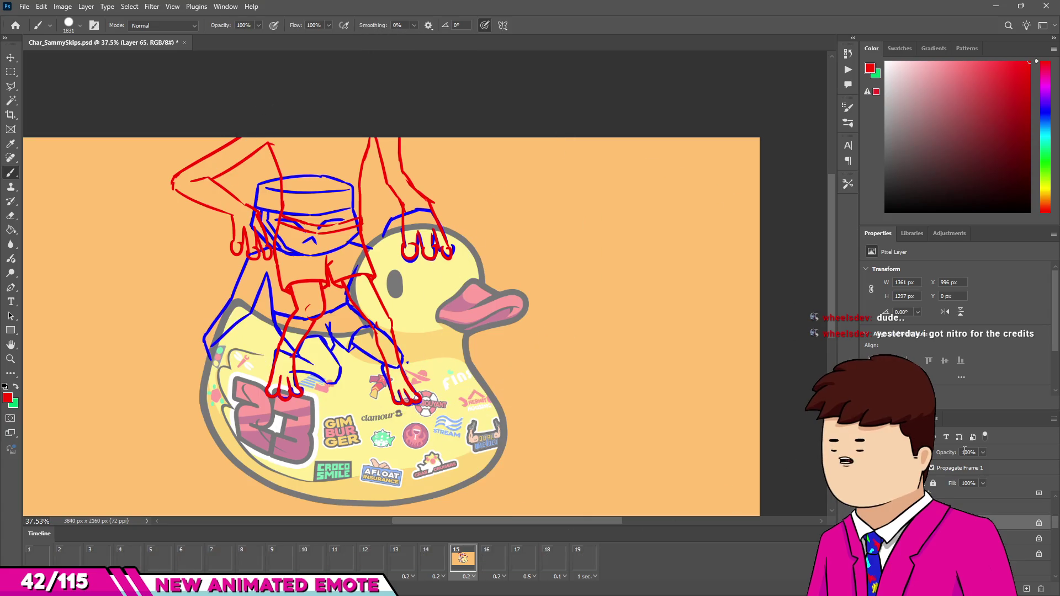
left_click(994, 507)
left_click(886, 211)
left_click_drag(347, 314, 125, 367)
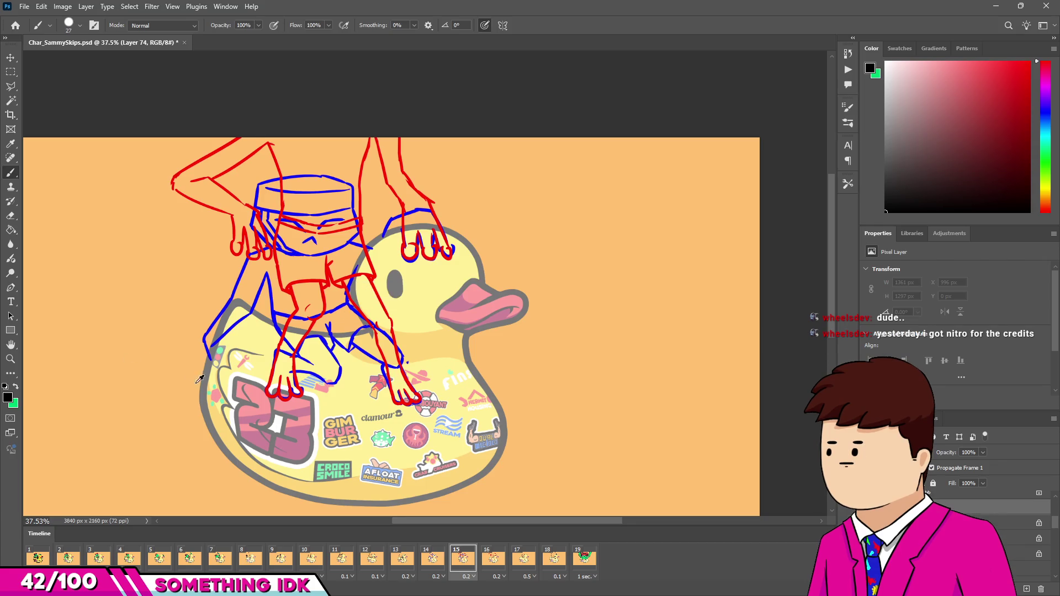
scroll(229, 355, "up", 3)
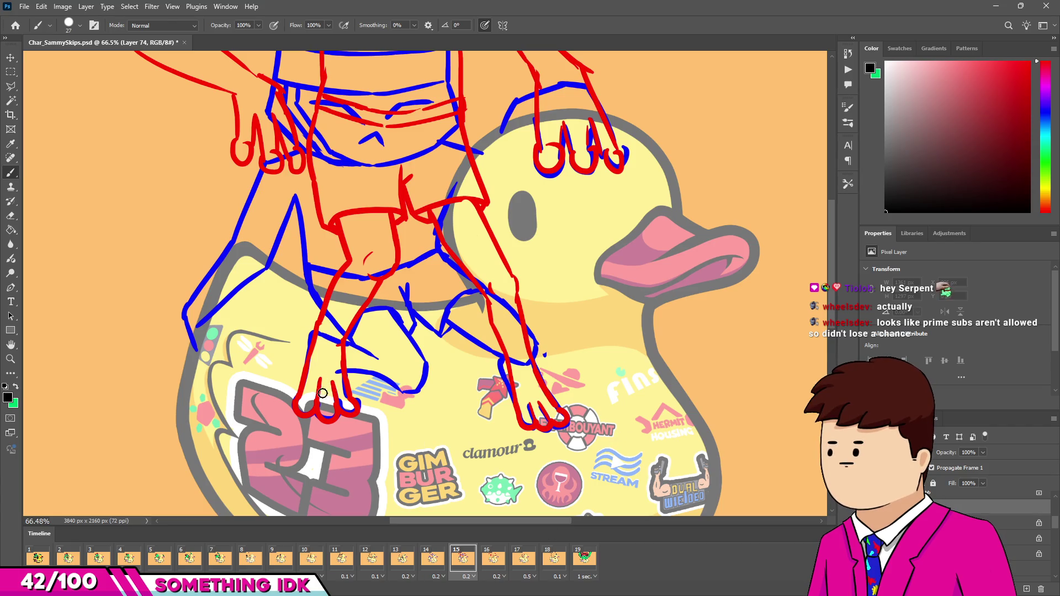
Step: Outline the left foot, toes and shin in black on Layer 74, undoing bad strokes
mouse_move(300, 394)
left_mouse_down()
mouse_move(312, 412)
mouse_move(298, 408)
mouse_move(317, 407)
mouse_move(320, 393)
mouse_move(319, 406)
mouse_move(319, 381)
mouse_move(331, 409)
mouse_move(360, 397)
left_mouse_up()
key("ctrl+z")
key("ctrl+z")
key("ctrl+z")
key("ctrl+z")
key("ctrl+z")
key("ctrl+z")
key("ctrl+z")
key("ctrl+z")
key("ctrl+z")
key("ctrl+z")
key("ctrl+z")
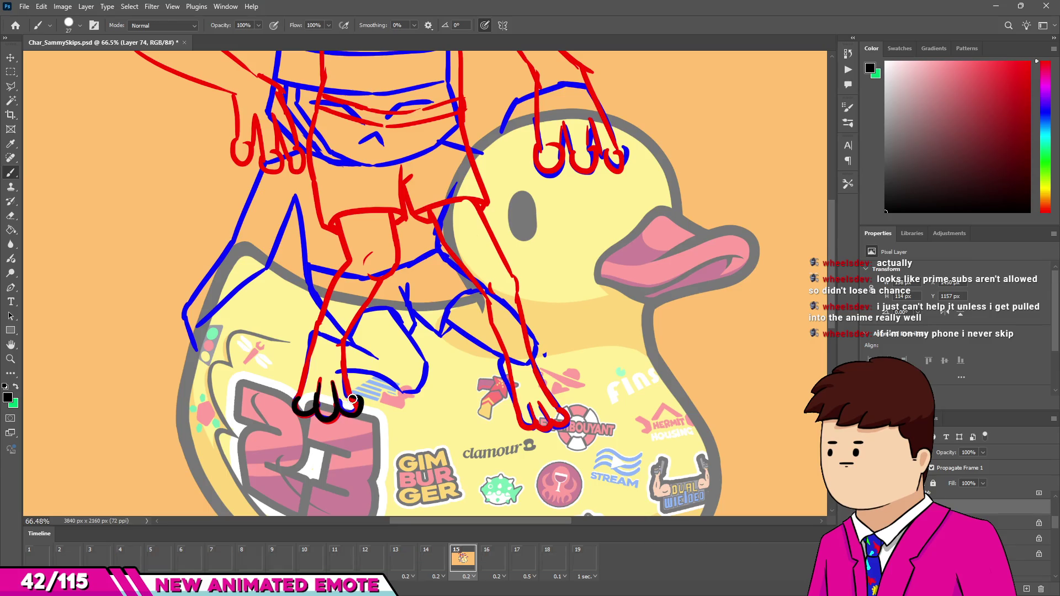
mouse_move(345, 361)
left_mouse_down()
mouse_move(350, 396)
mouse_move(349, 359)
left_mouse_up()
key("ctrl+z")
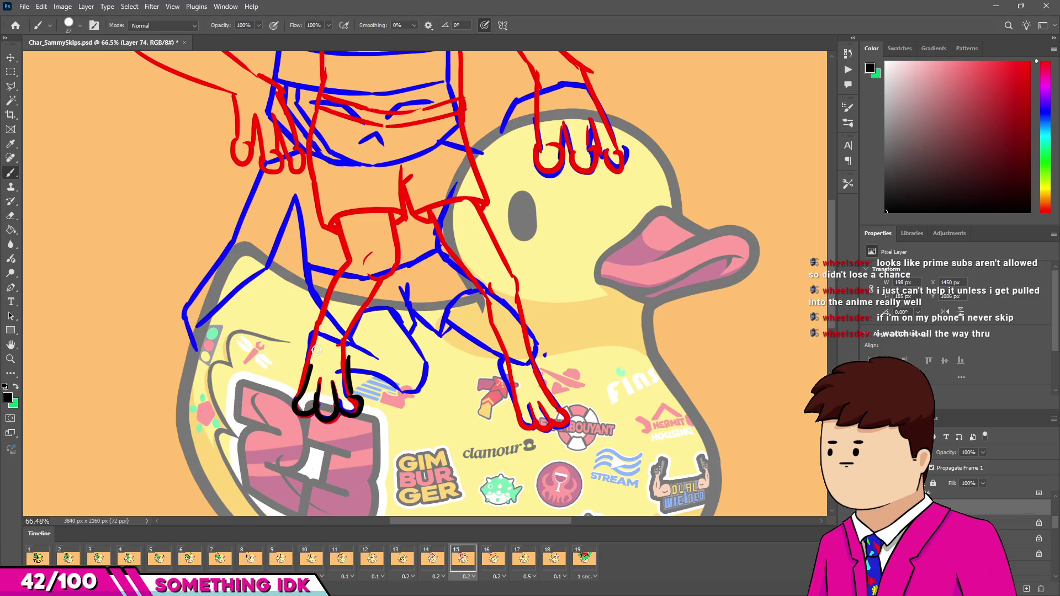
left_click_drag(297, 402, 329, 332)
key("ctrl+z")
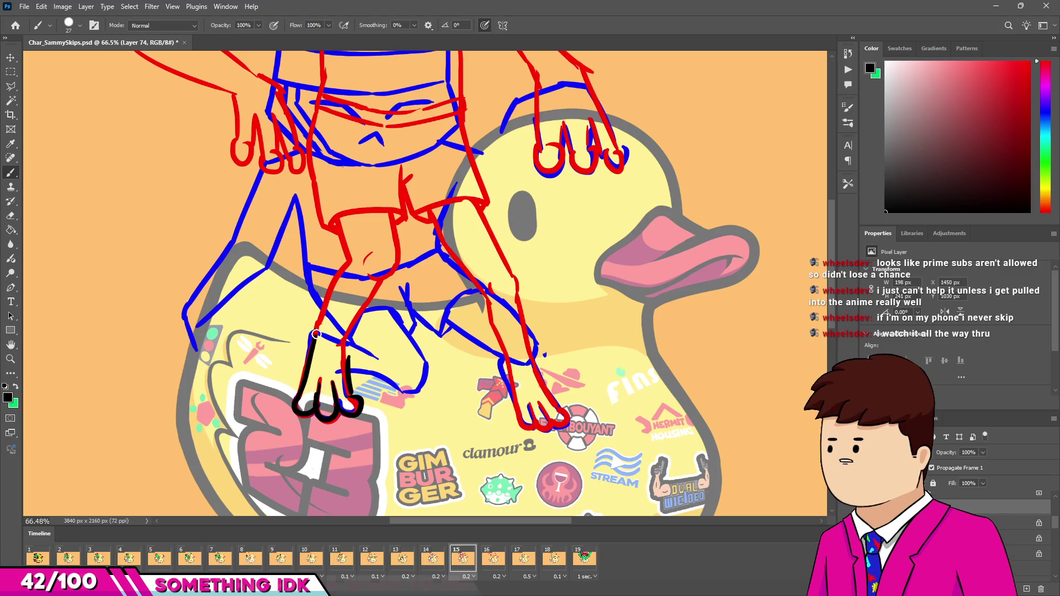
scroll(366, 376, "down", 4)
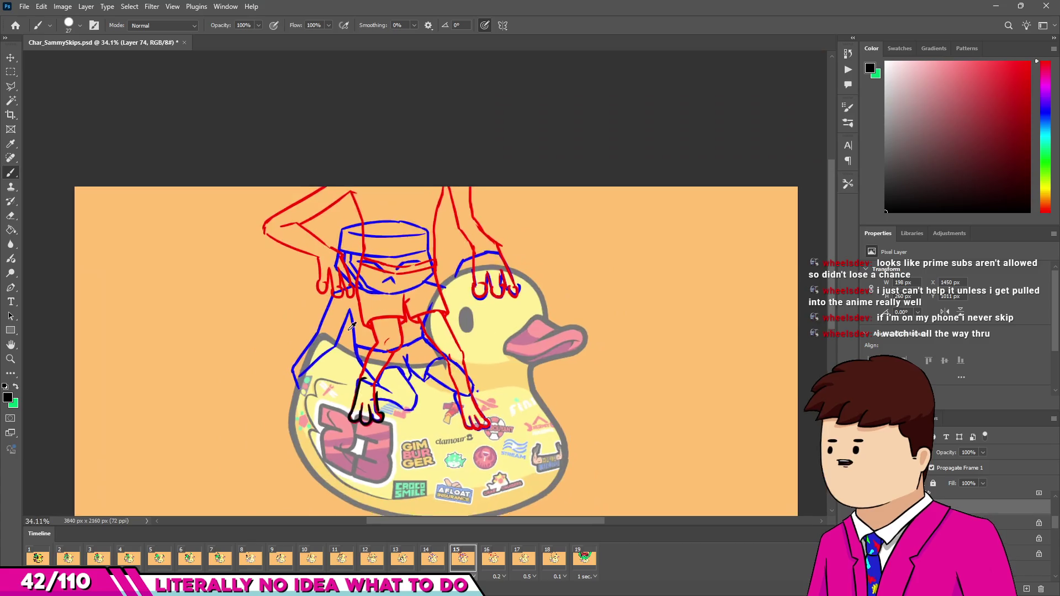
Step: Mark the raised elbow and blue back line with arrows and marker dots, then undo the dots
scroll(432, 275, "up", 4)
left_click_drag(127, 133, 166, 128)
mouse_move(155, 118)
left_mouse_down()
mouse_move(176, 123)
mouse_move(162, 143)
left_mouse_up()
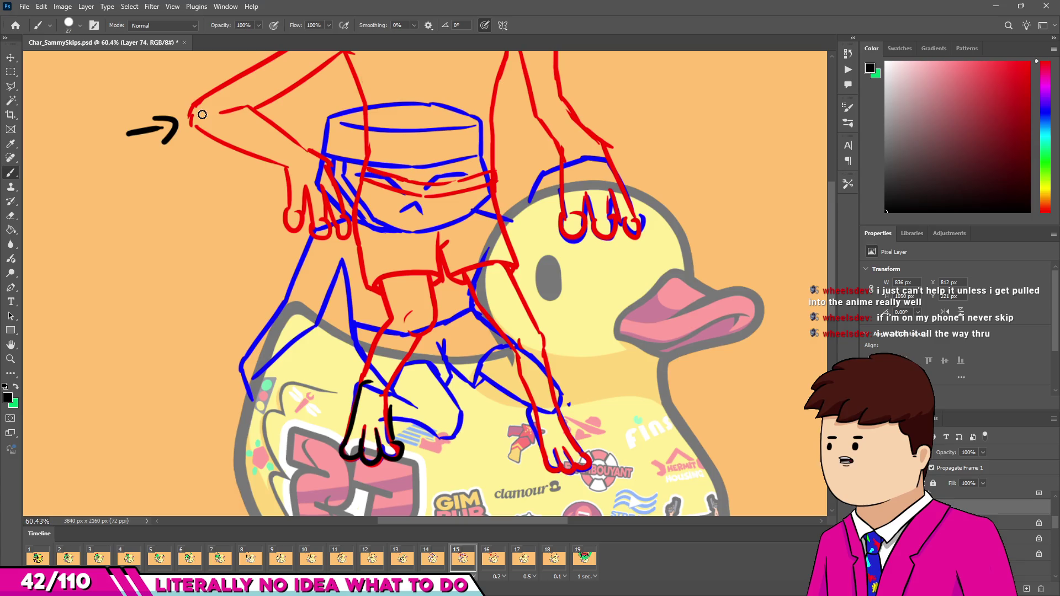
left_click_drag(189, 342, 215, 356)
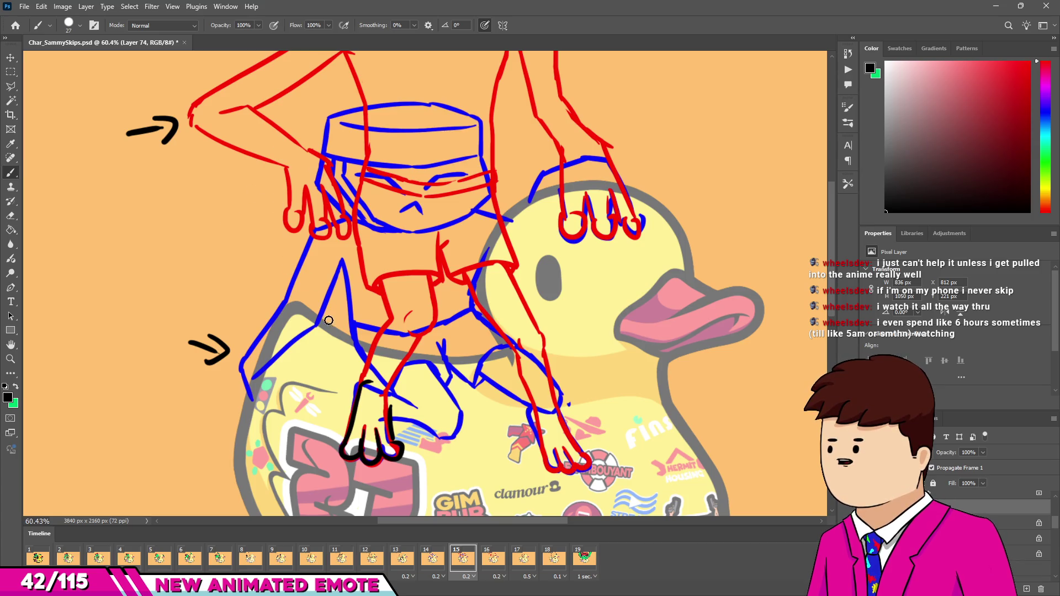
left_click(194, 115)
left_click(234, 219)
left_click(399, 173)
left_click(420, 55)
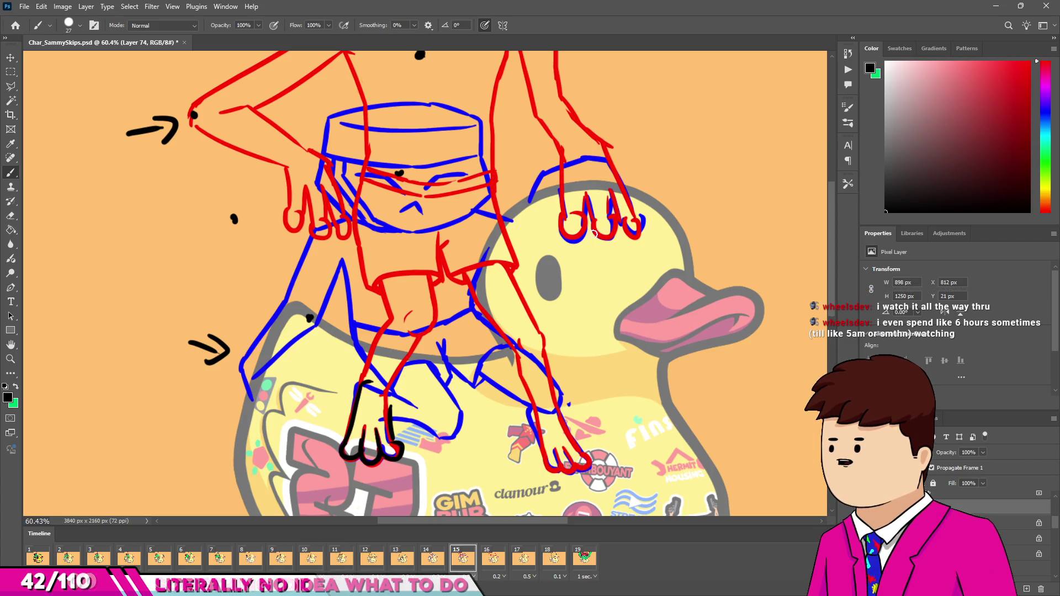
key("ctrl+z")
key("ctrl+z")
key("ctrl+z")
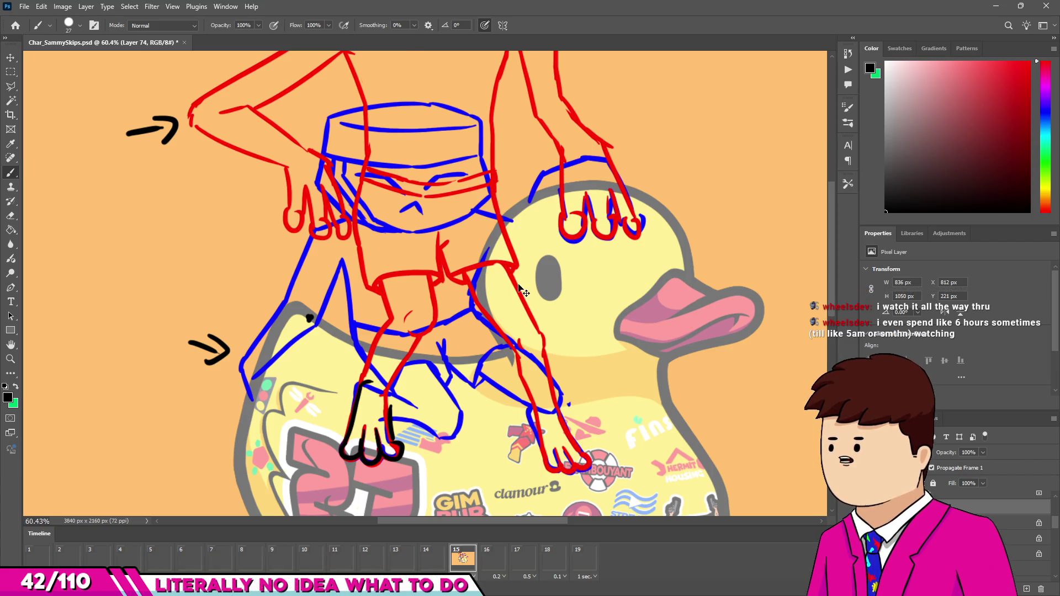
Step: Paint black dots left of the character and near the raised arm, plus a short vertical stroke
scroll(456, 338, "down", 2)
scroll(409, 351, "up", 2)
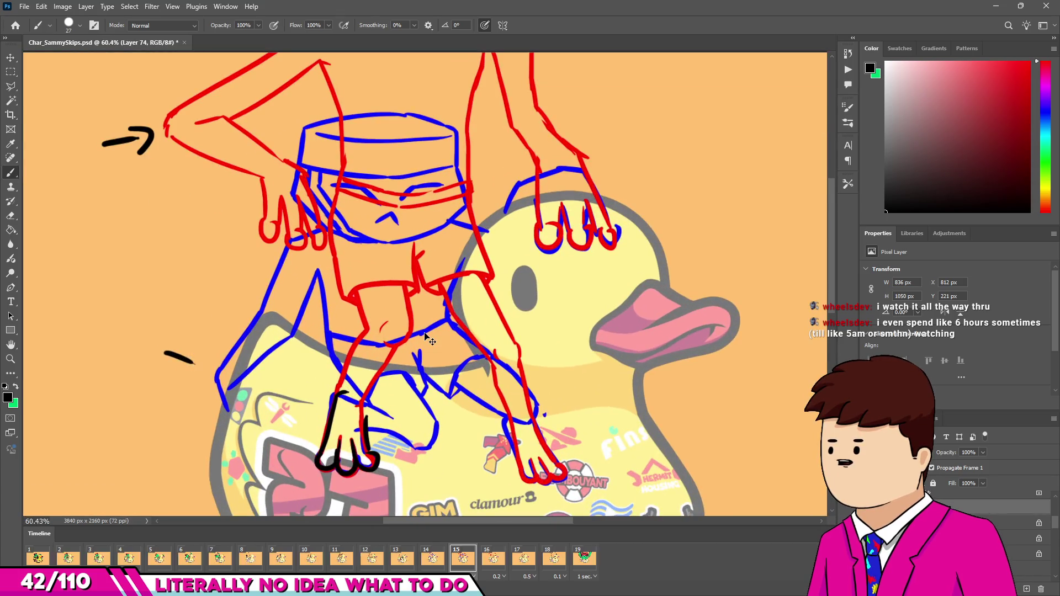
scroll(331, 353, "down", 3)
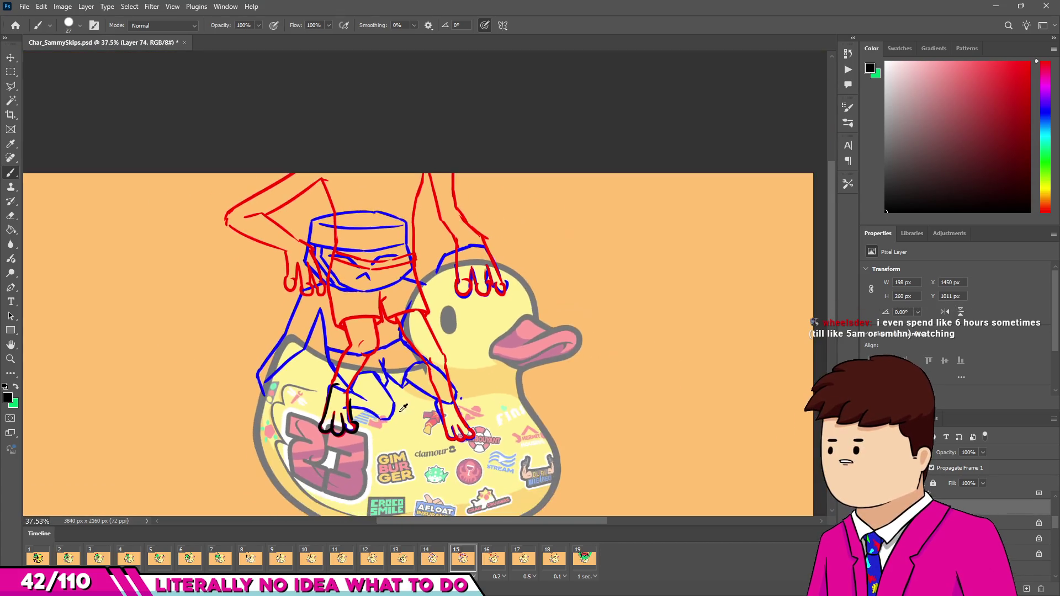
scroll(232, 359, "up", 1)
left_click(88, 273)
key("ctrl+z")
left_click(82, 265)
left_click(302, 262)
left_click_drag(83, 215, 85, 243)
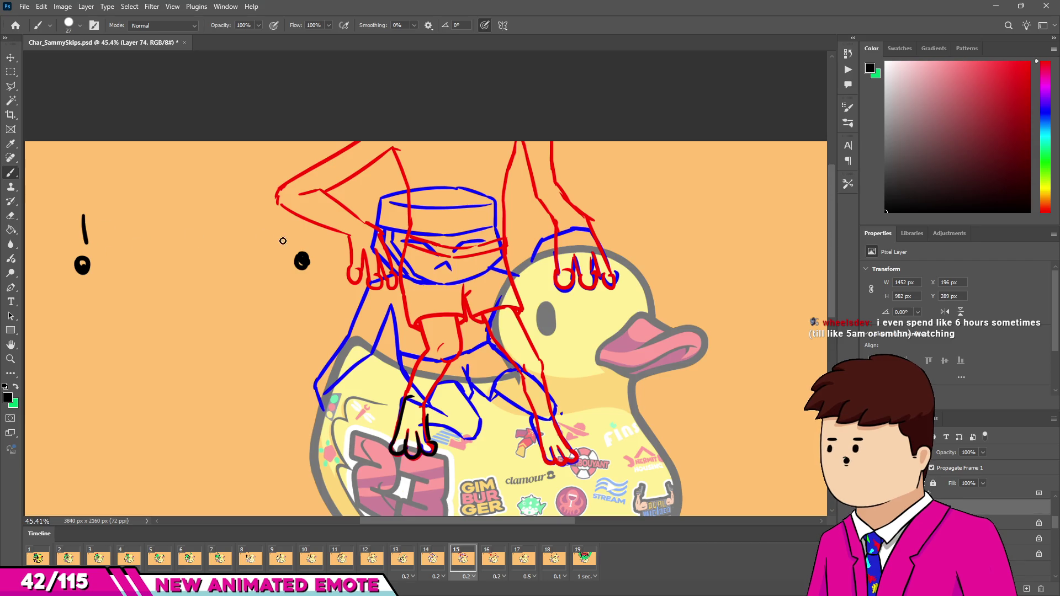
Step: Paint a middle dot between the two dots and try a horizontal line above them
left_click_drag(299, 199, 302, 236)
key("ctrl+z")
key("ctrl+z")
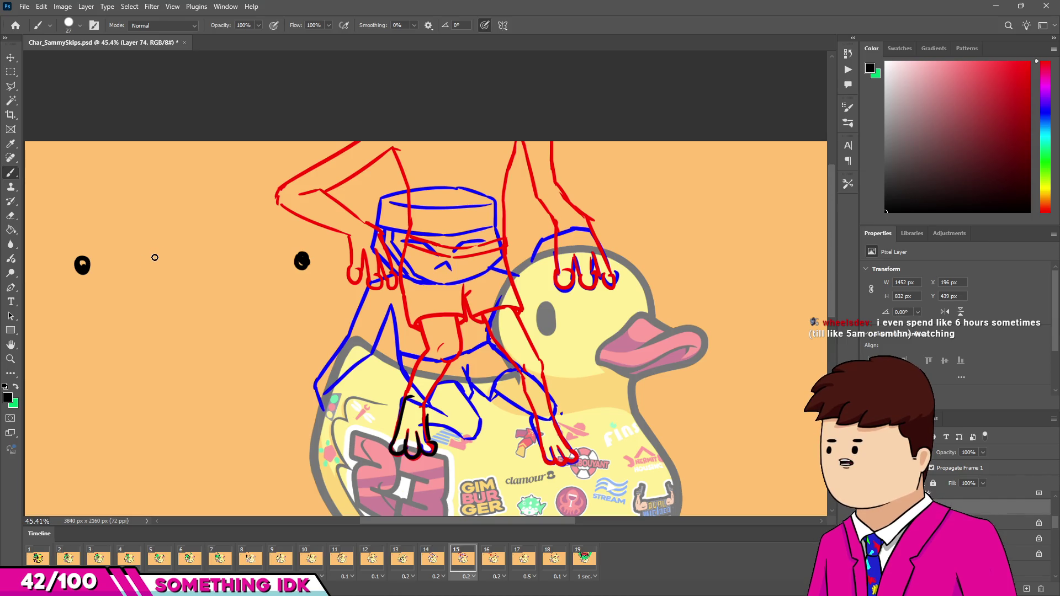
mouse_move(145, 261)
left_mouse_down()
mouse_move(143, 273)
mouse_move(152, 256)
left_mouse_up()
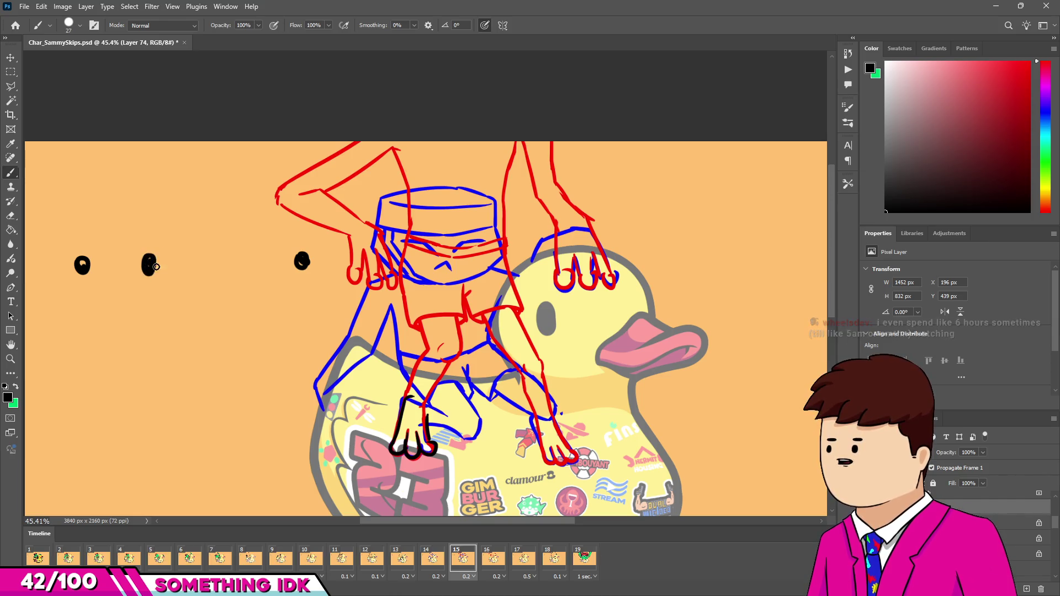
left_click_drag(76, 228, 259, 228)
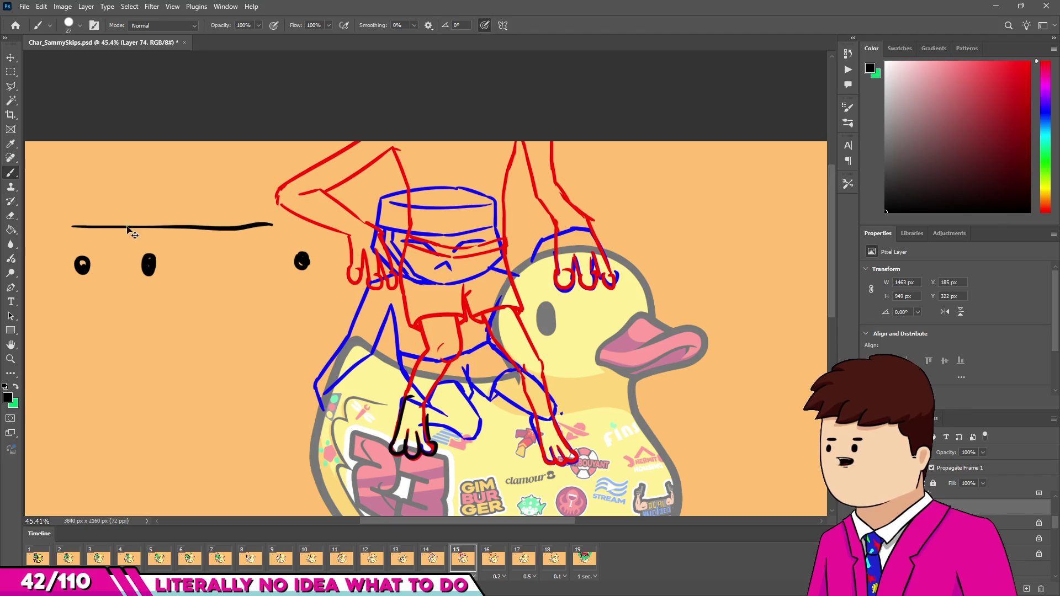
key("ctrl+z")
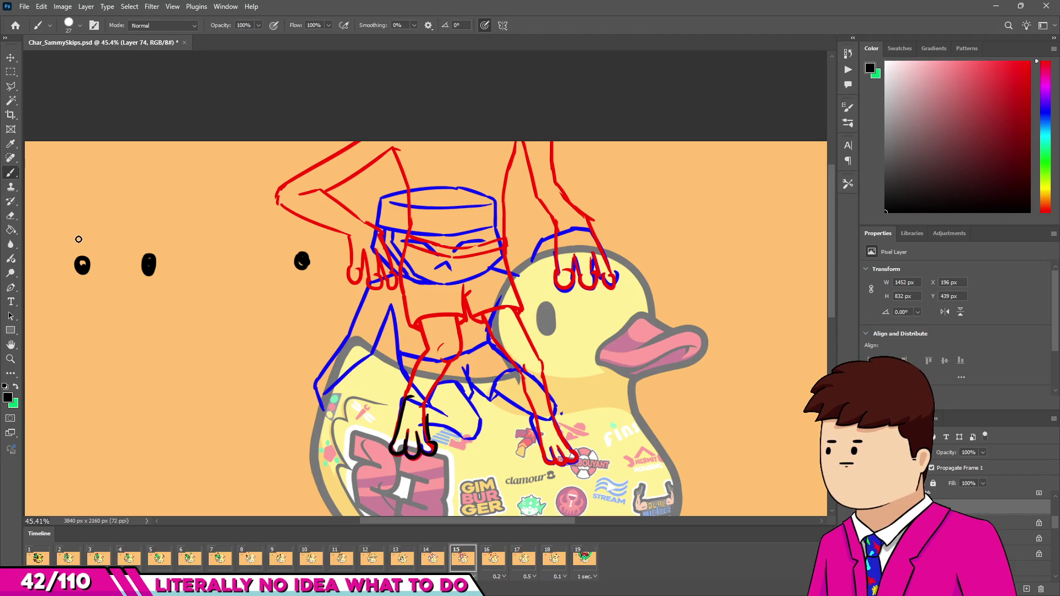
left_click_drag(79, 239, 290, 243)
Step: Undo the line, middle dot and black eye blobs, then zoom in on the frog
key("ctrl+z")
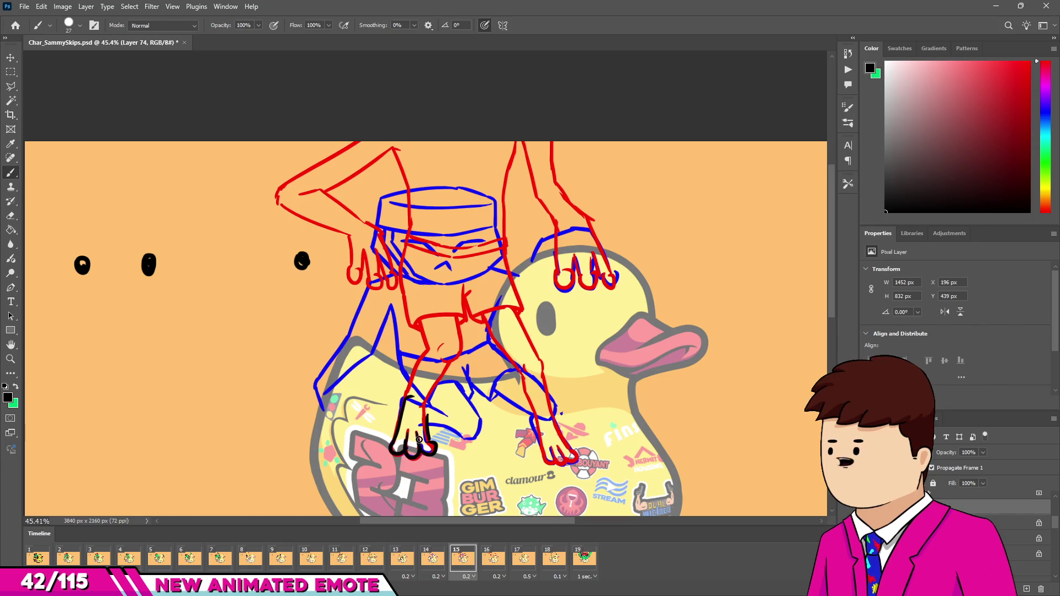
key("ctrl+z")
left_click_drag(193, 254, 205, 271)
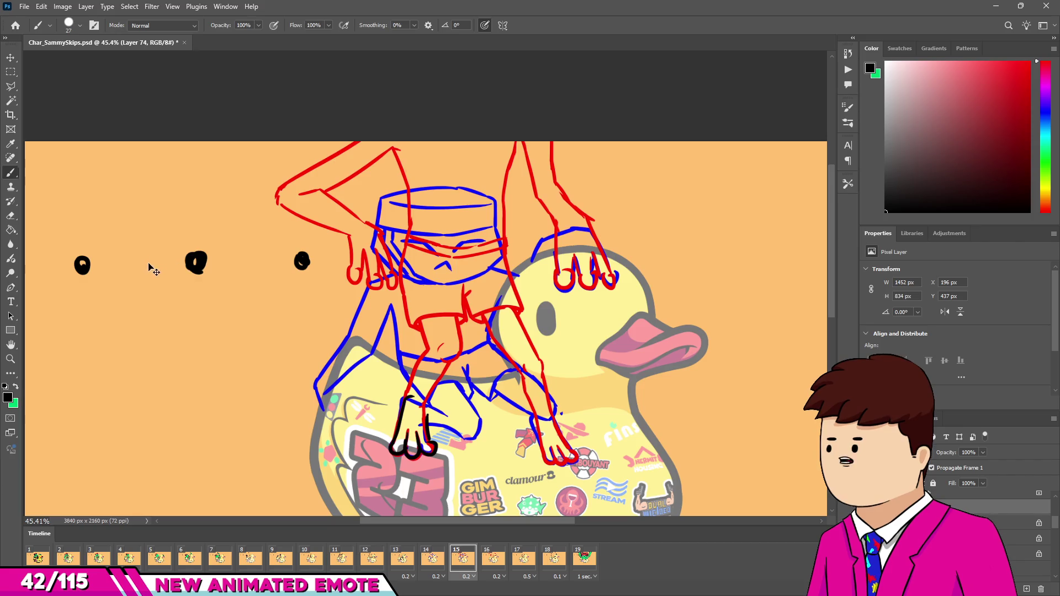
key("ctrl+z")
key("ctrl+z")
key("ctrl+z")
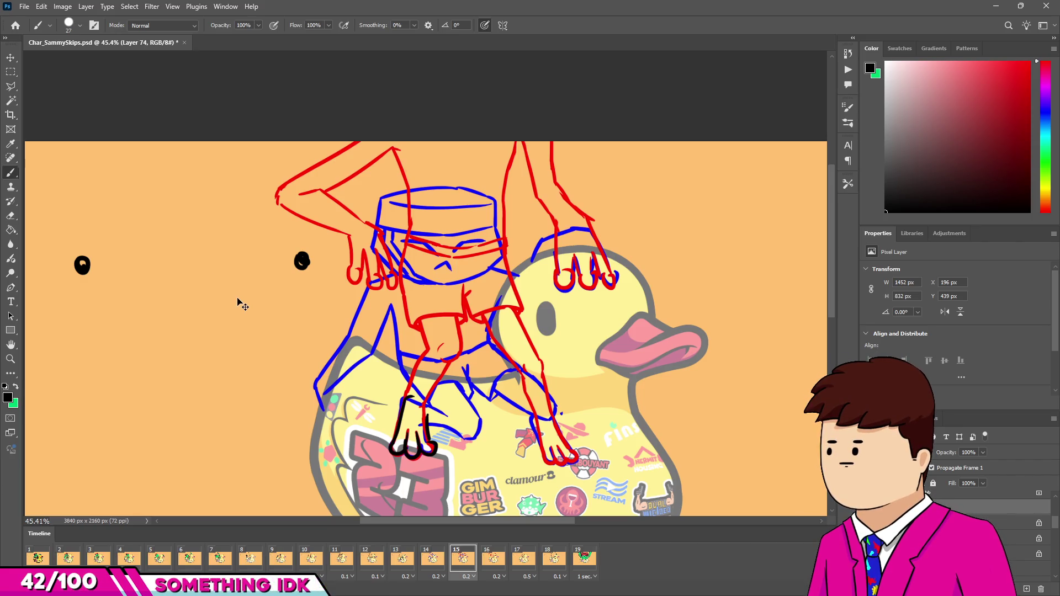
key("ctrl+z")
scroll(475, 365, "up", 3)
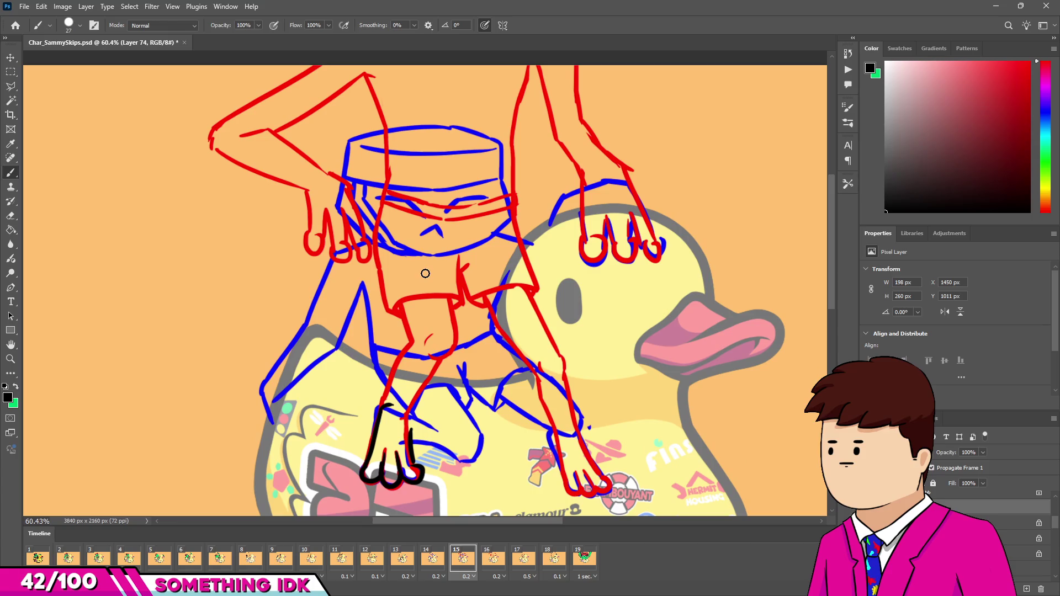
left_click_drag(436, 340, 440, 347)
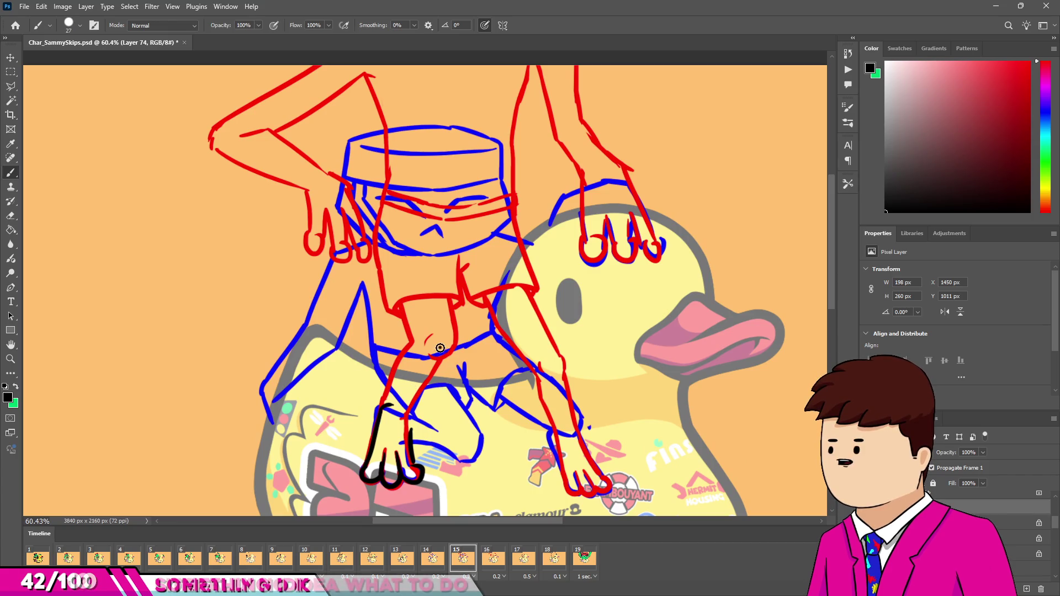
left_click_drag(465, 445, 472, 446)
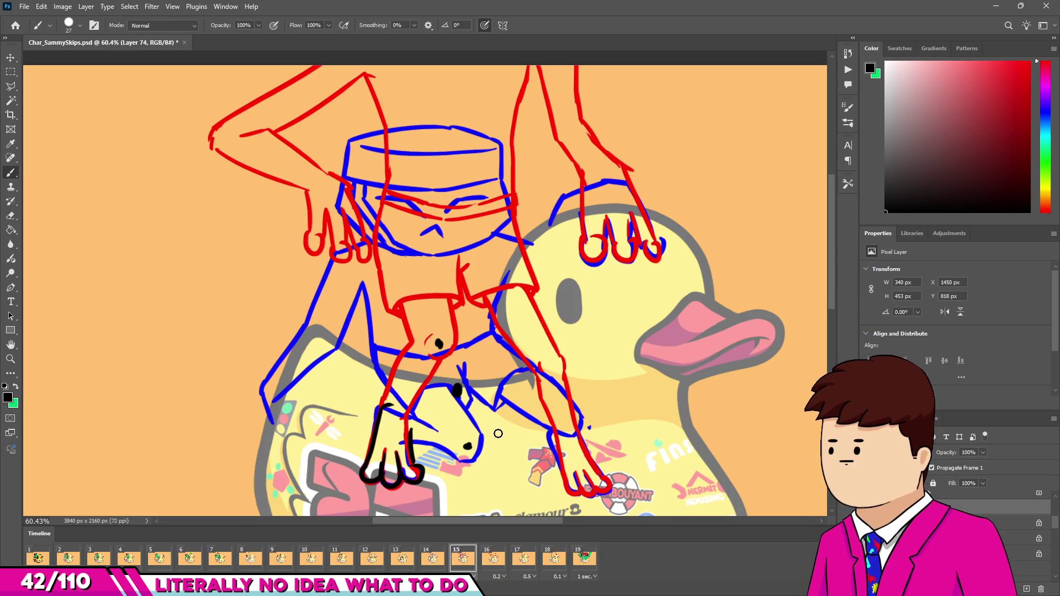
left_click_drag(465, 405, 469, 402)
key("ctrl+z")
key("ctrl+z")
key("ctrl+z")
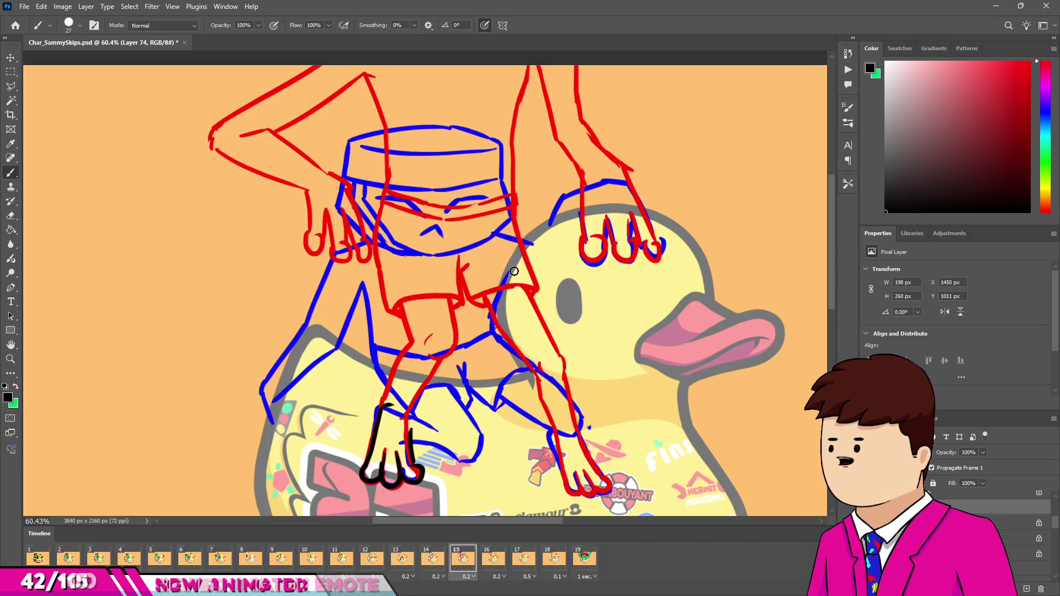
left_click(465, 437)
left_click(437, 346)
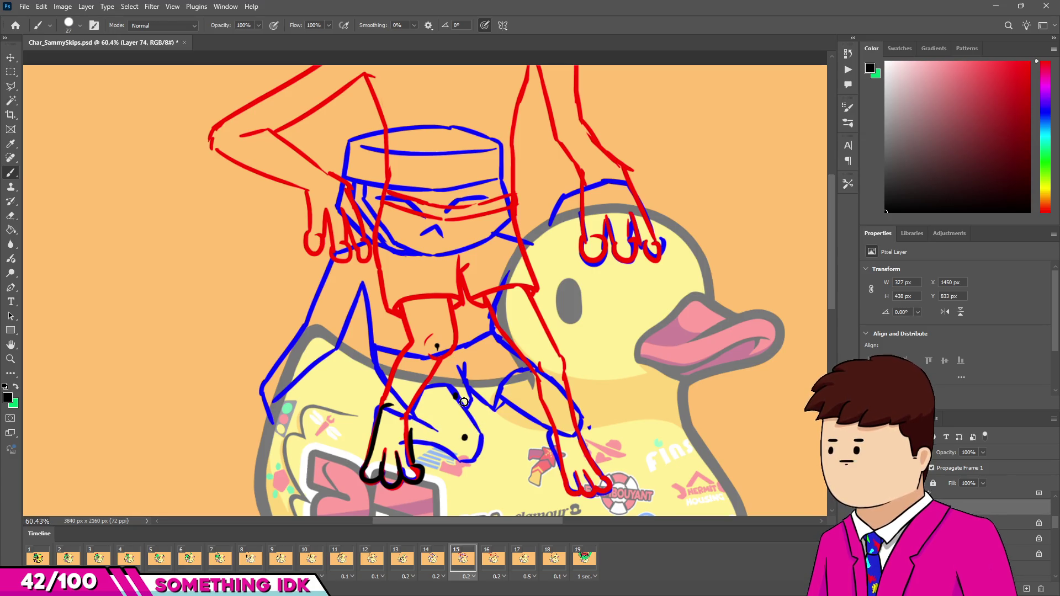
left_click(478, 391)
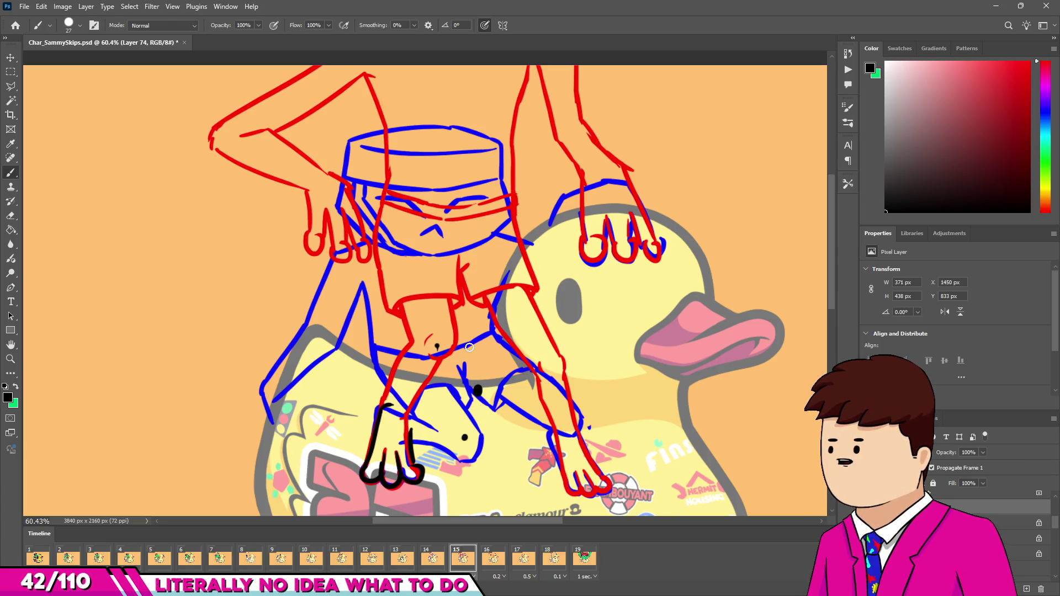
key("ctrl+z")
key("ctrl+z")
key("ctrl+z")
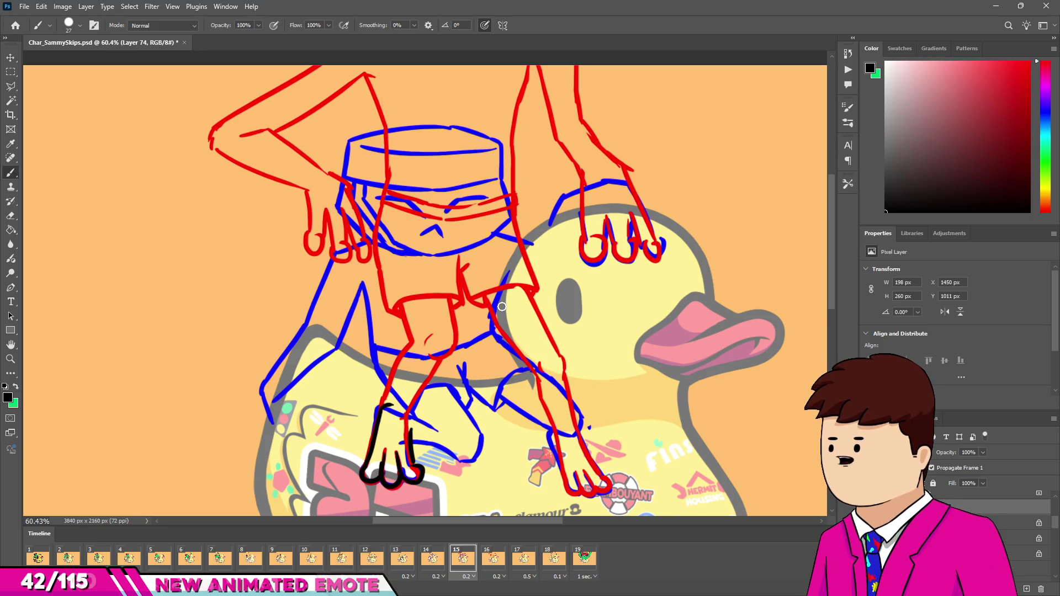
scroll(528, 362, "down", 3)
Step: Sketch black thigh, knee and lower-leg strokes over the guides, undoing rejected attempts
scroll(513, 375, "up", 4)
scroll(491, 395, "down", 3)
scroll(491, 396, "down", 1)
scroll(489, 409, "up", 2)
scroll(483, 428, "down", 2)
scroll(476, 448, "up", 3)
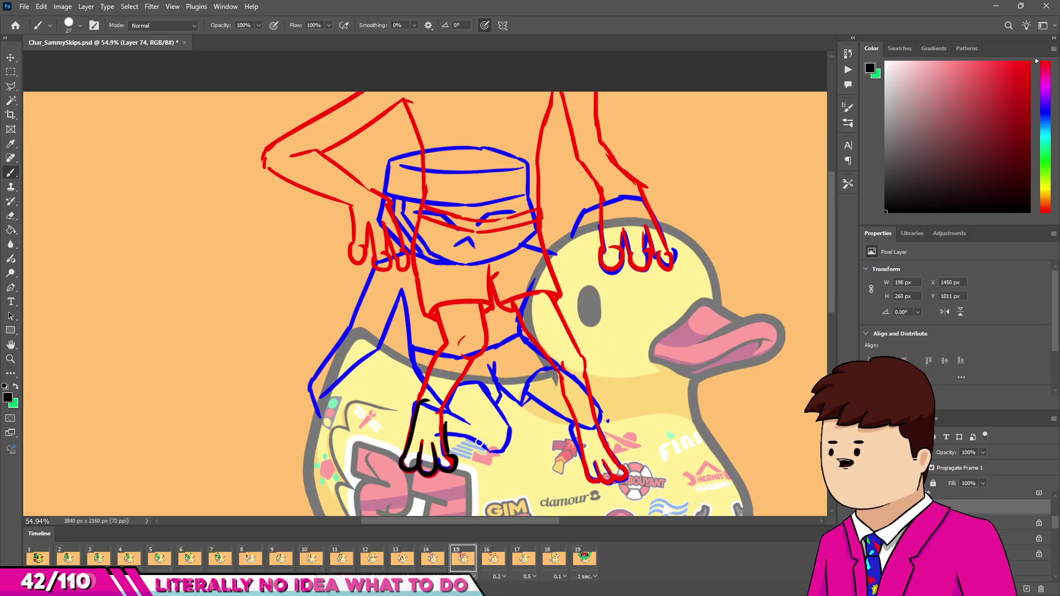
left_click_drag(521, 386, 505, 406)
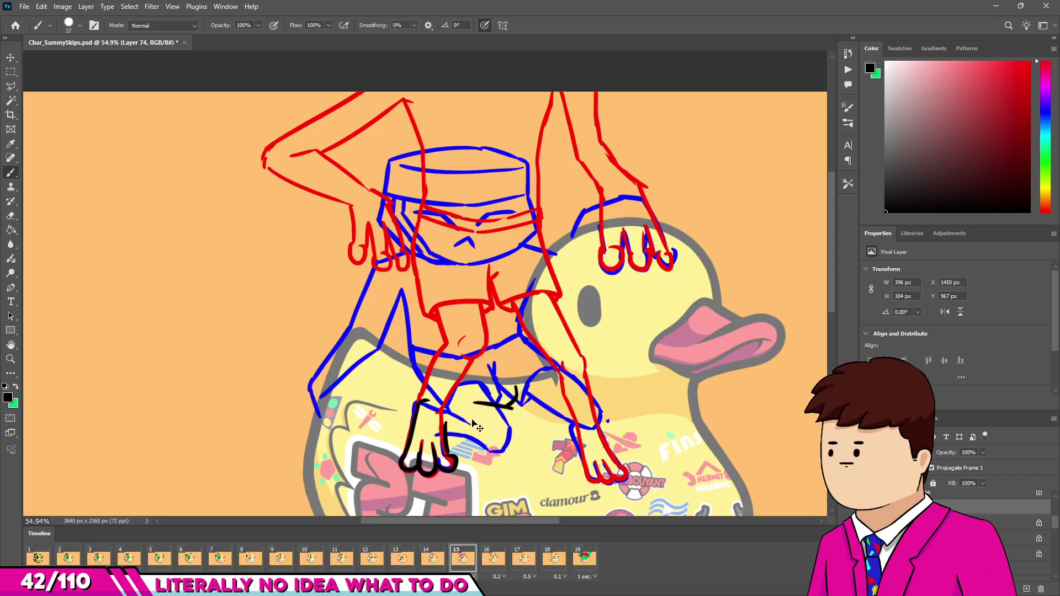
mouse_move(446, 424)
left_mouse_down()
mouse_move(492, 412)
mouse_move(516, 385)
left_mouse_up()
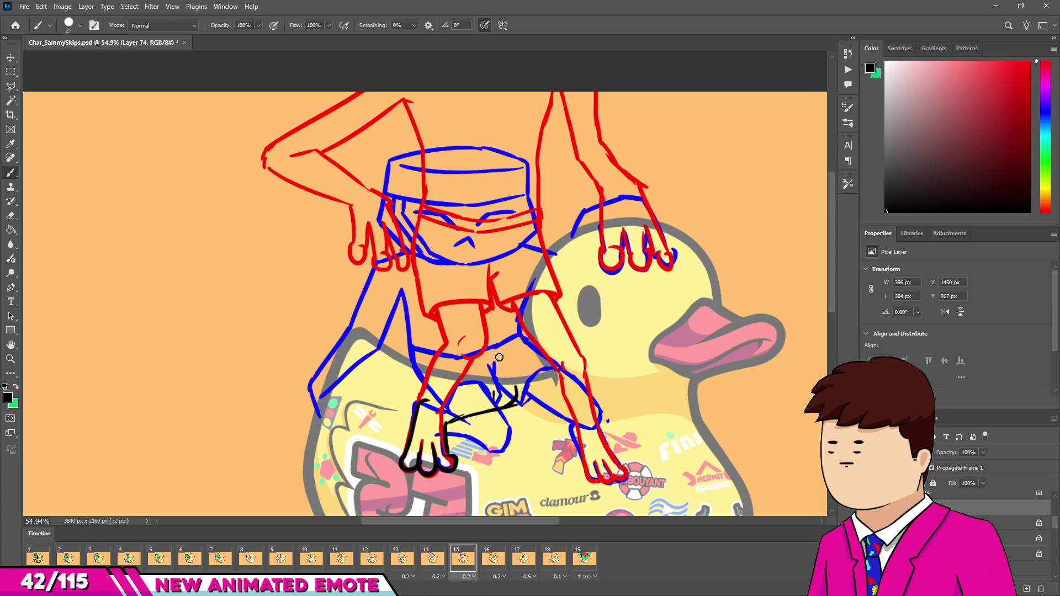
left_click_drag(485, 343, 516, 392)
key("ctrl+z")
left_click_drag(488, 356, 514, 384)
left_click_drag(453, 369, 475, 353)
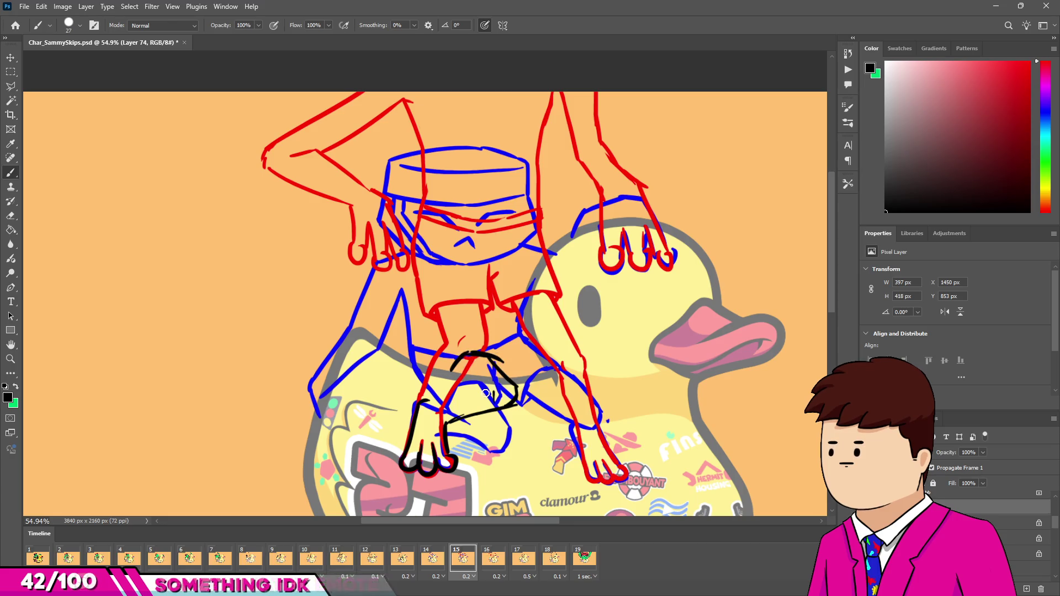
mouse_move(470, 371)
left_mouse_down()
mouse_move(465, 386)
mouse_move(484, 379)
left_mouse_up()
key("ctrl+z")
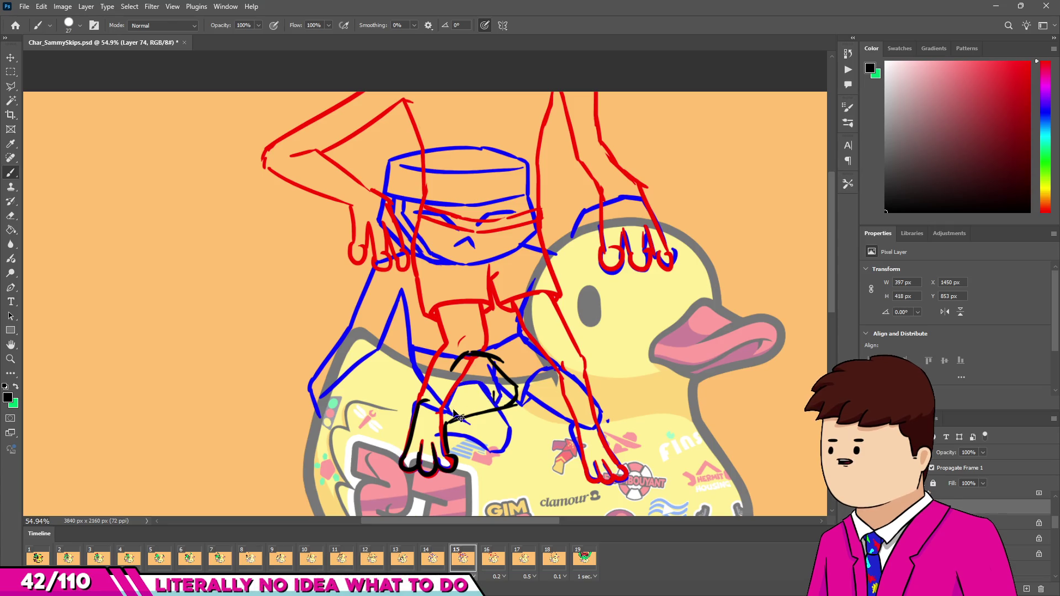
key("ctrl+z")
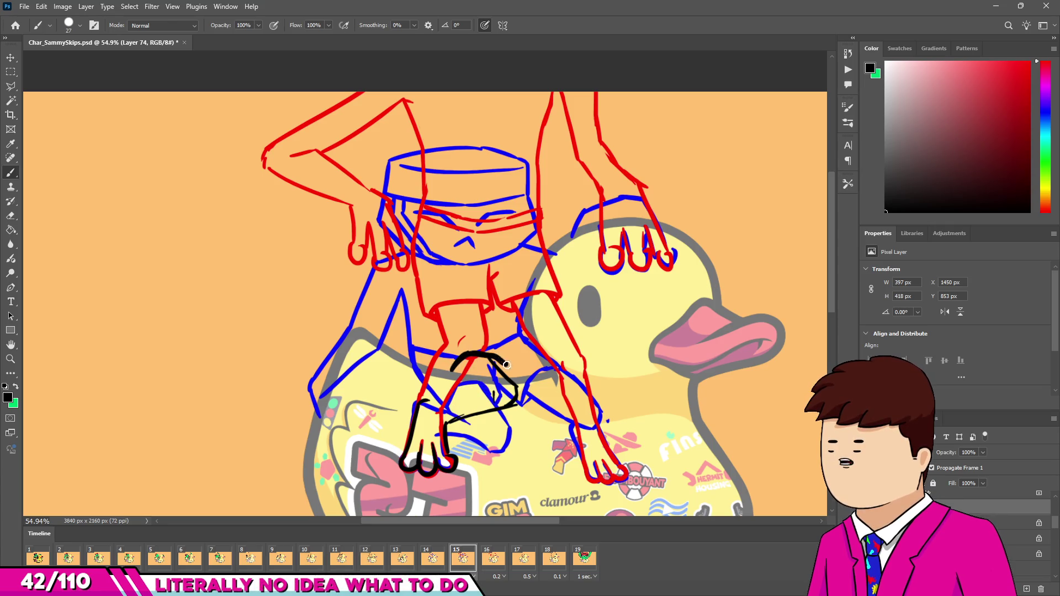
left_click_drag(431, 314, 499, 320)
key("ctrl+z")
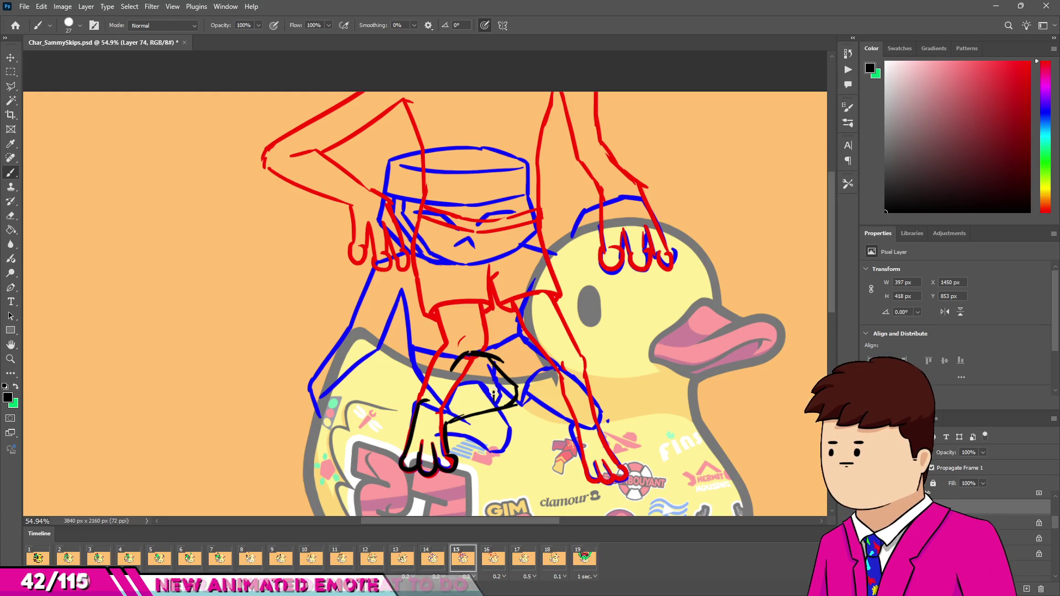
mouse_move(453, 367)
left_mouse_down()
mouse_move(450, 382)
mouse_move(475, 394)
left_mouse_up()
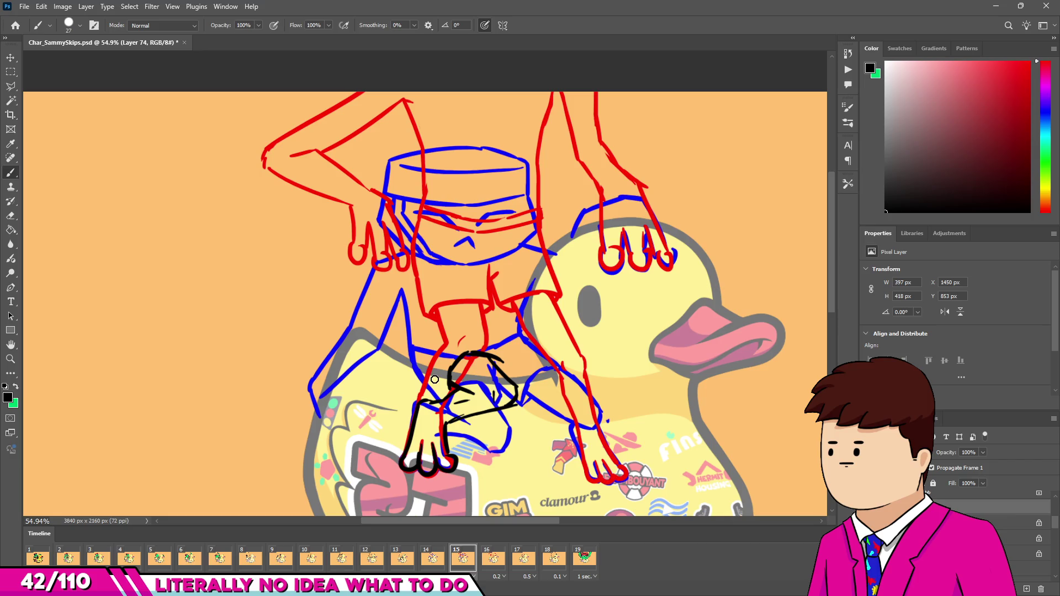
left_click_drag(418, 358, 450, 385)
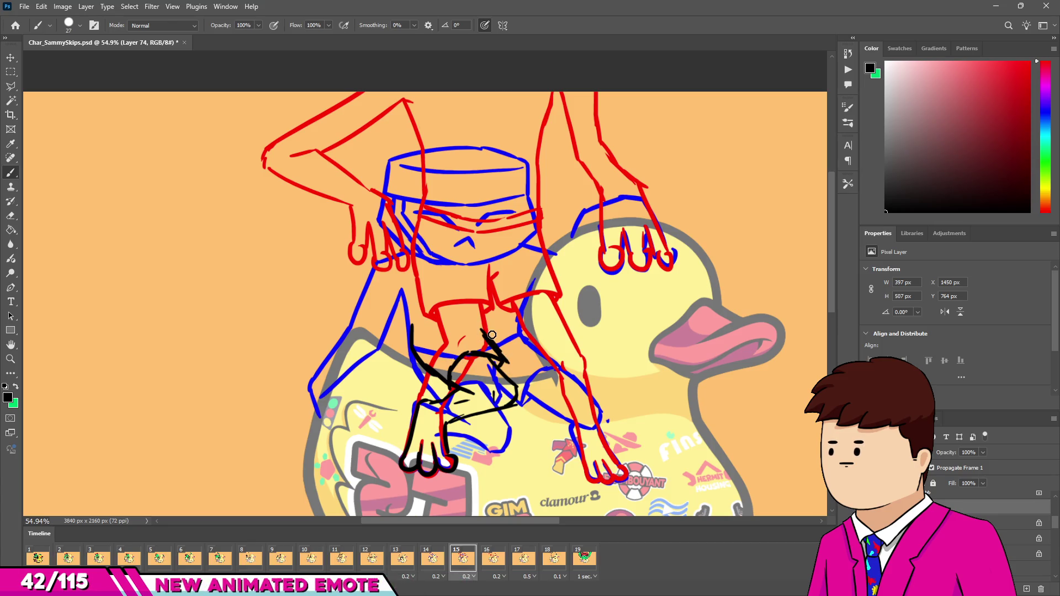
Step: Draw the frog's left body line and the waist line across the hips in black
key("e")
key("b")
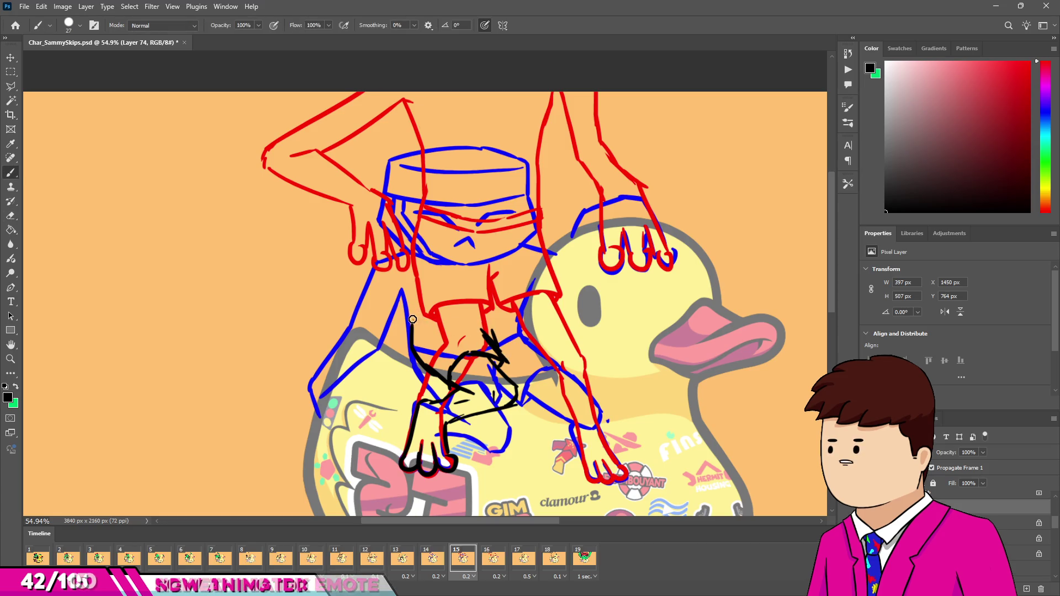
key("ctrl+z")
left_click_drag(412, 326, 523, 307)
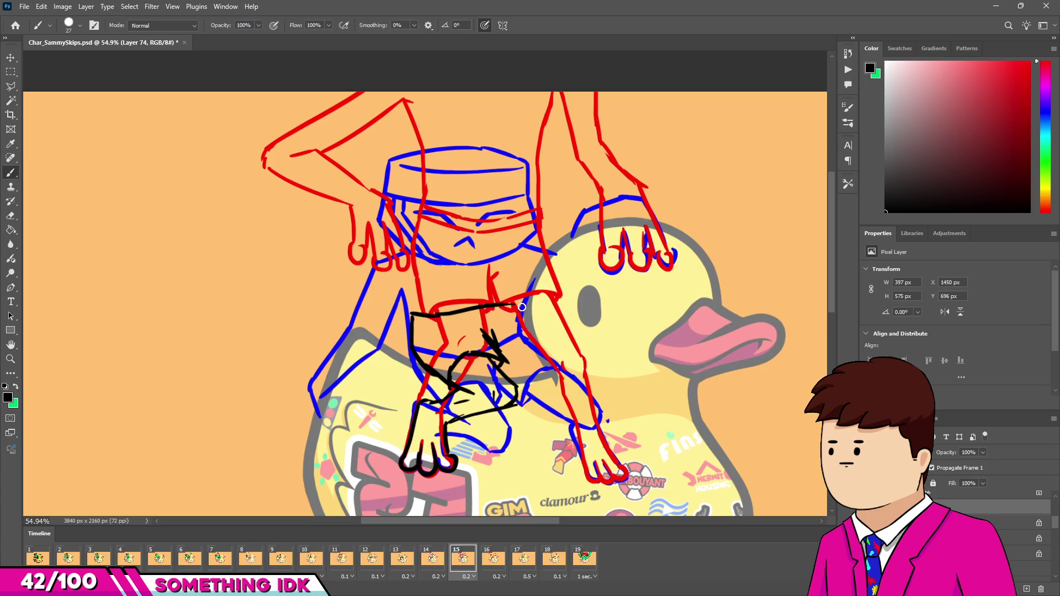
left_click_drag(432, 313, 528, 303)
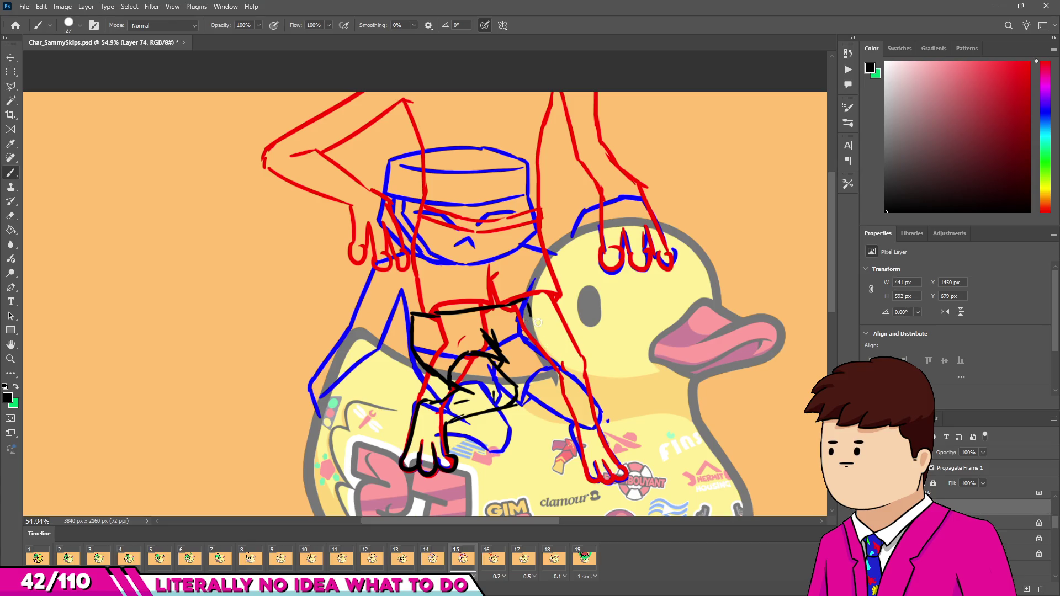
key("ctrl+z")
Step: Add diagonal and curving black strokes down the far leg toward the foot
mouse_move(554, 394)
left_mouse_down()
mouse_move(563, 411)
mouse_move(580, 404)
mouse_move(565, 418)
left_mouse_up()
key("ctrl+z")
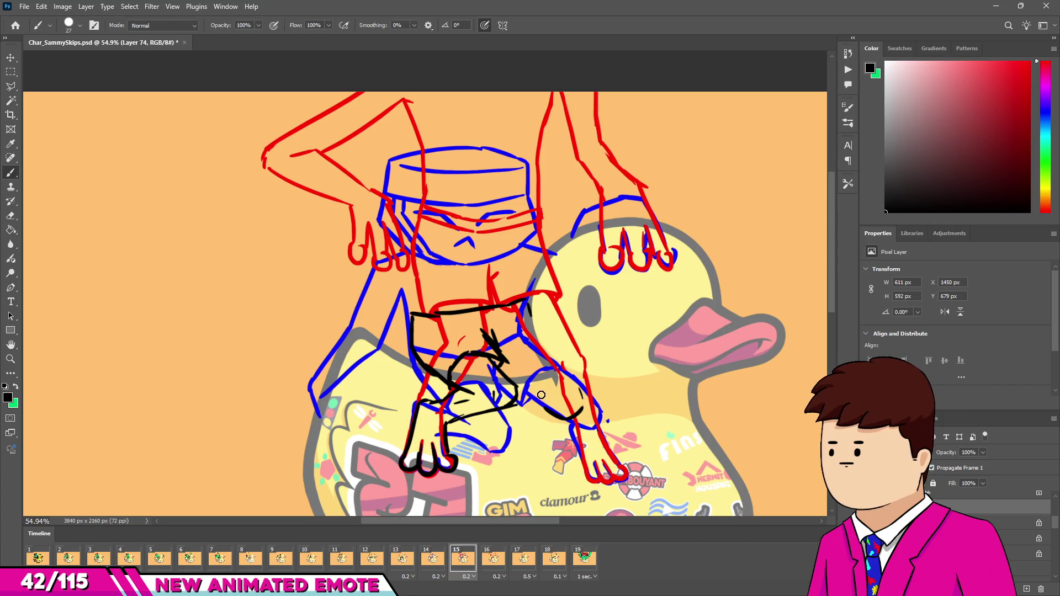
left_click_drag(519, 379, 547, 404)
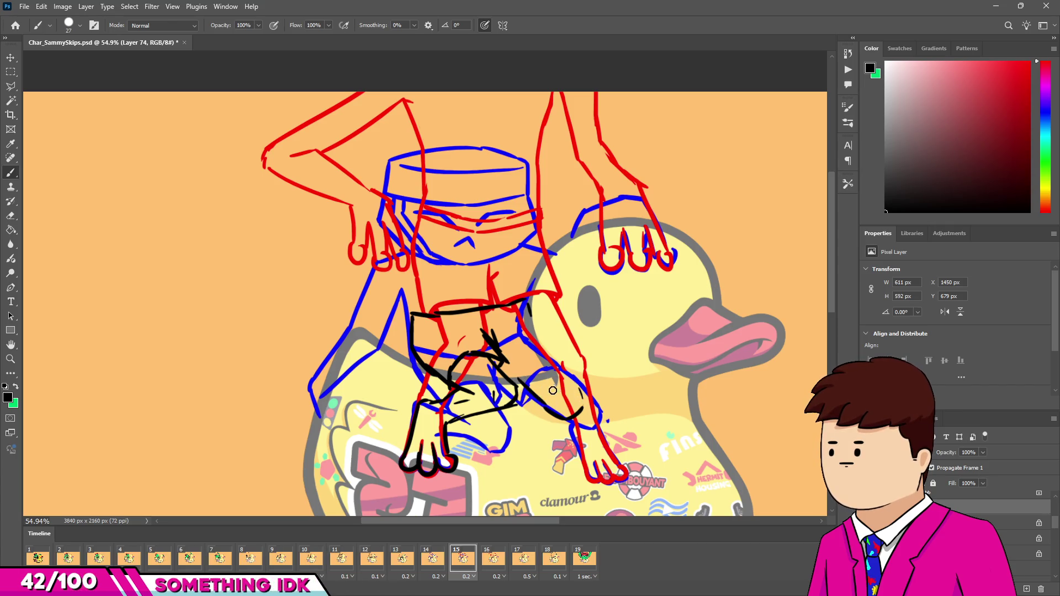
left_click_drag(559, 353, 571, 378)
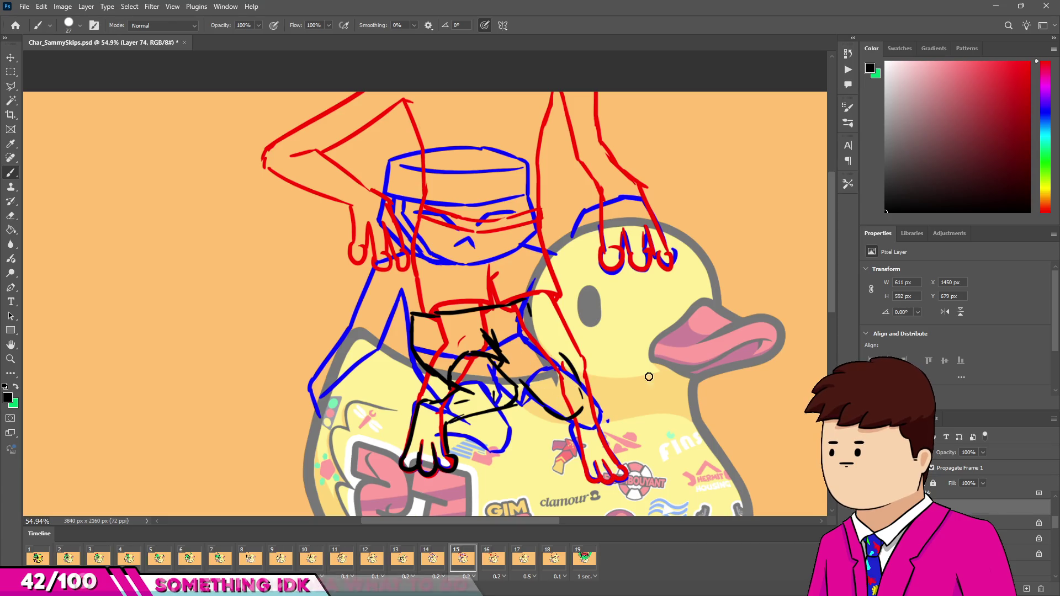
scroll(554, 399, "down", 3)
scroll(521, 397, "up", 4)
scroll(521, 397, "down", 5)
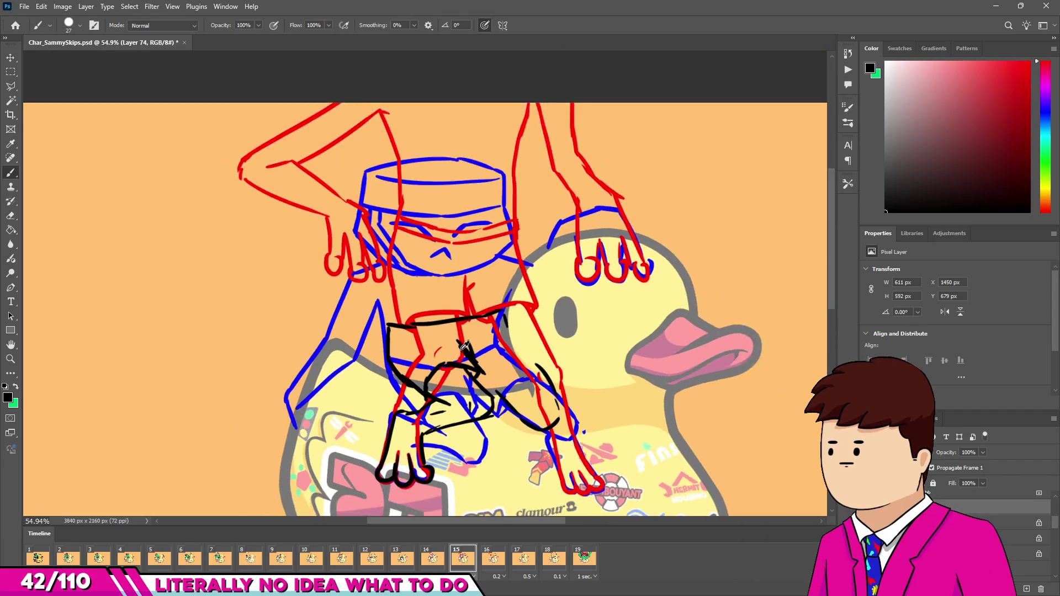
scroll(513, 385, "up", 4)
scroll(514, 364, "down", 2)
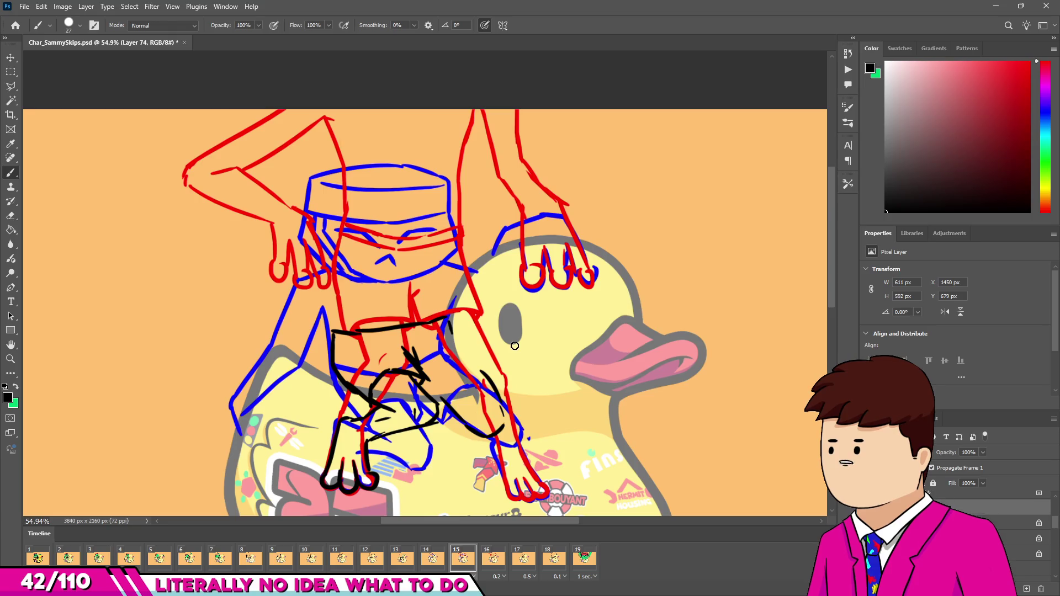
scroll(573, 372, "down", 1)
scroll(573, 372, "up", 2)
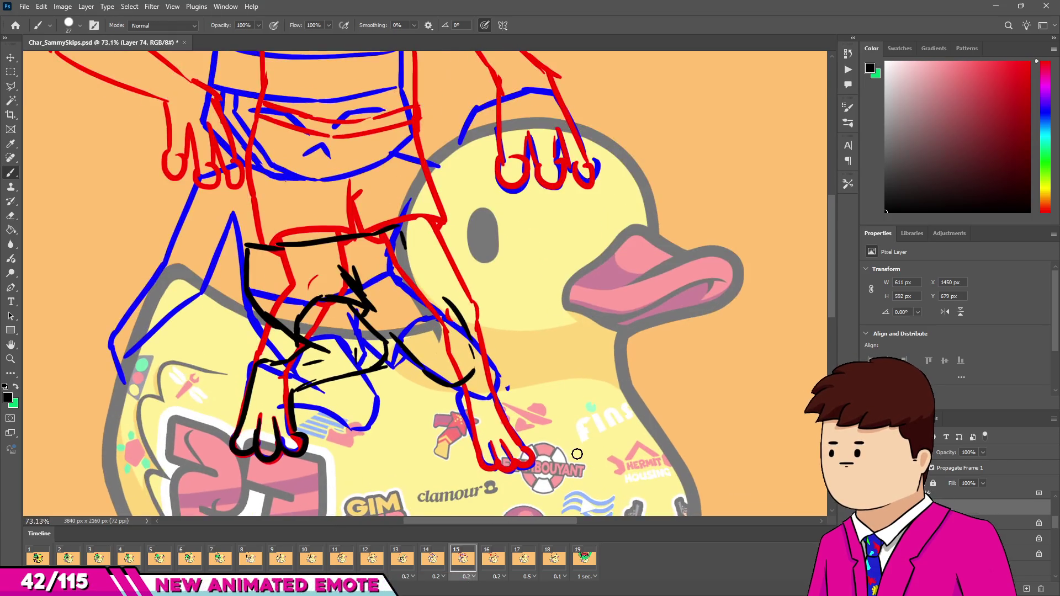
Step: Sketch the right foot's toes and outer edge in black along the leg outline
left_click_drag(460, 387, 470, 424)
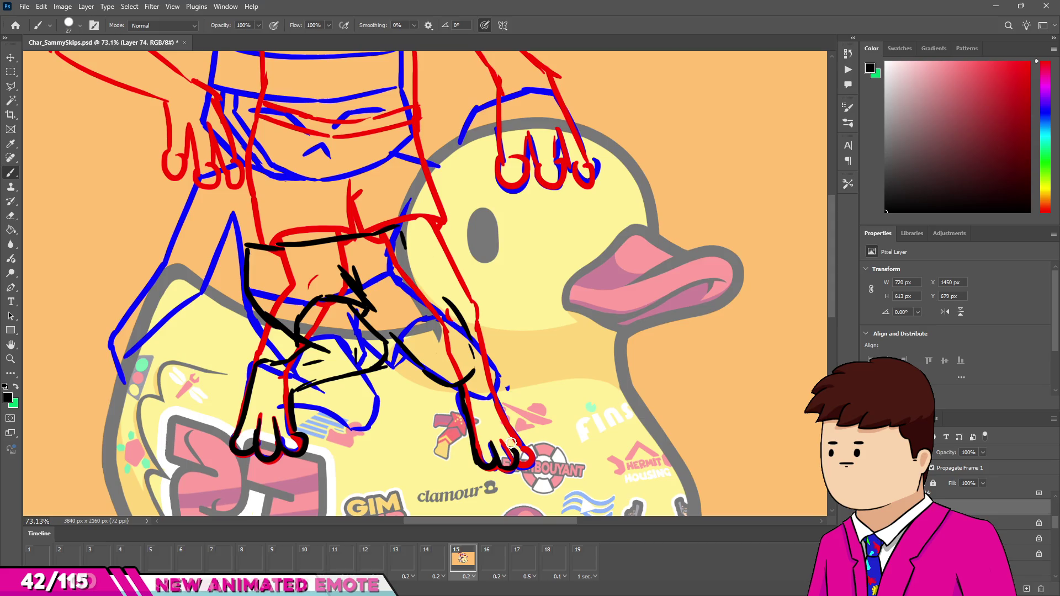
left_click_drag(516, 436, 530, 452)
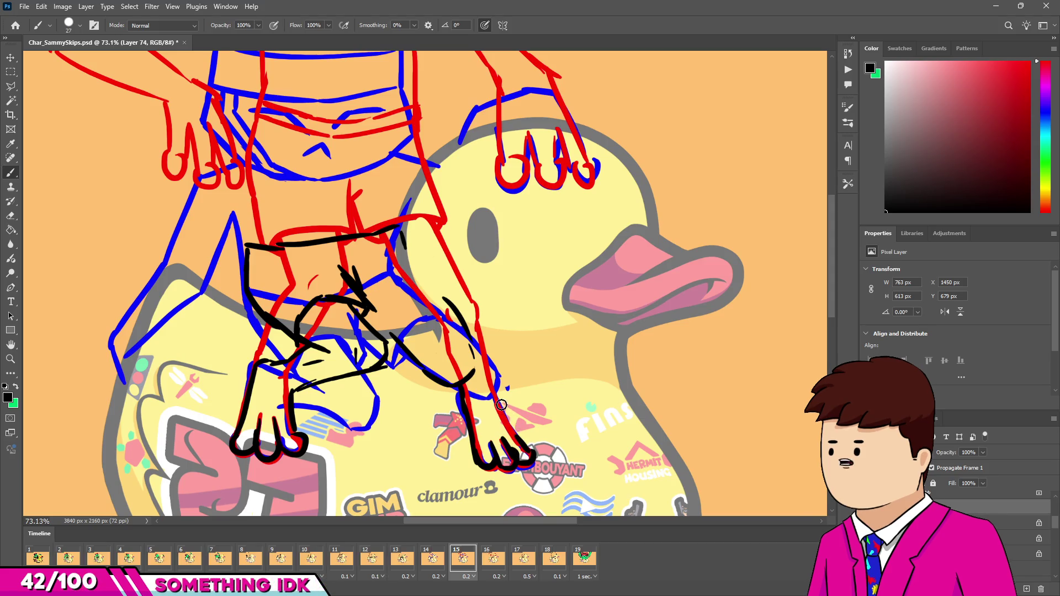
left_click_drag(495, 396, 524, 447)
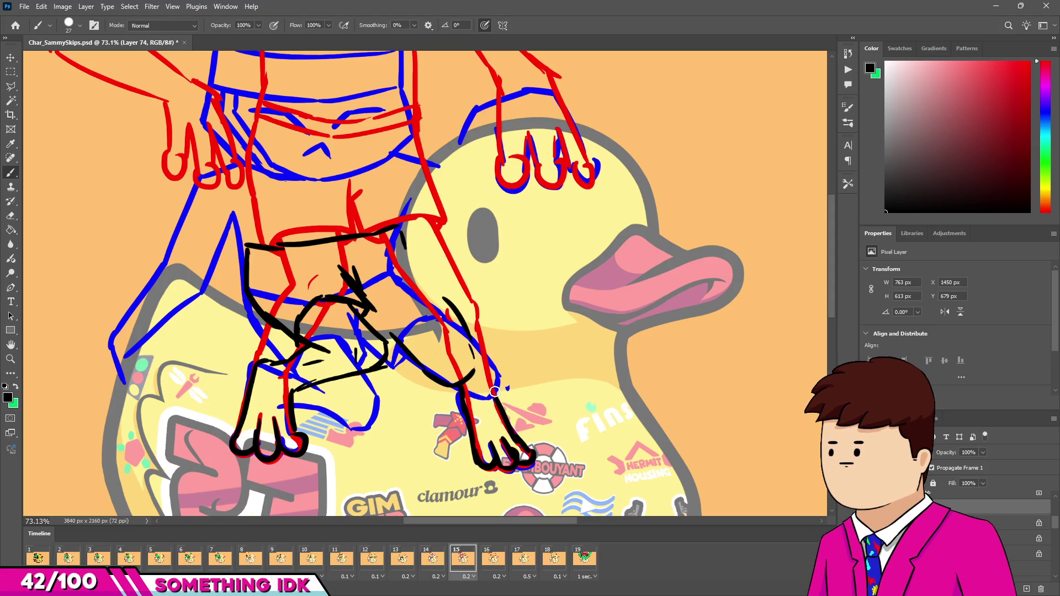
key("e")
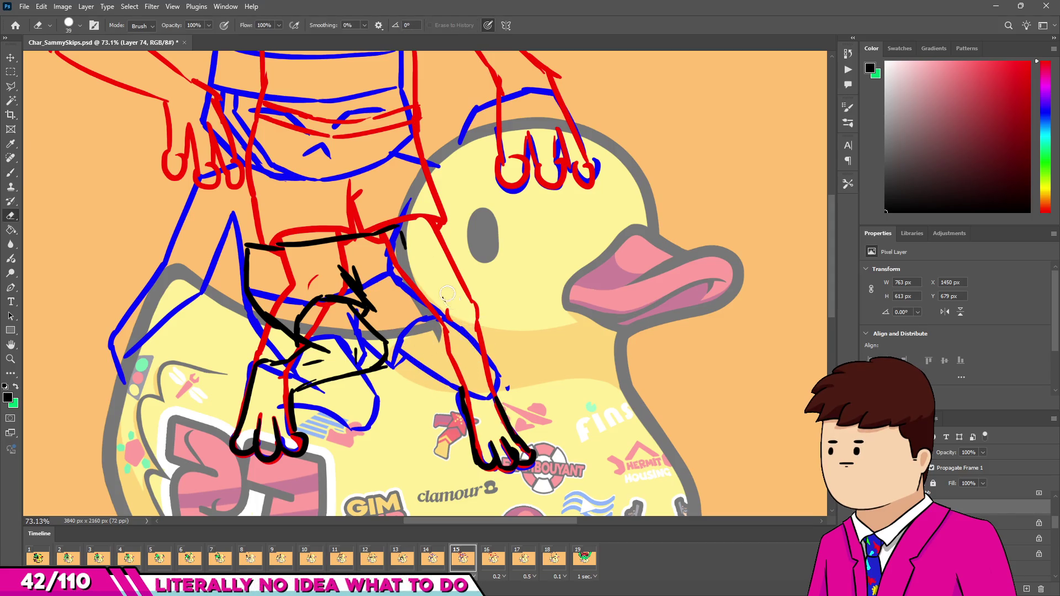
key("b")
Step: Add longer black lines to the right thigh and lower leg, undoing a stray arc
left_click_drag(448, 314, 469, 336)
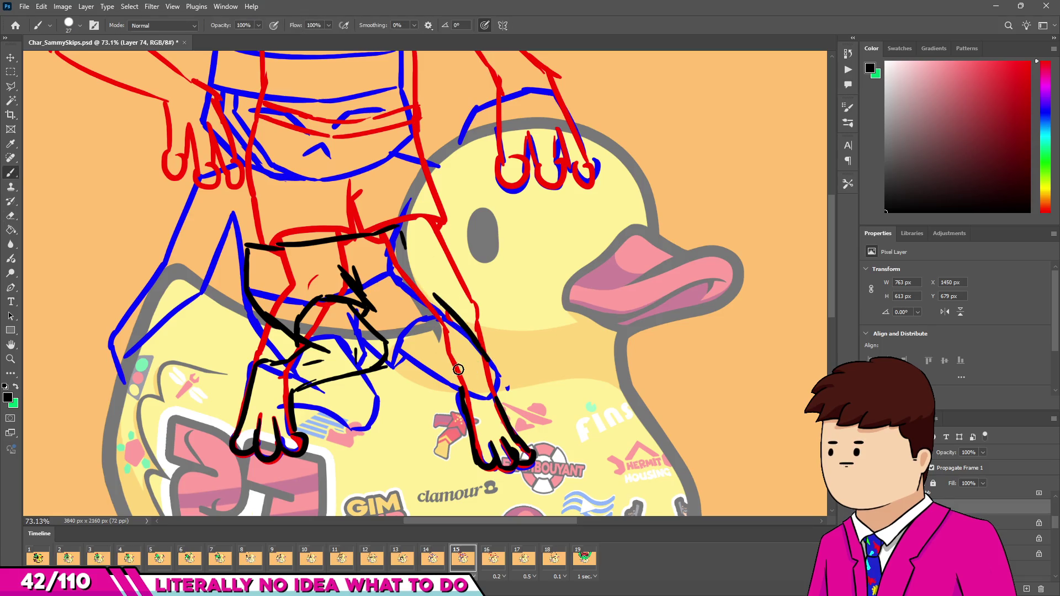
mouse_move(412, 354)
left_mouse_down()
mouse_move(497, 387)
mouse_move(497, 398)
left_mouse_up()
key("e")
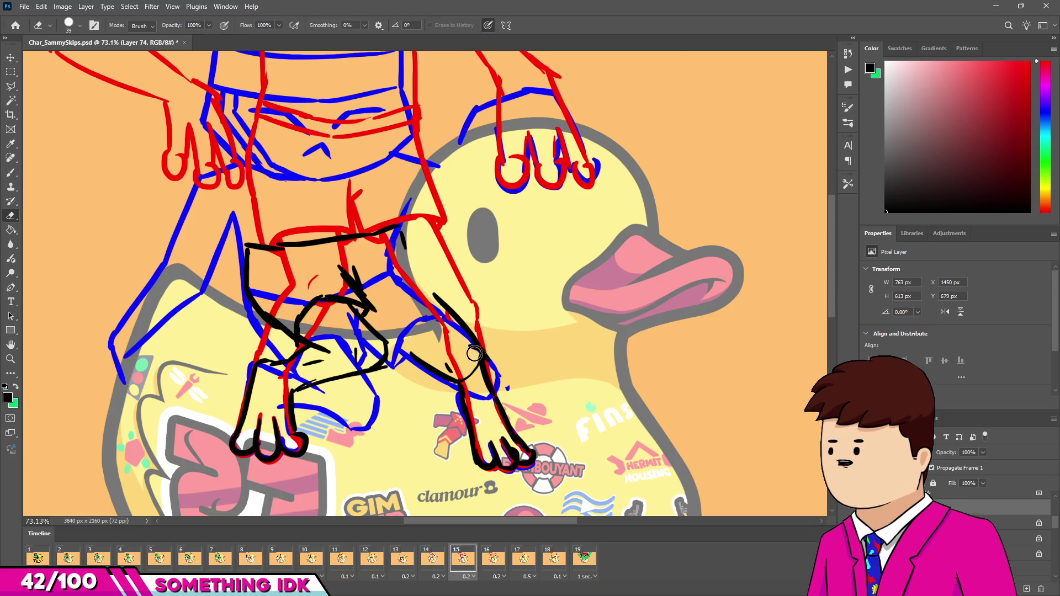
key("b")
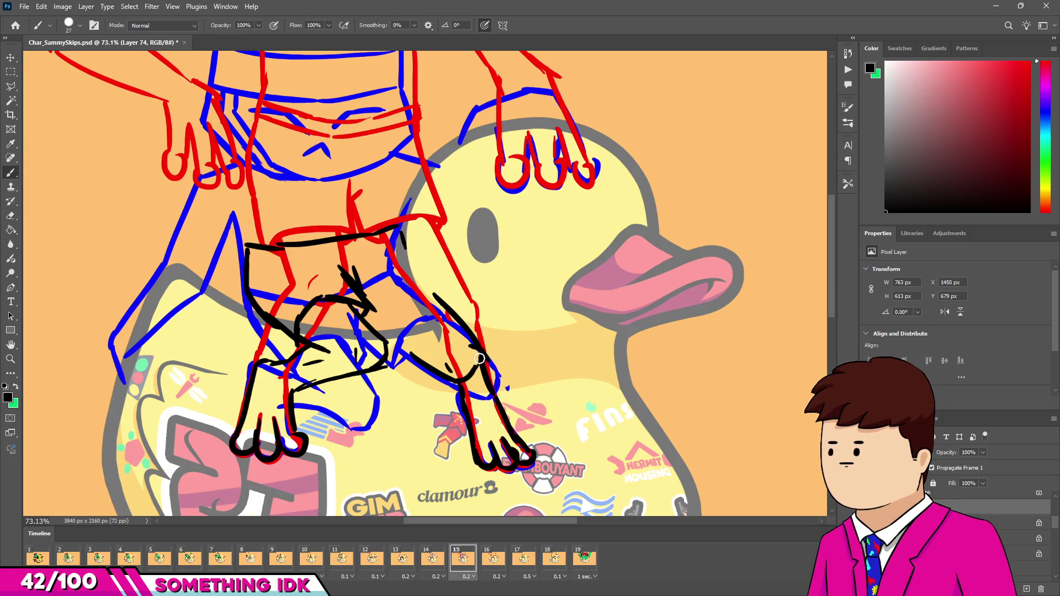
mouse_move(398, 342)
left_mouse_down()
mouse_move(407, 349)
mouse_move(436, 297)
left_mouse_up()
key("ctrl+z")
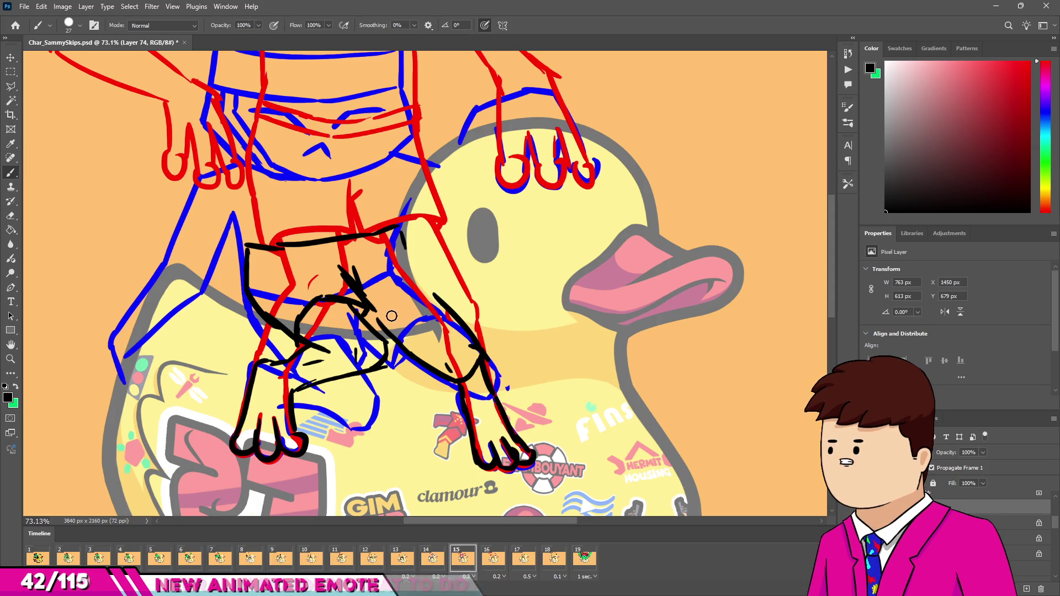
mouse_move(375, 322)
left_mouse_down()
mouse_move(394, 299)
mouse_move(442, 293)
left_mouse_up()
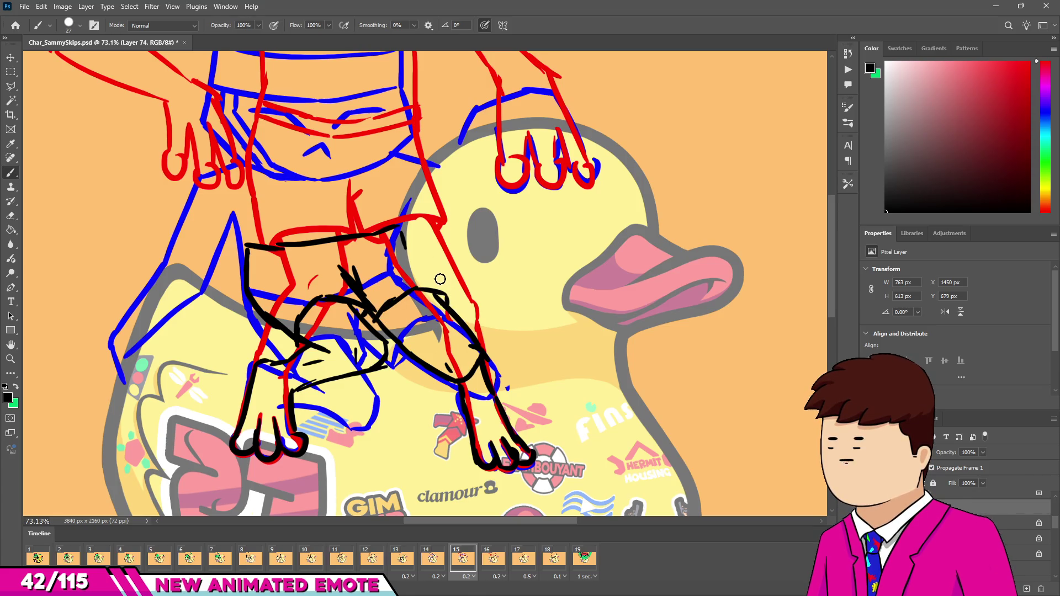
left_click_drag(449, 299, 434, 280)
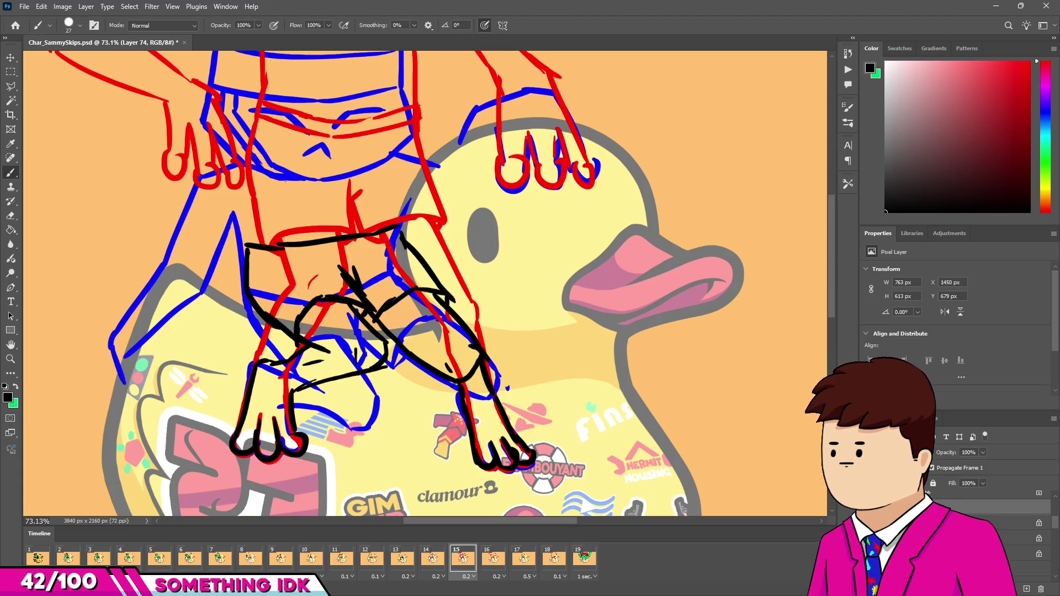
Step: Hide the red and blue onion-skin guide layers
left_click(871, 523)
left_click(871, 538)
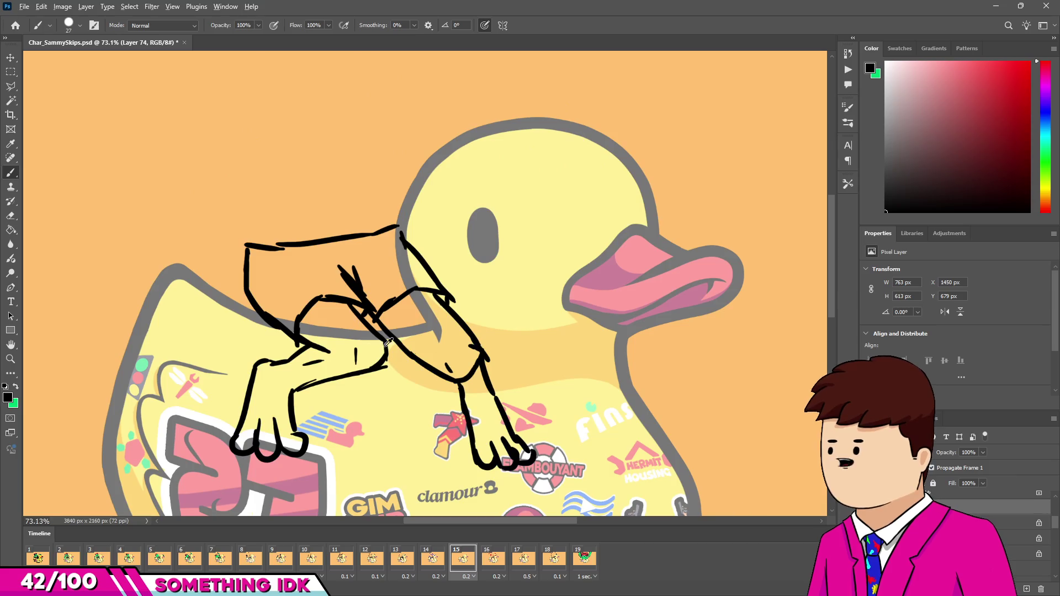
scroll(424, 288, "down", 5)
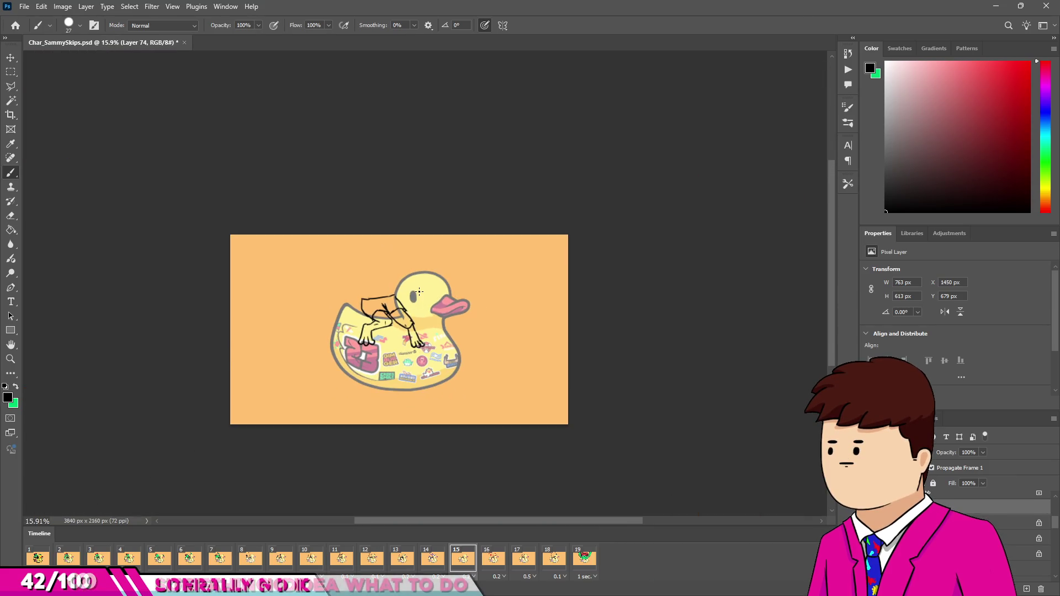
scroll(377, 315, "up", 5)
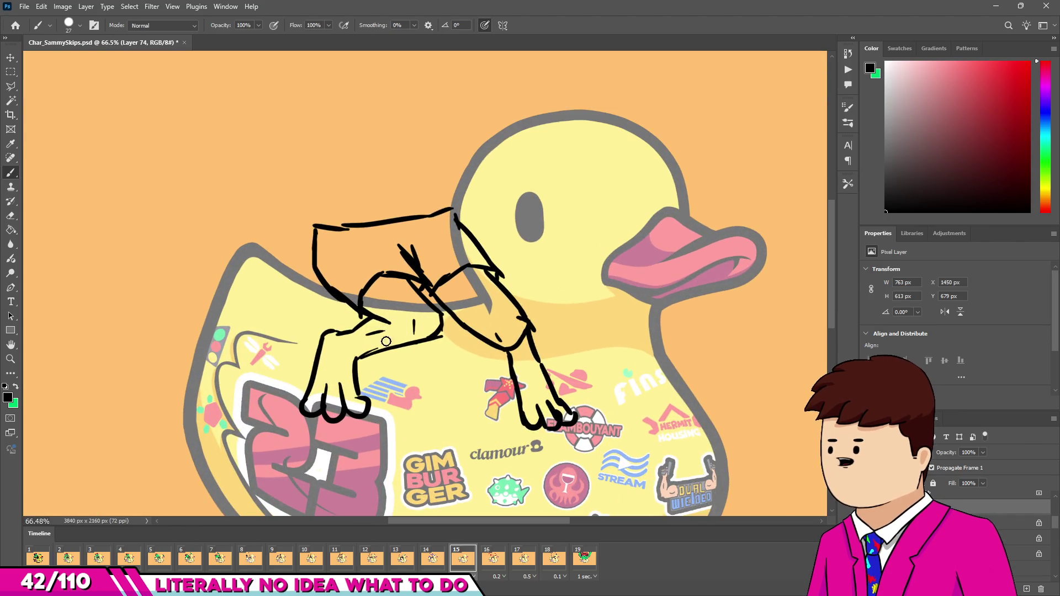
Step: Compare frames 13 to 16 in the Timeline, ending on frame 15's black sketch
left_click(429, 556)
left_click(459, 559)
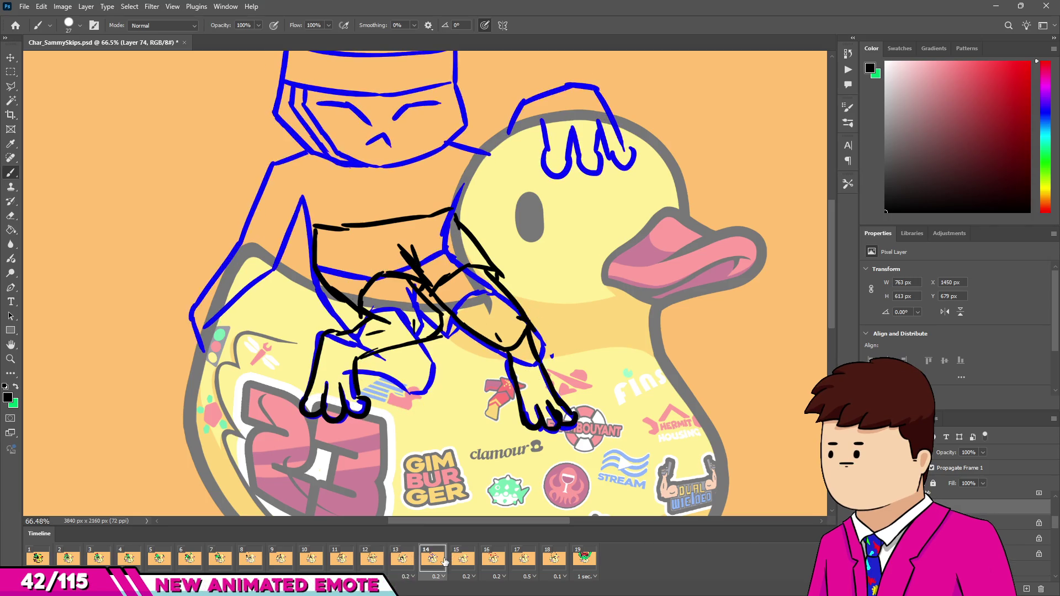
left_click(495, 562)
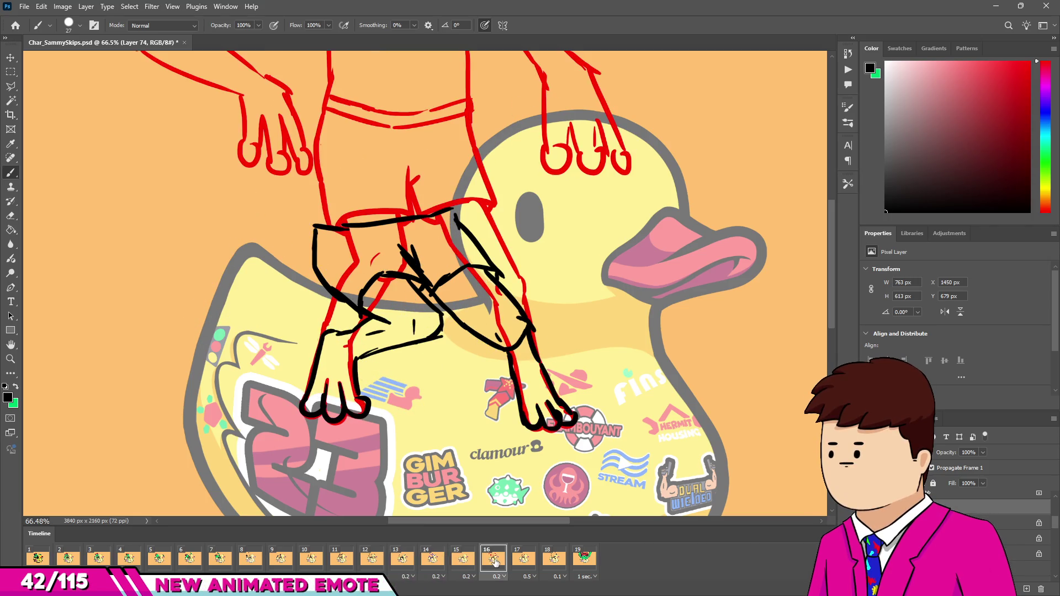
left_click(468, 562)
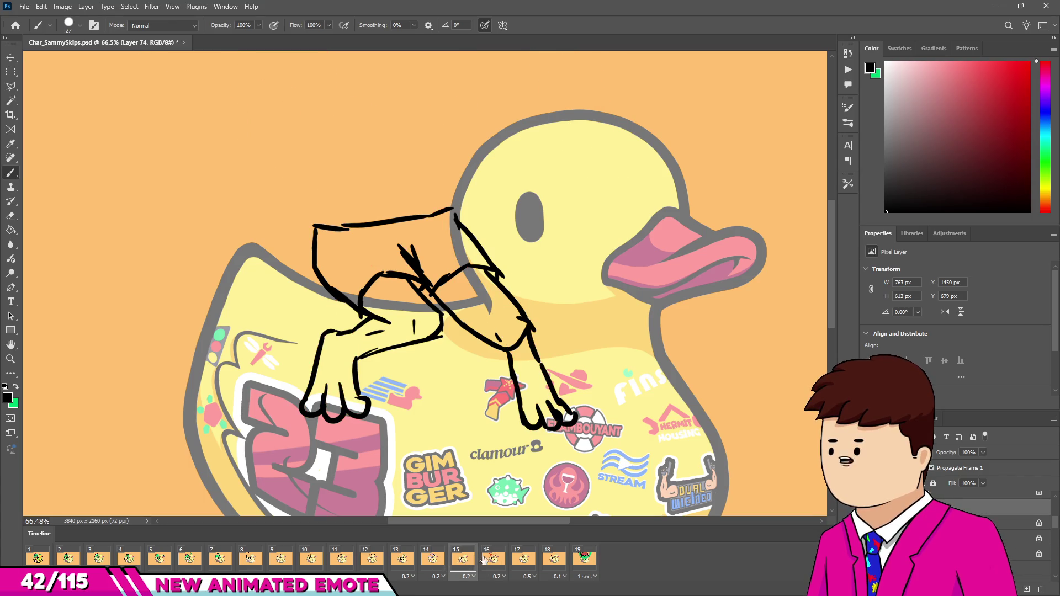
left_click(432, 559)
left_click(404, 559)
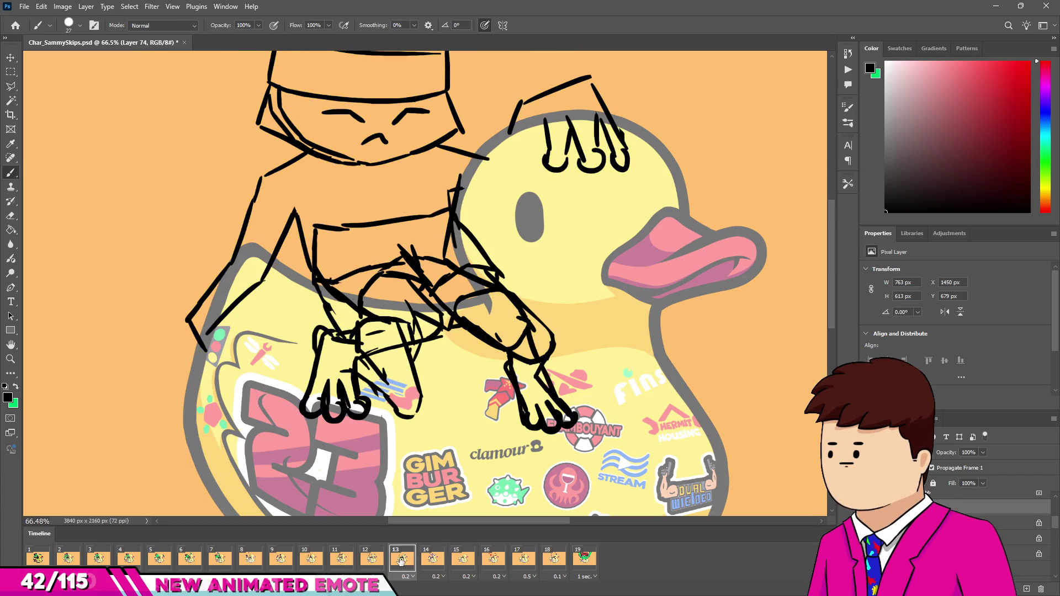
left_click(445, 561)
left_click(463, 559)
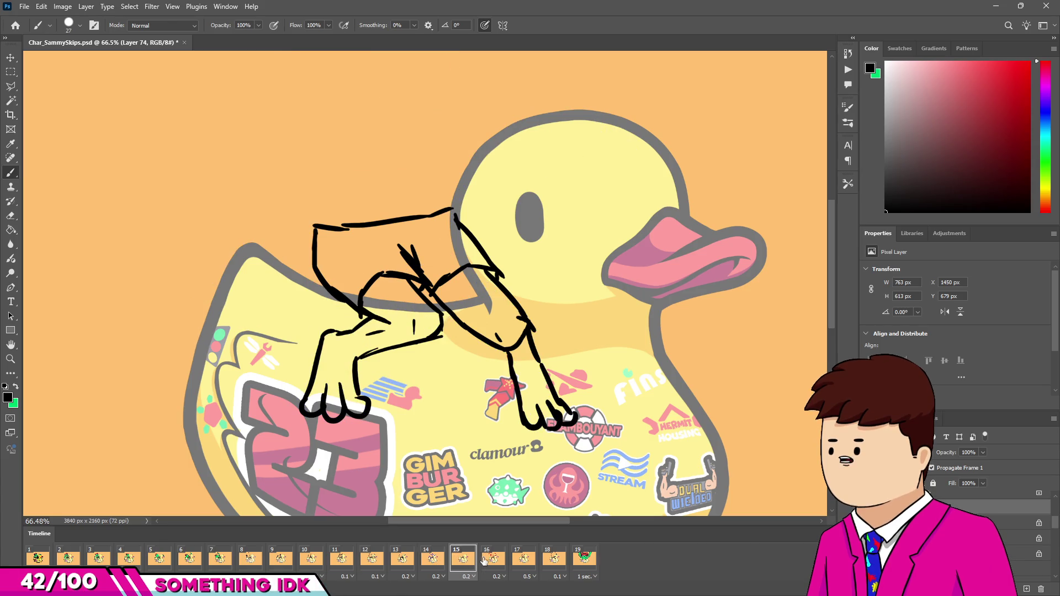
left_click(491, 560)
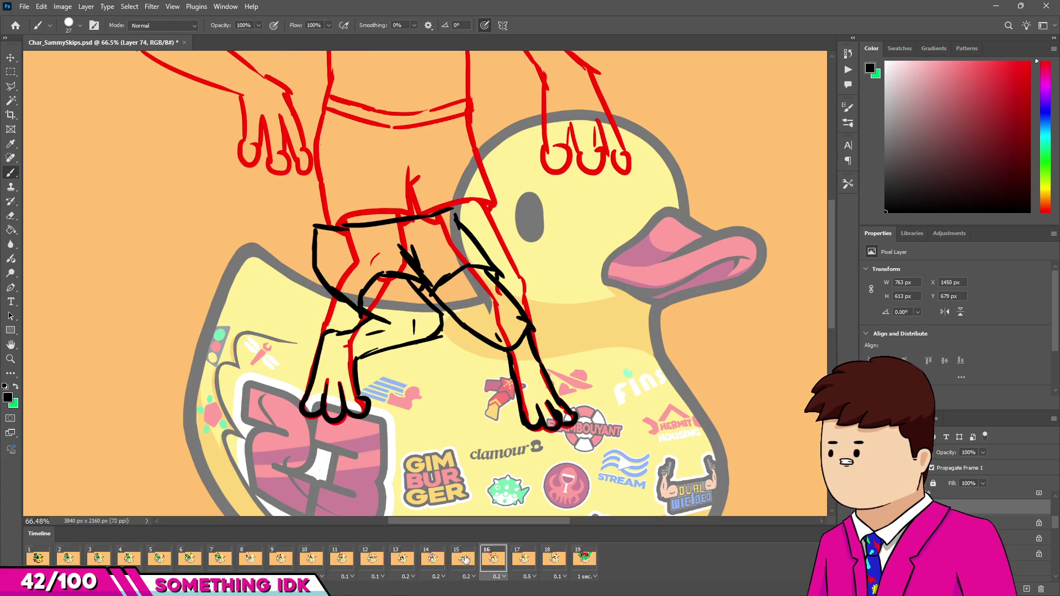
left_click(465, 559)
scroll(438, 405, "down", 5)
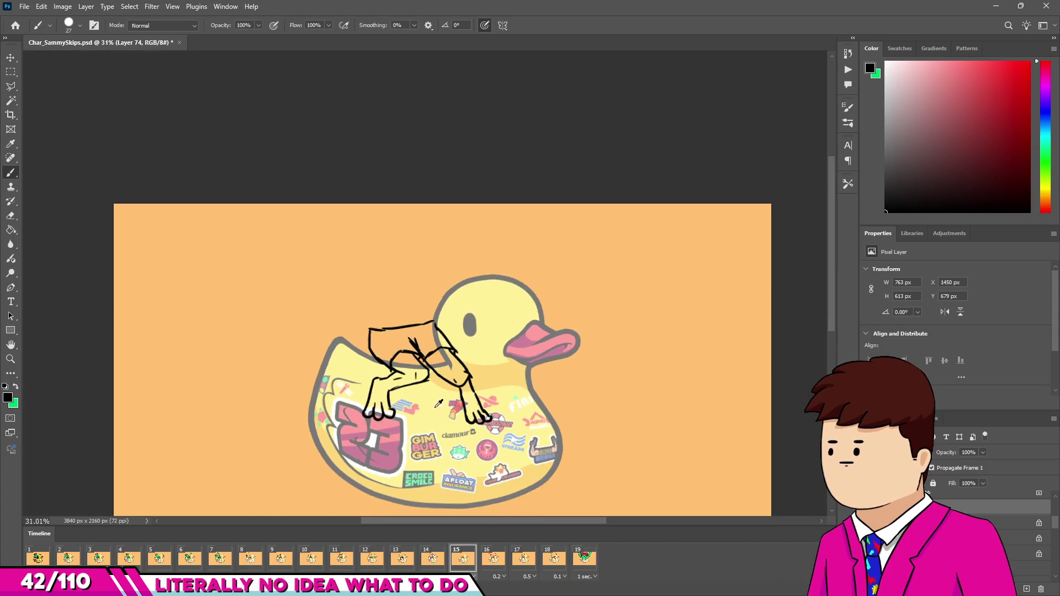
scroll(464, 357, "up", 3)
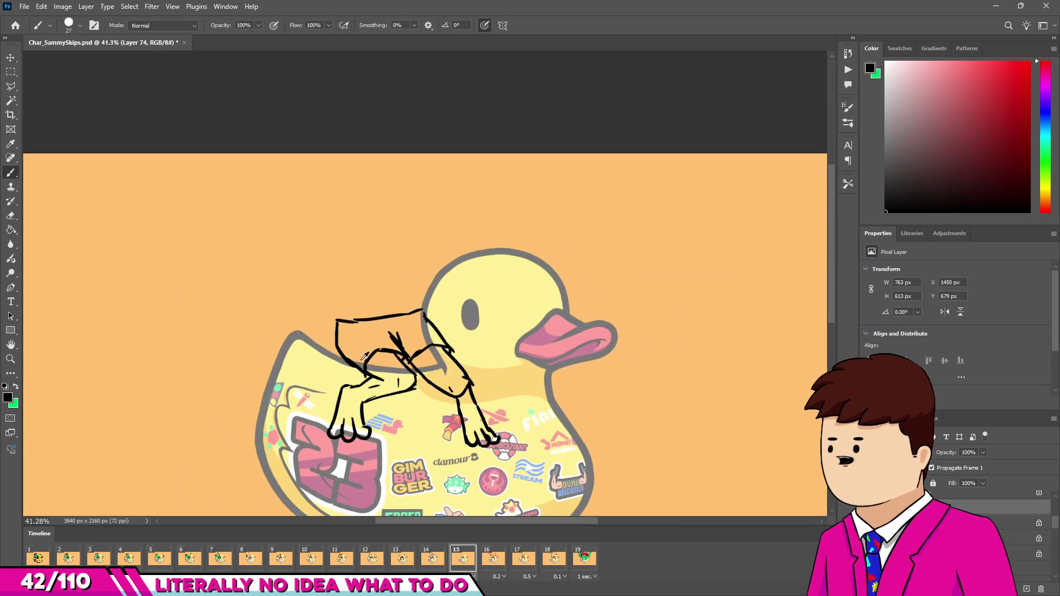
scroll(368, 355, "up", 2)
left_click(437, 561)
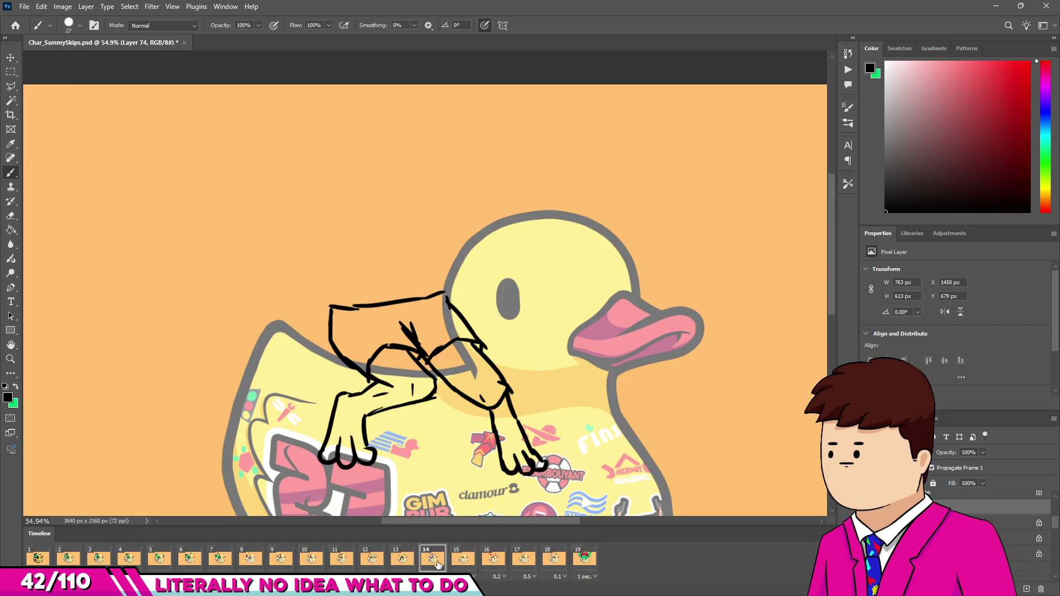
left_click(464, 560)
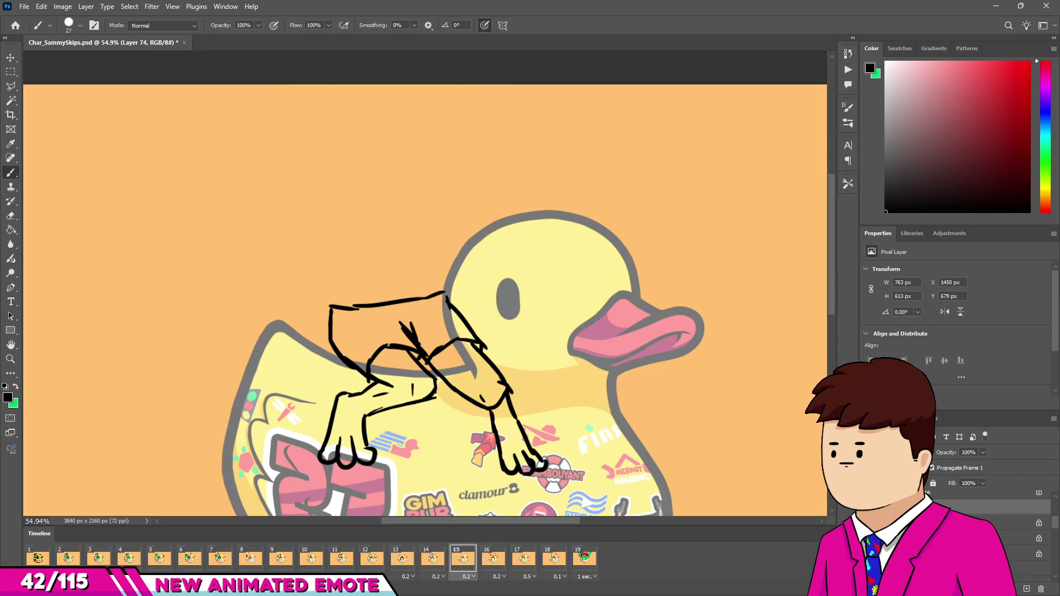
scroll(425, 304, "up", 2)
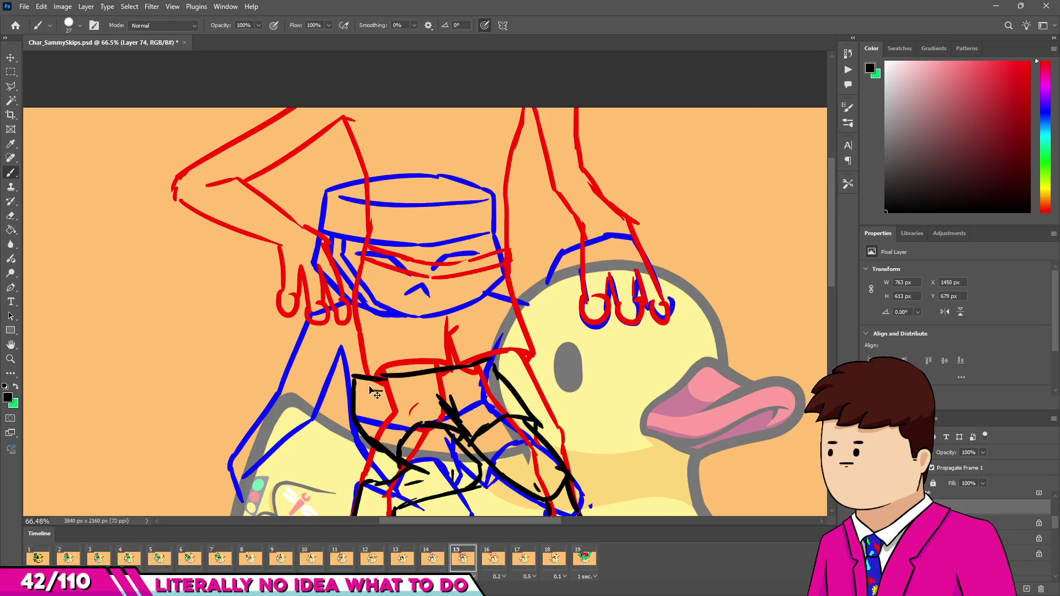
Step: Draw the frog's vertical body line and its back line running down-left
left_click_drag(359, 387, 467, 378)
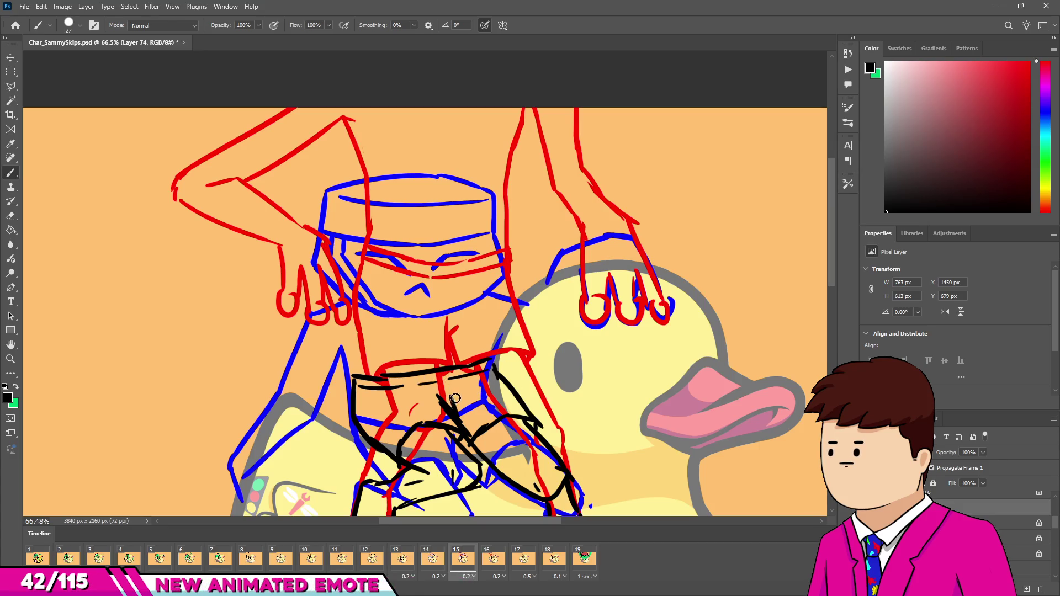
key("ctrl+z")
left_click_drag(339, 267, 362, 373)
key("ctrl+z")
key("ctrl+z")
left_click_drag(343, 283, 354, 375)
left_click_drag(343, 283, 303, 363)
key("ctrl+z")
key("ctrl+shift+z")
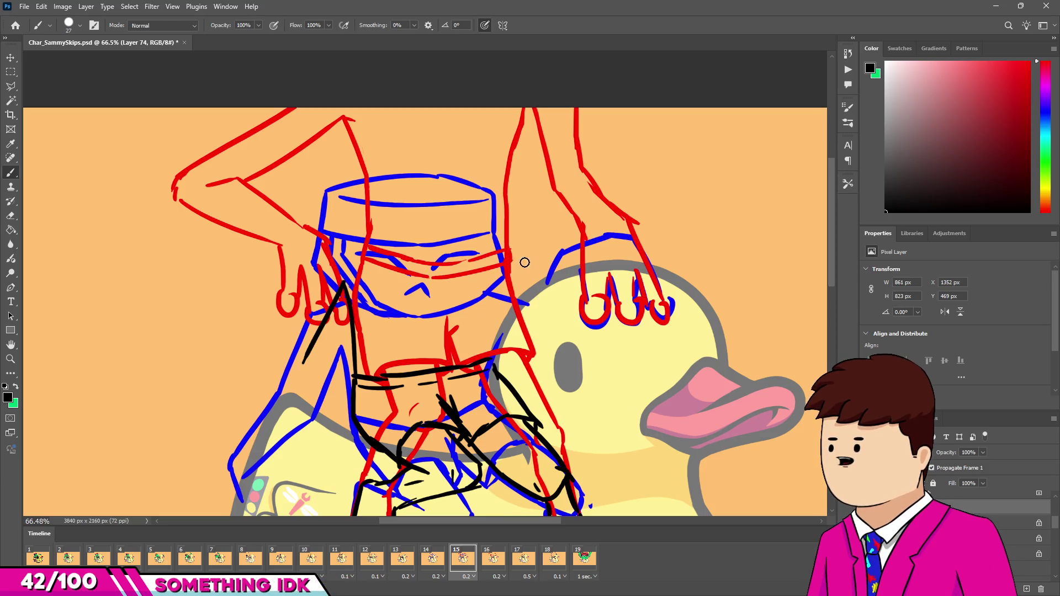
scroll(545, 234, "down", 3)
scroll(538, 248, "up", 2)
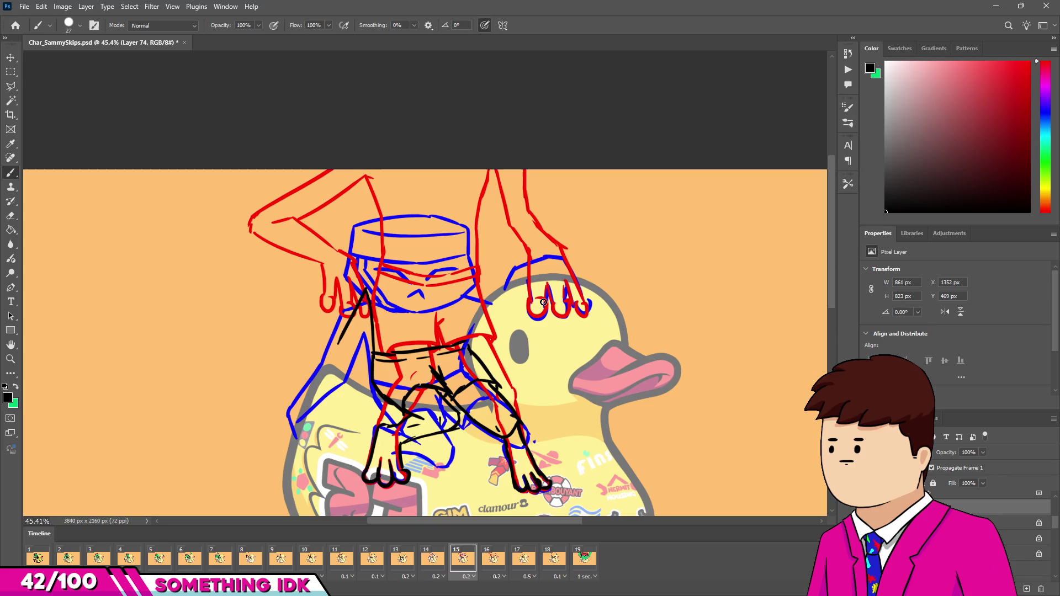
Step: Sketch the arm reaching to the duck's head with claw tip, plus side and shoulder
left_click_drag(502, 269, 572, 258)
mouse_move(580, 298)
left_mouse_down()
mouse_move(587, 314)
mouse_move(592, 303)
mouse_move(558, 312)
left_mouse_up()
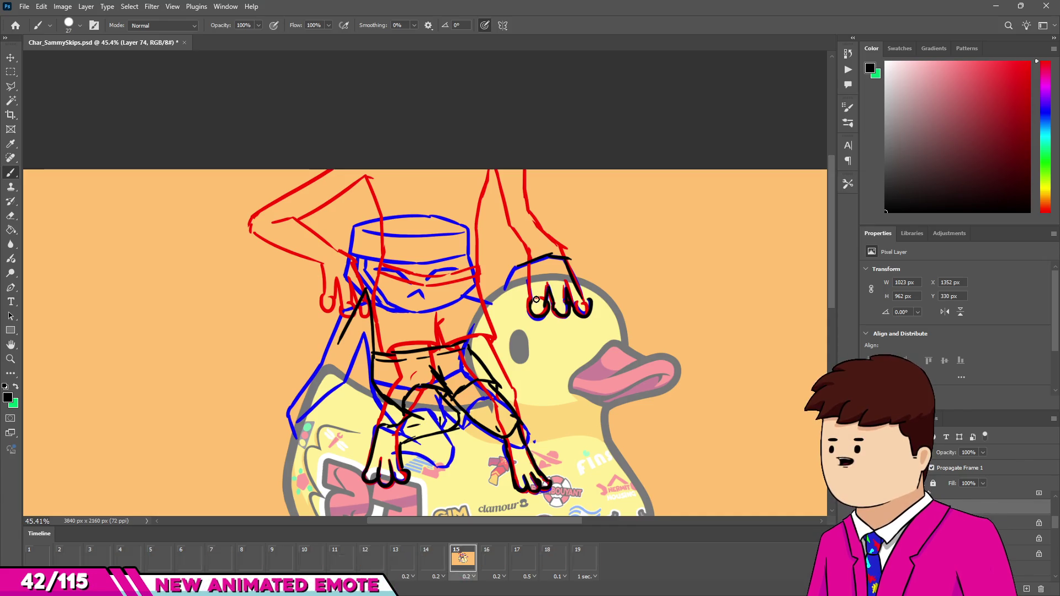
scroll(552, 289, "up", 1)
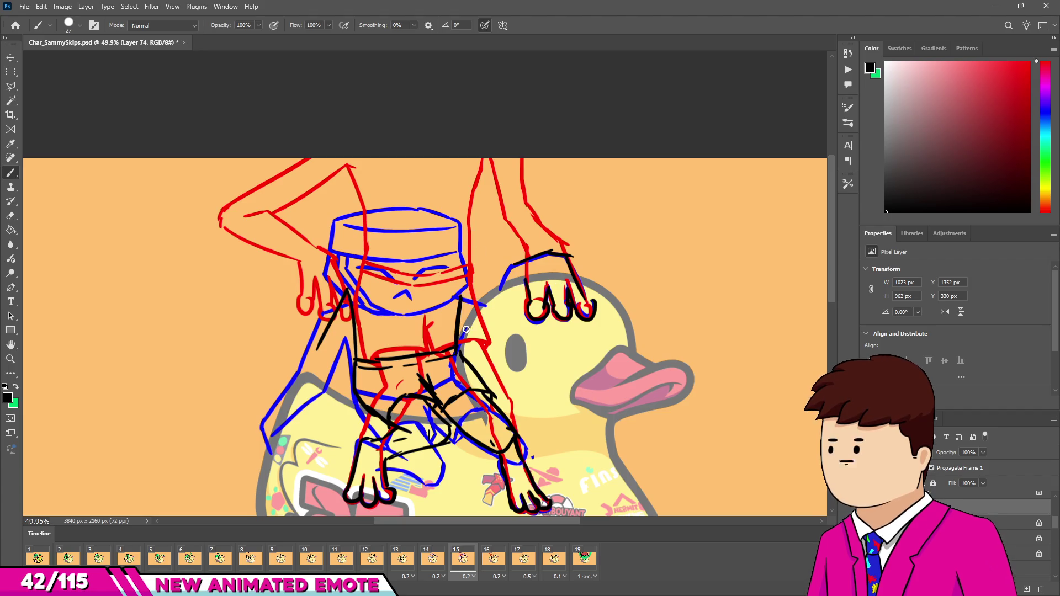
mouse_move(464, 281)
left_mouse_down()
mouse_move(461, 356)
mouse_move(454, 347)
left_mouse_up()
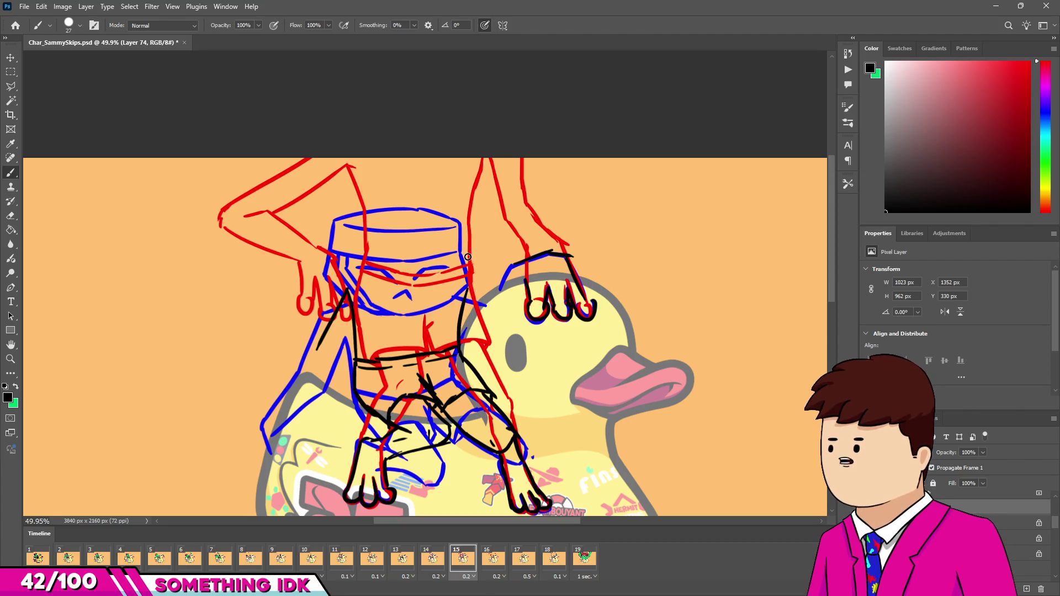
left_click_drag(458, 253, 510, 279)
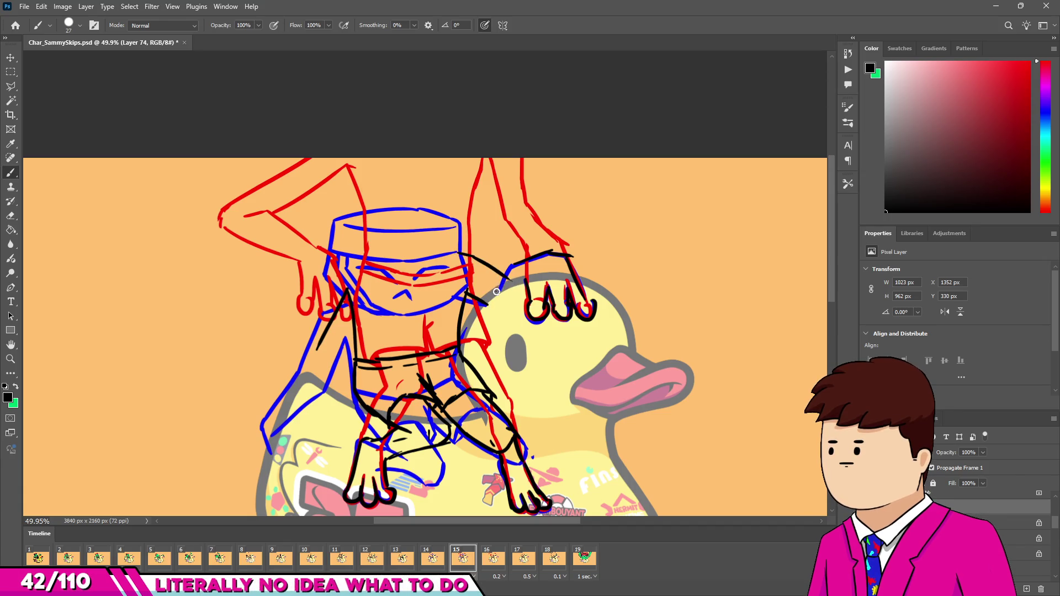
Step: Redraw the left back line cleanly and erase stray sketch strokes below the hat
key("e")
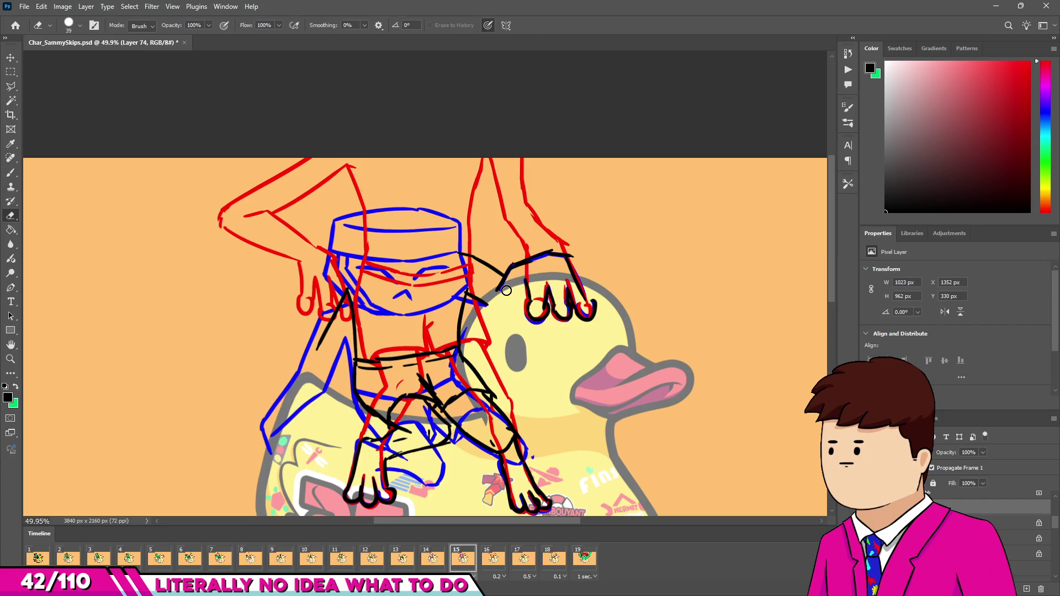
key("b")
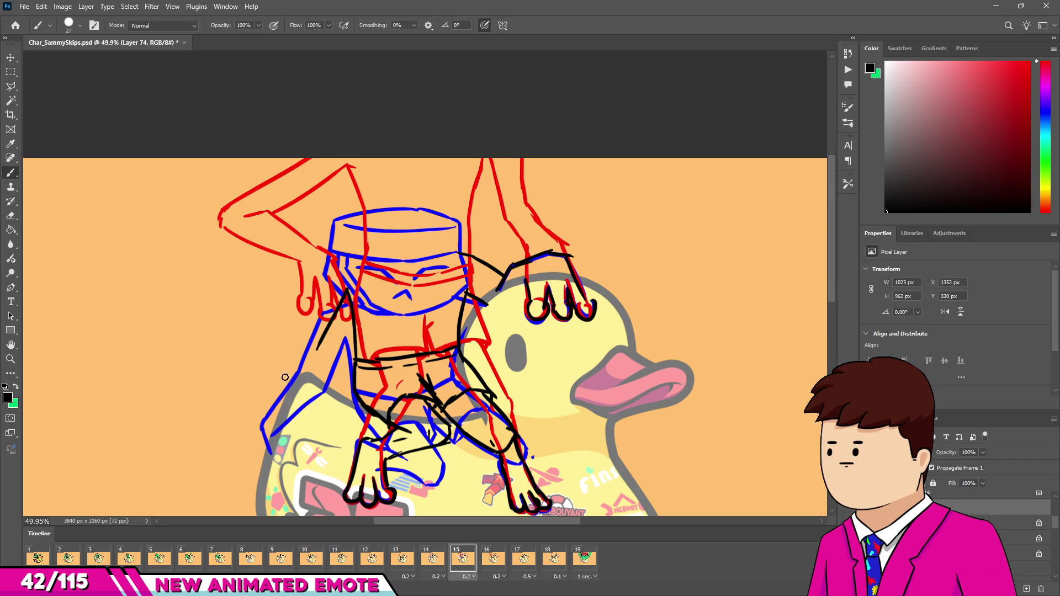
left_click_drag(314, 255, 285, 331)
mouse_move(323, 257)
left_mouse_down()
mouse_move(304, 331)
mouse_move(320, 271)
mouse_move(264, 375)
left_mouse_up()
key("ctrl+z")
key("ctrl+z")
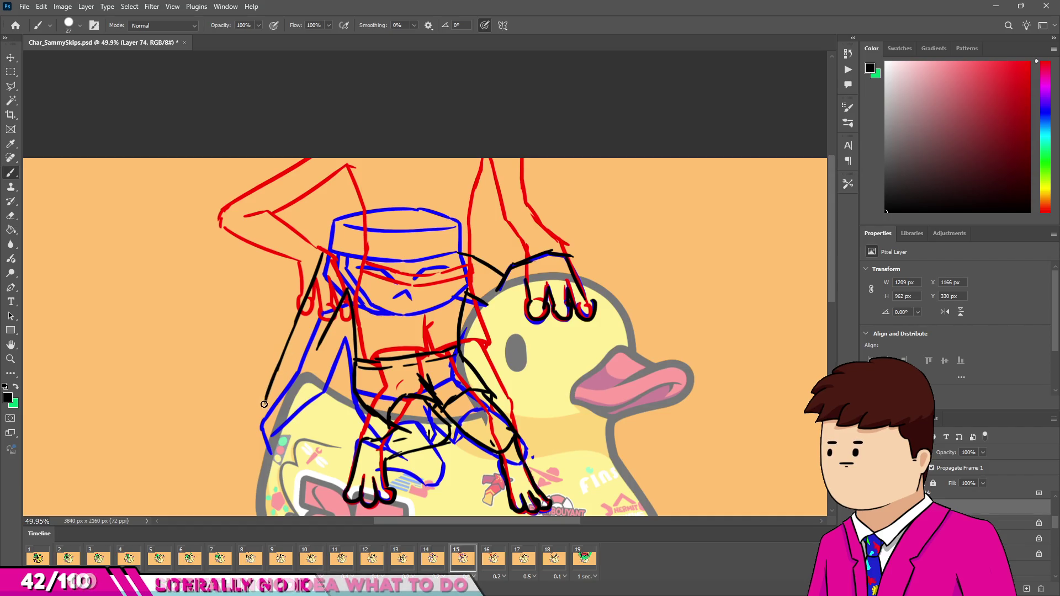
left_click_drag(277, 369, 264, 438)
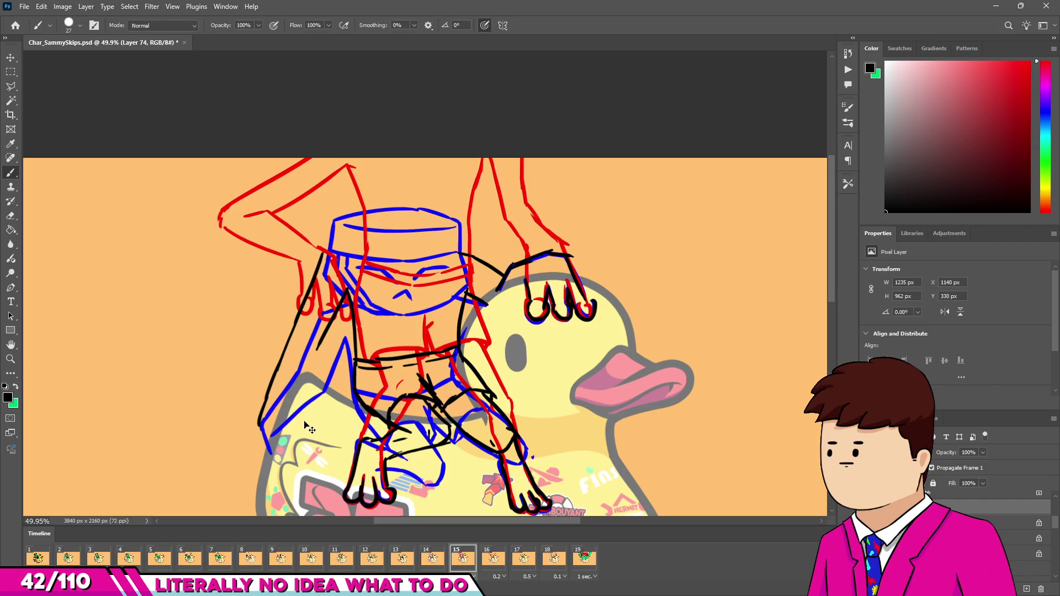
key("ctrl+z")
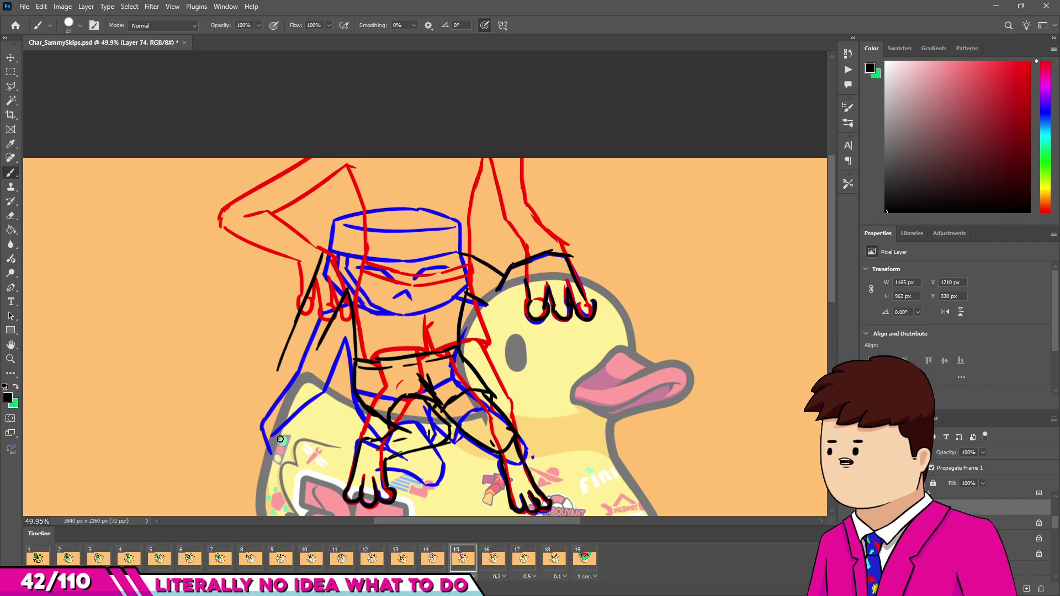
key("e")
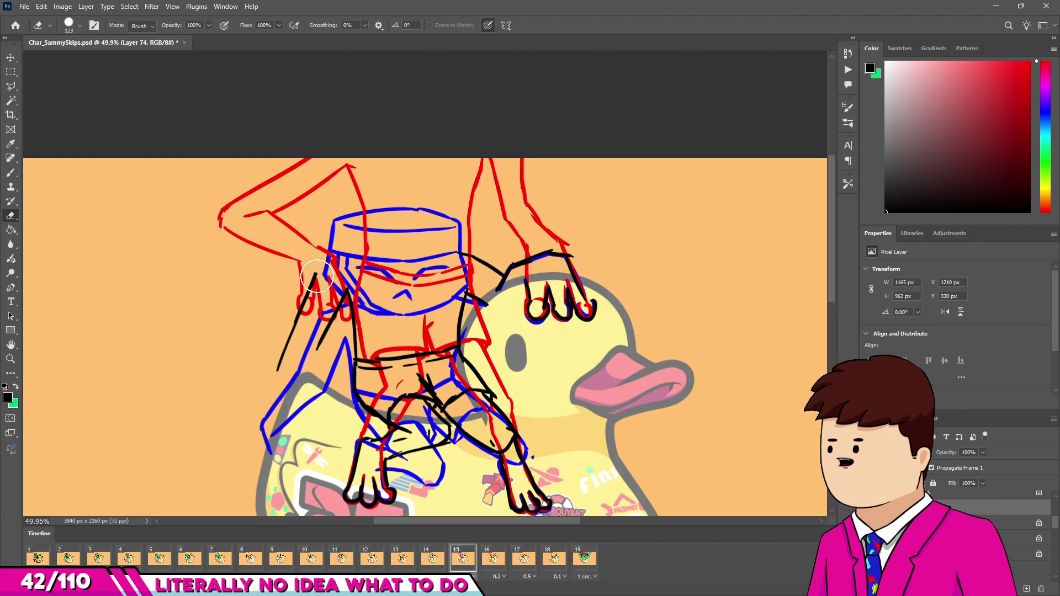
left_click_drag(320, 260, 279, 367)
left_click_drag(345, 293, 318, 348)
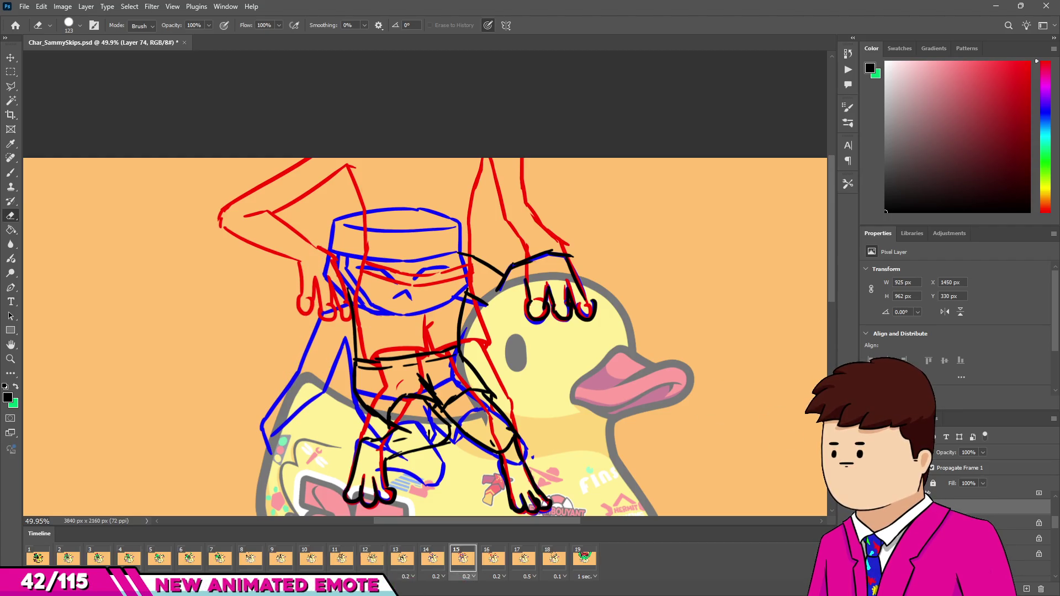
Step: Lower the opacity of the red and blue guide layers, returning to the black sketch layer
left_click(1016, 538)
left_click_drag(941, 454, 906, 454)
left_click(989, 507)
Step: Brush new black lines across the torso and the frog's face
key("b")
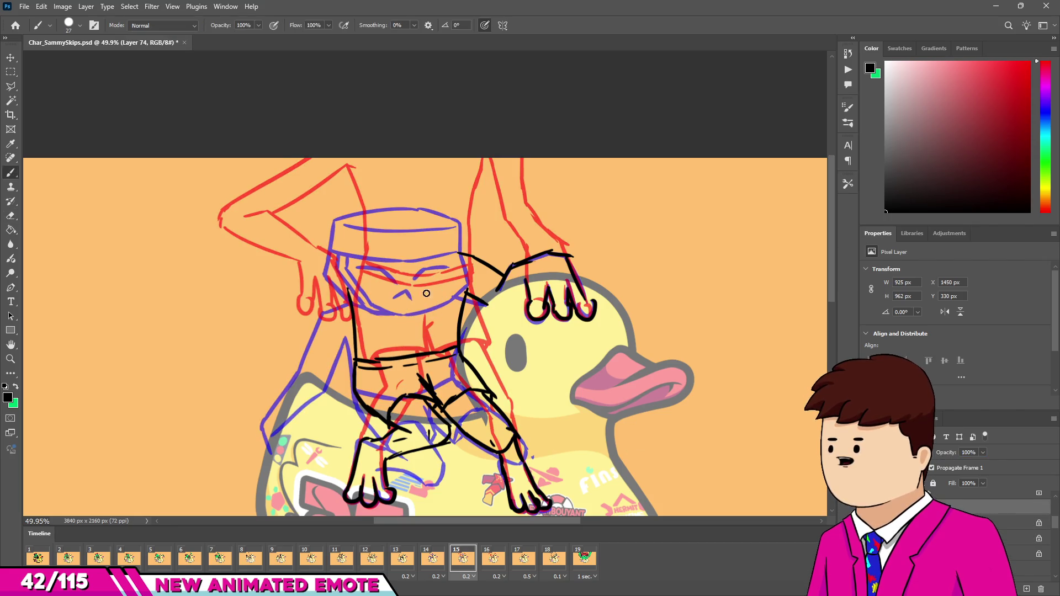
scroll(409, 276, "down", 2, "alt")
scroll(400, 273, "up", 3, "alt")
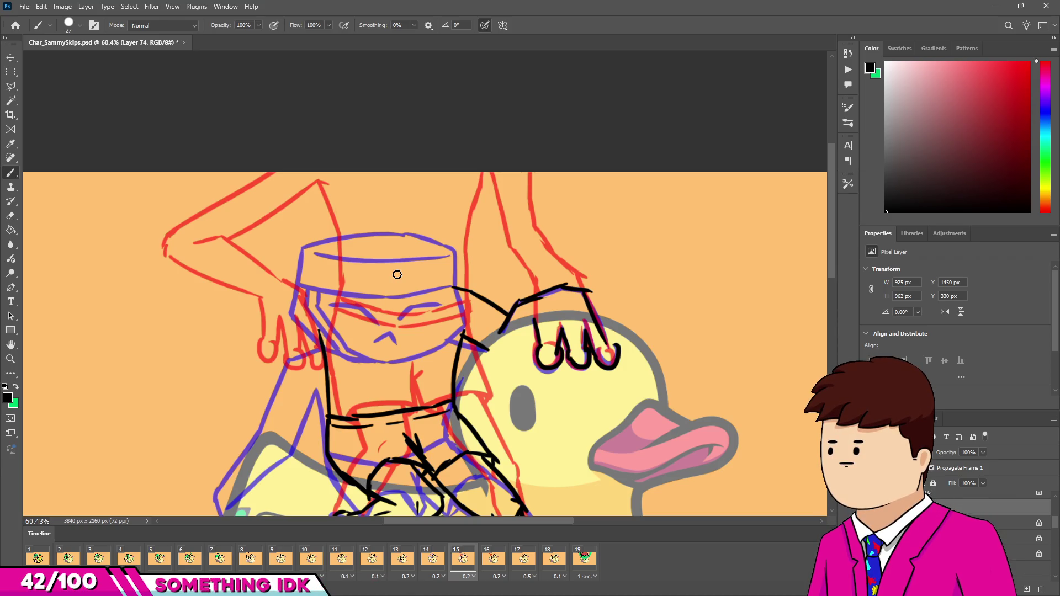
mouse_move(291, 299)
left_mouse_down()
mouse_move(322, 287)
mouse_move(420, 298)
mouse_move(486, 264)
left_mouse_up()
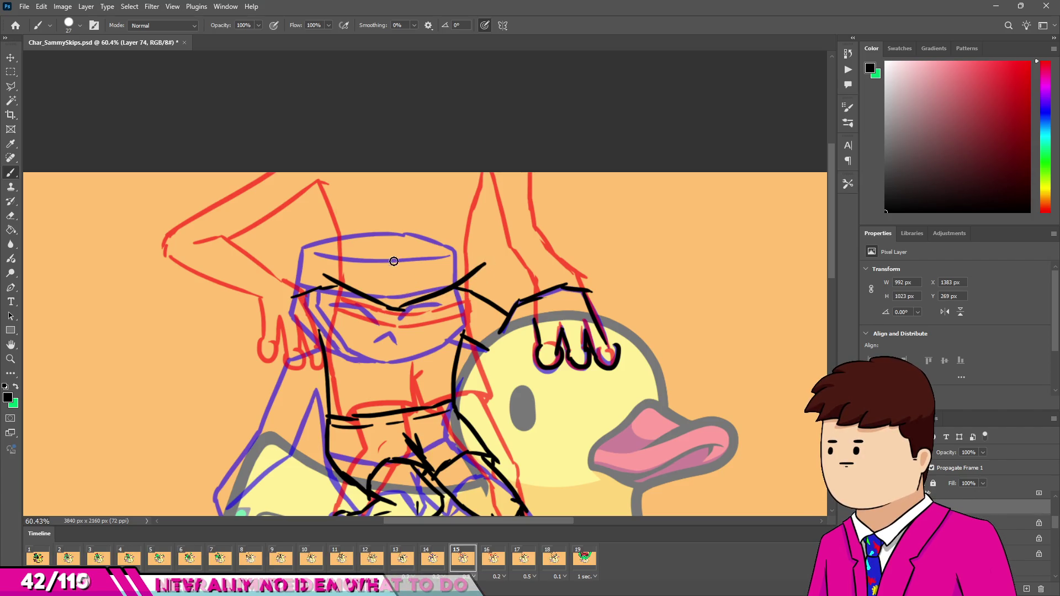
mouse_move(350, 238)
left_mouse_down()
mouse_move(375, 256)
mouse_move(395, 245)
left_mouse_up()
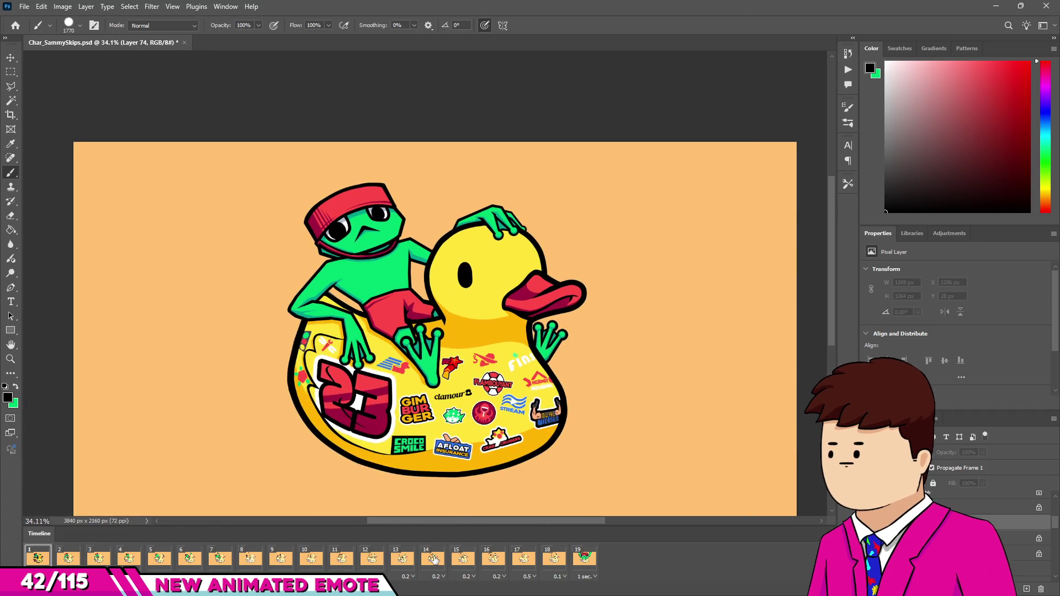
Step: Step through frames 14 to 17, then play the animation from frame 1
left_click(433, 561)
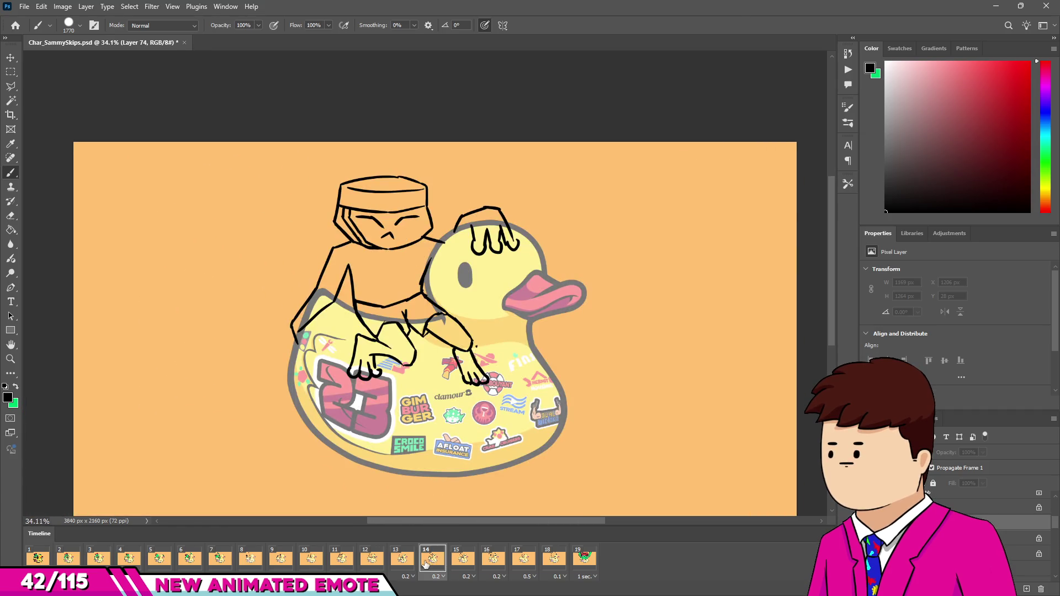
left_click(463, 559)
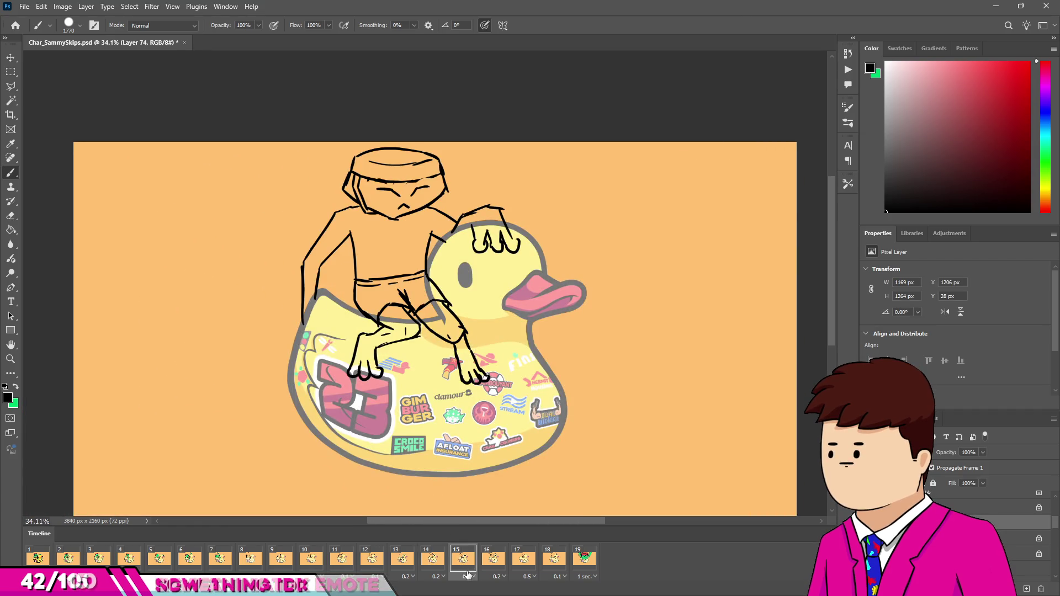
left_click(500, 564)
left_click(519, 565)
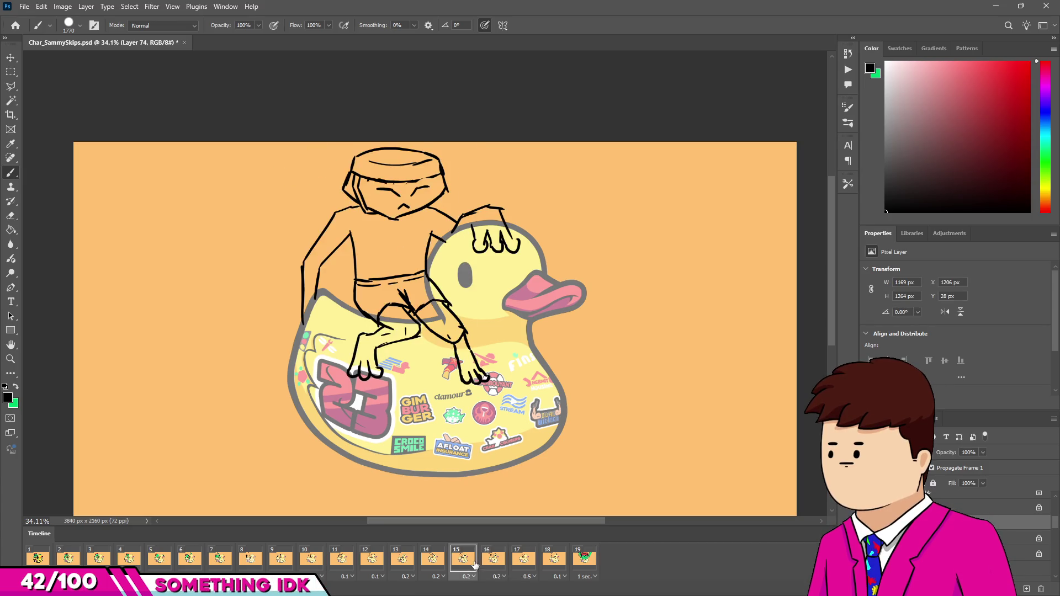
left_click(39, 559)
key("space")
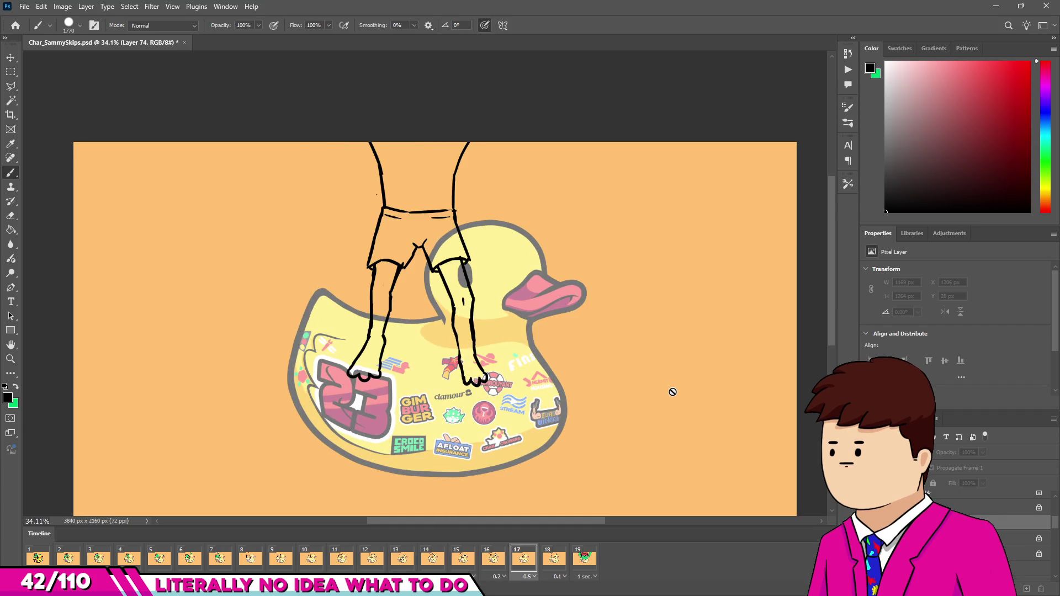
Step: Preview the animation fitted in view in Save for Web (Legacy), then close it
left_click(24, 7)
mouse_move(77, 176)
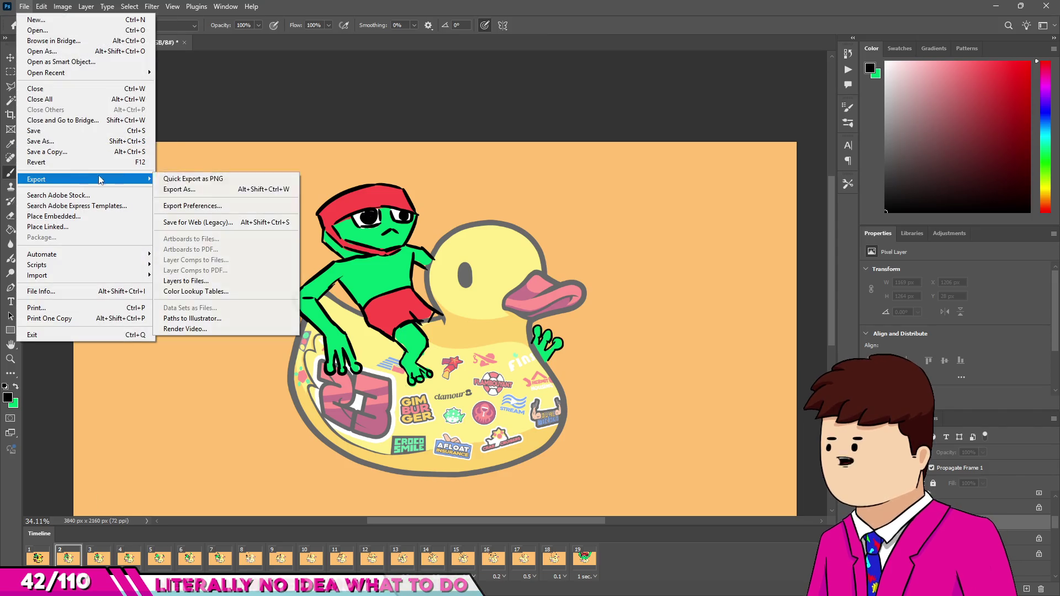
left_click(200, 217)
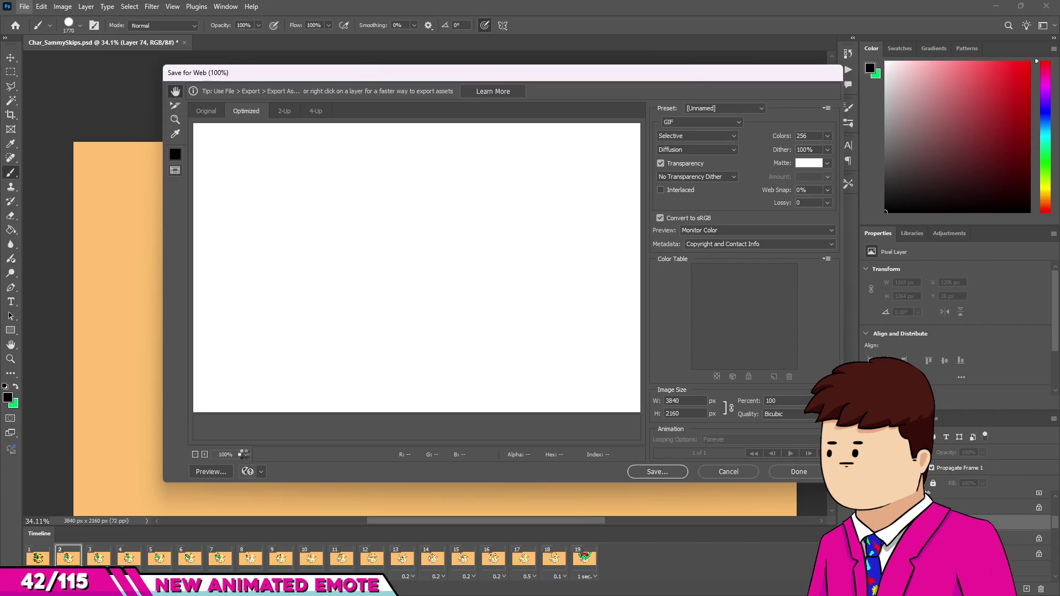
left_click(246, 455)
left_click(249, 430)
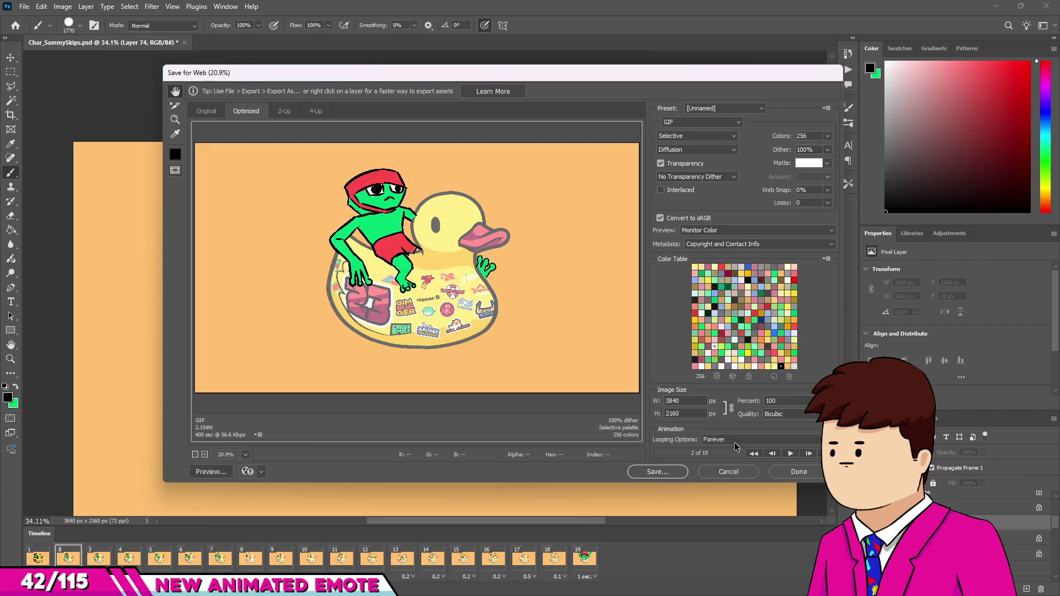
left_click(789, 455)
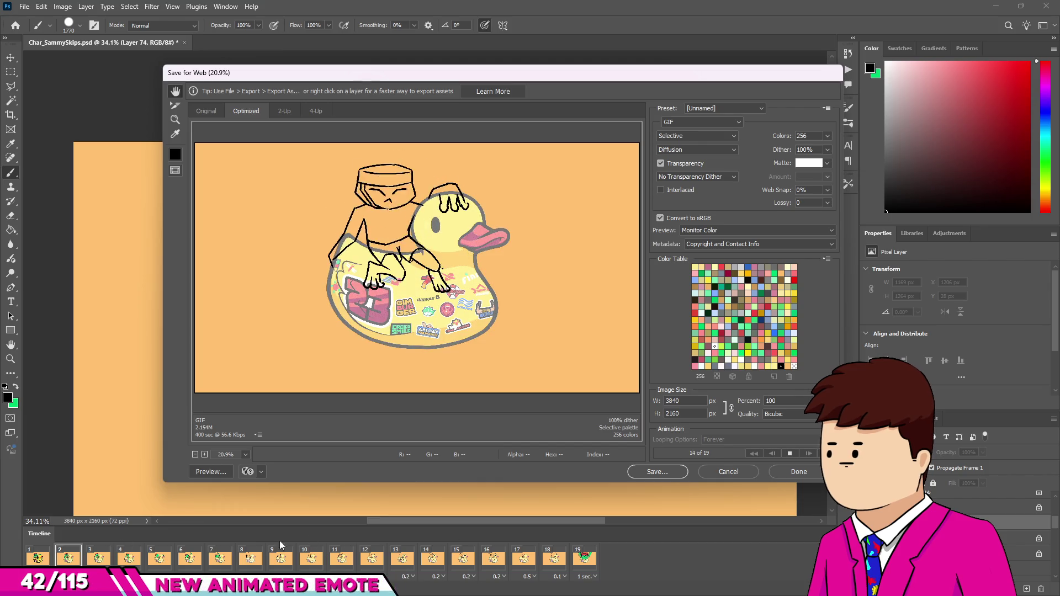
left_click(779, 475)
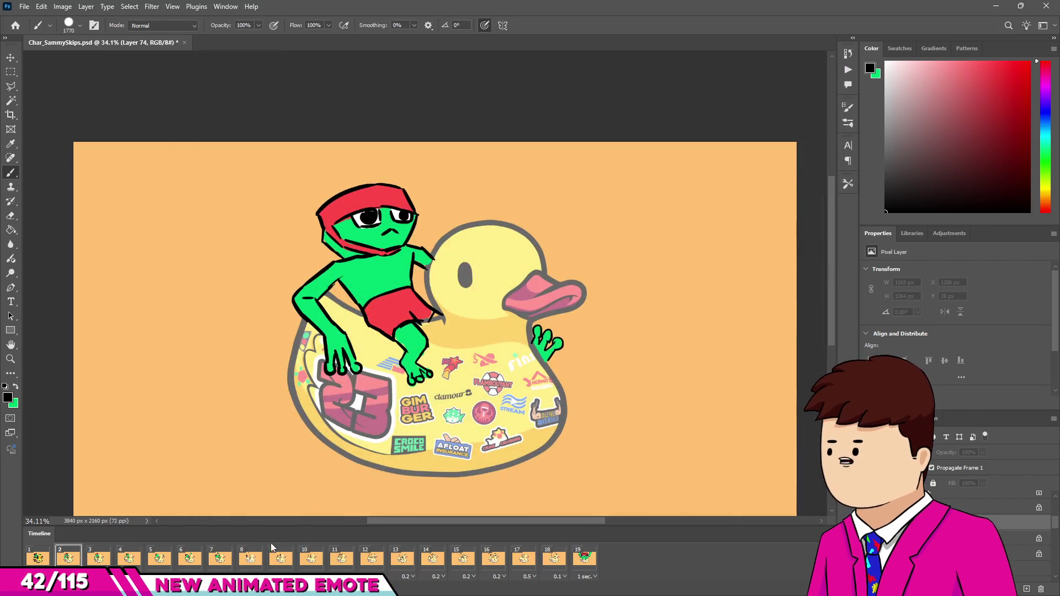
Step: Set frame 7's delay to 0.1 seconds and reselect the first frame
left_click(224, 576)
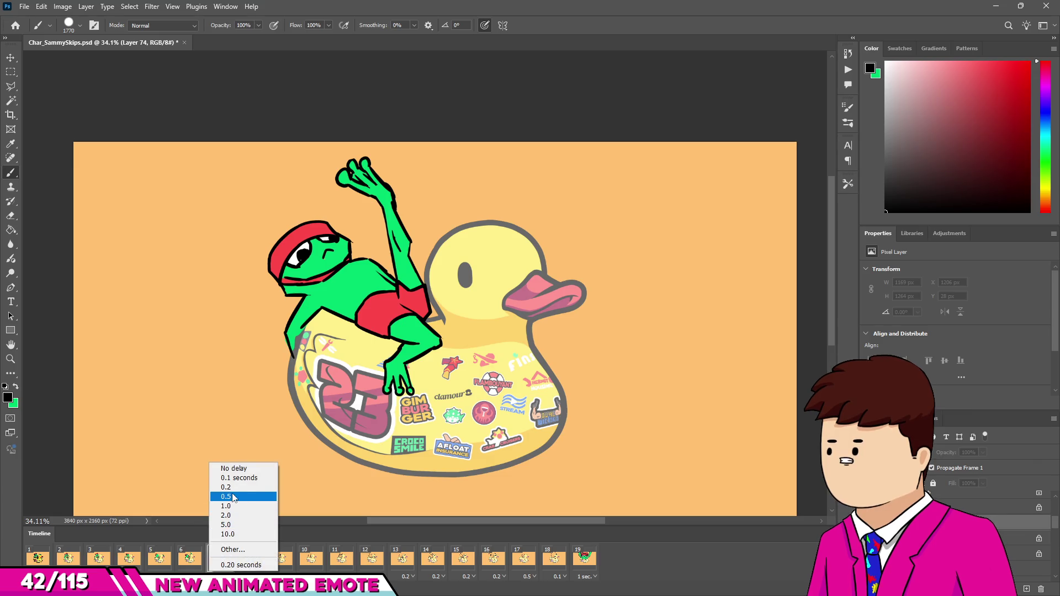
left_click(234, 479)
left_click(37, 557)
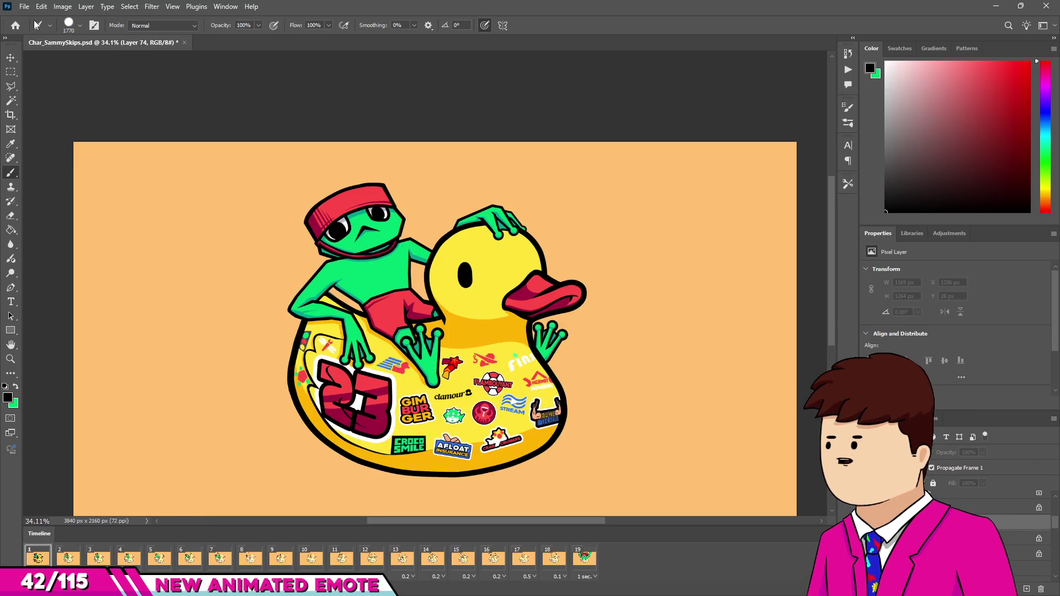
left_click(25, 6)
Step: Play the full 19-frame animation fitted in Save for Web (Legacy), then cancel
mouse_move(88, 179)
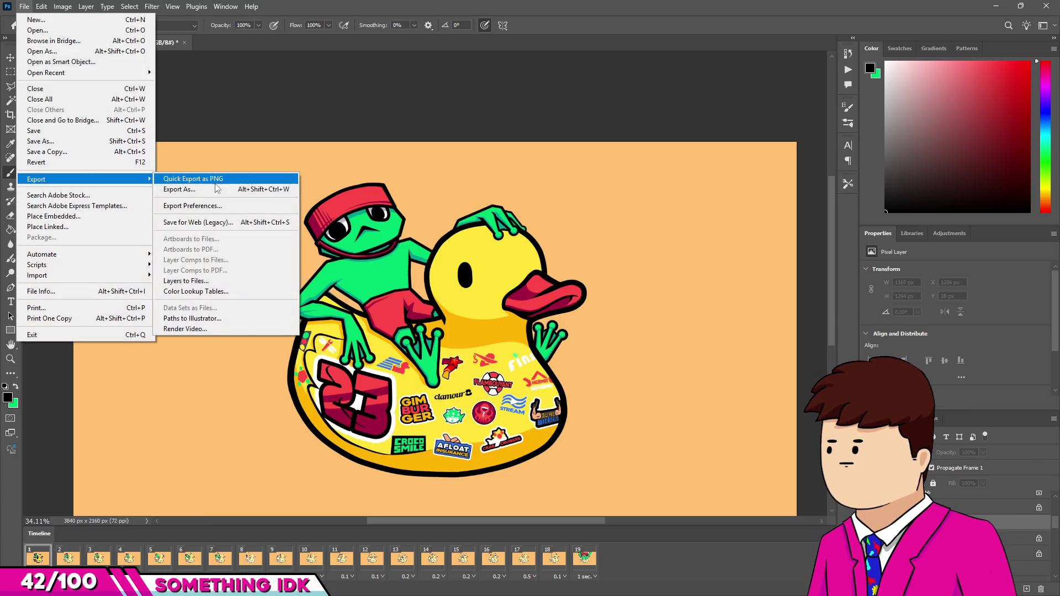
left_click(189, 222)
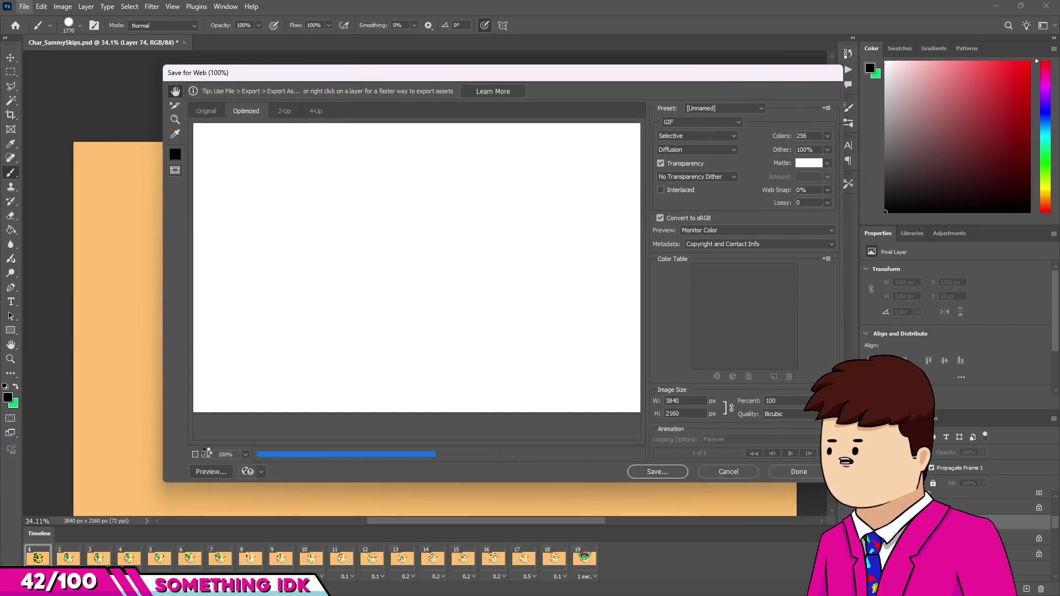
left_click(245, 456)
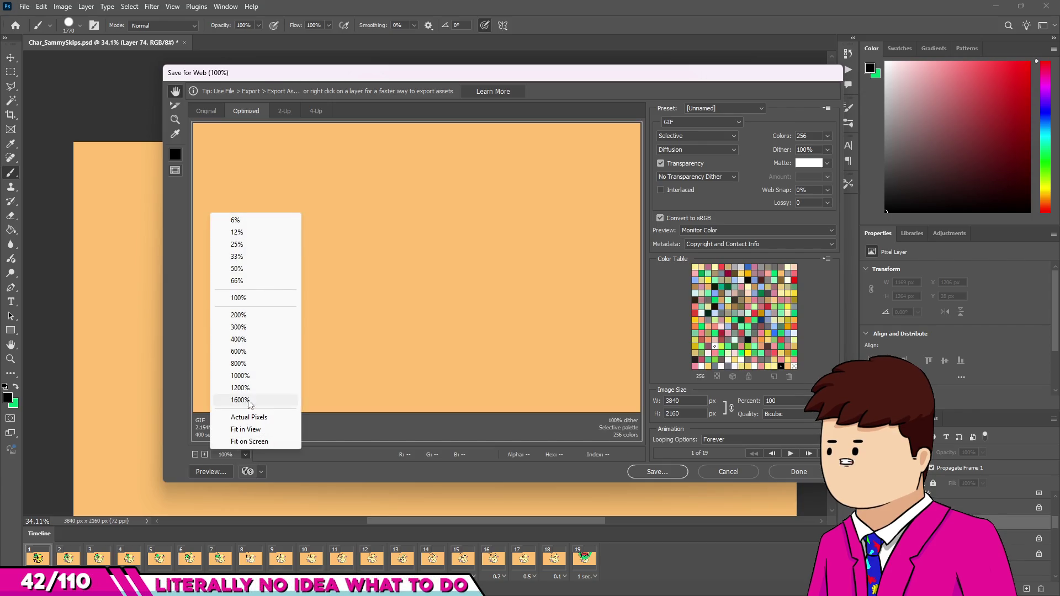
left_click(248, 429)
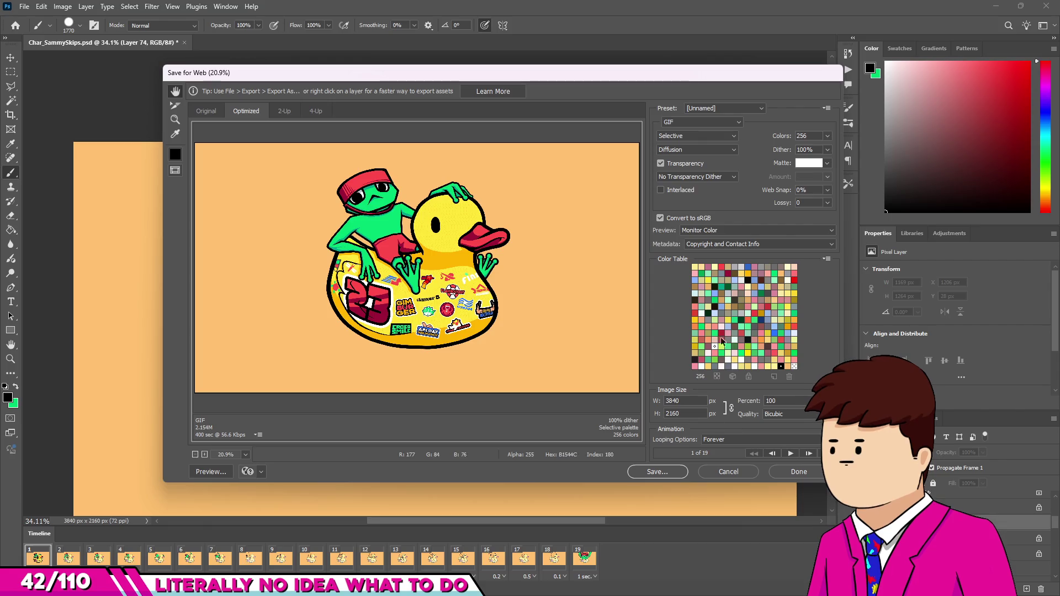
left_click(791, 454)
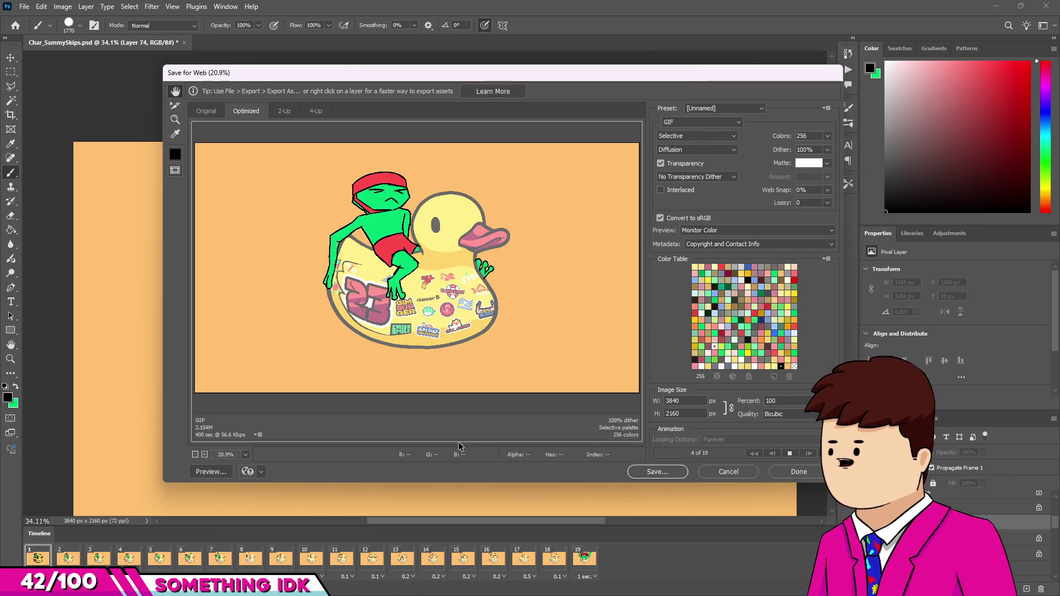
left_click(748, 474)
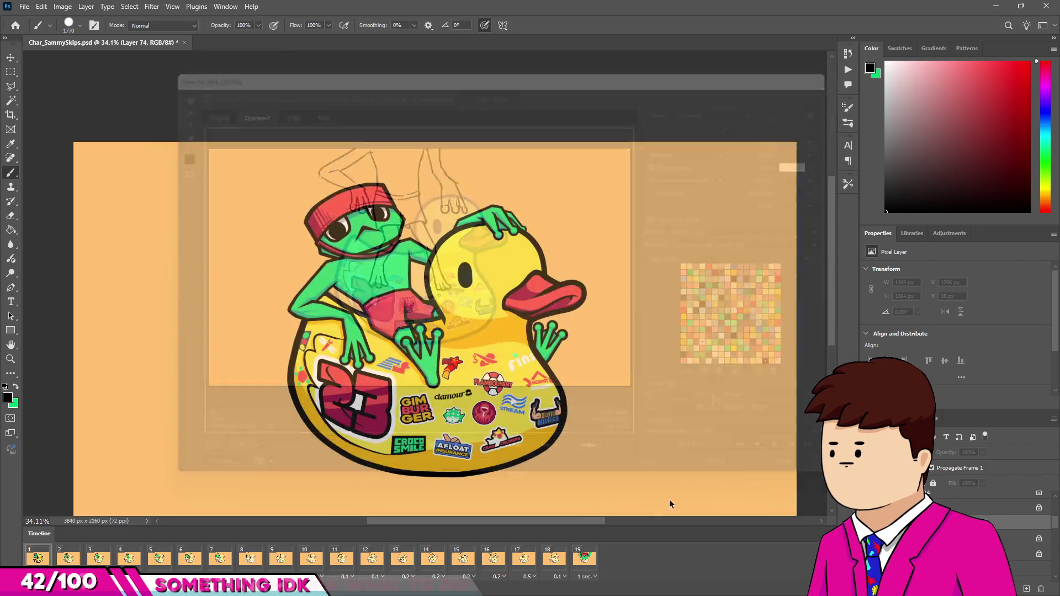
Step: On frame 13, sample the frog's green skin and paint over the eye whites to squint them
left_click(61, 561)
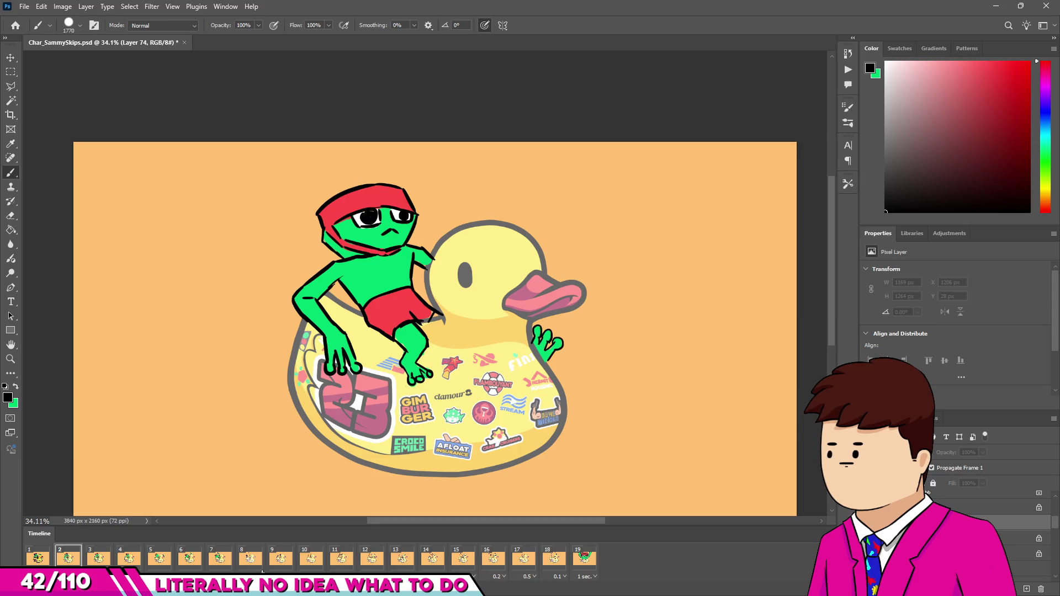
left_click(403, 563)
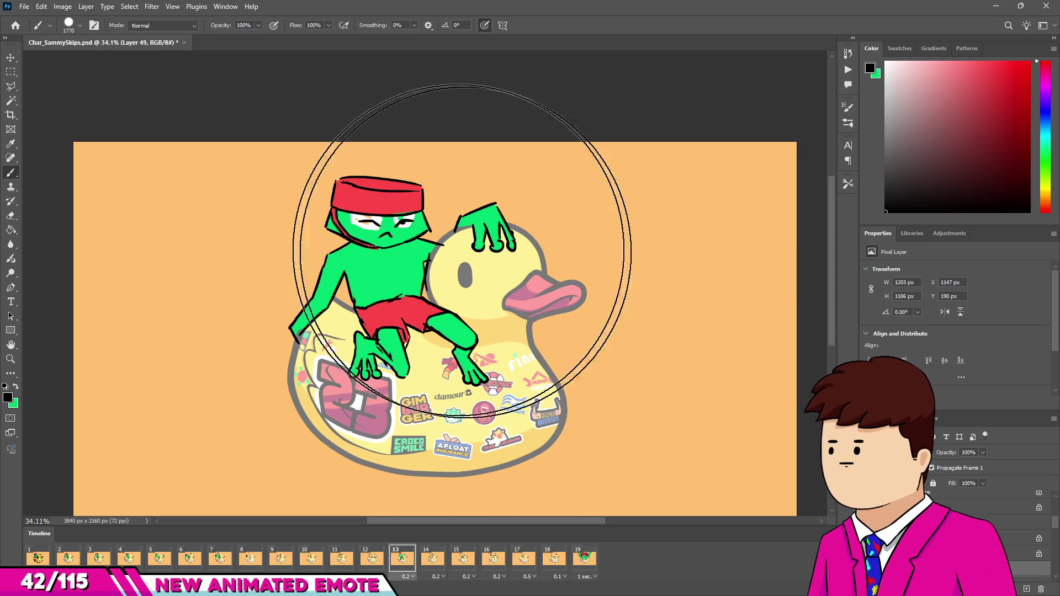
scroll(368, 229, "up", 5)
mouse_move(450, 260)
left_mouse_down()
mouse_move(123, 284)
mouse_move(299, 271)
left_mouse_up()
scroll(298, 271, "up", 3)
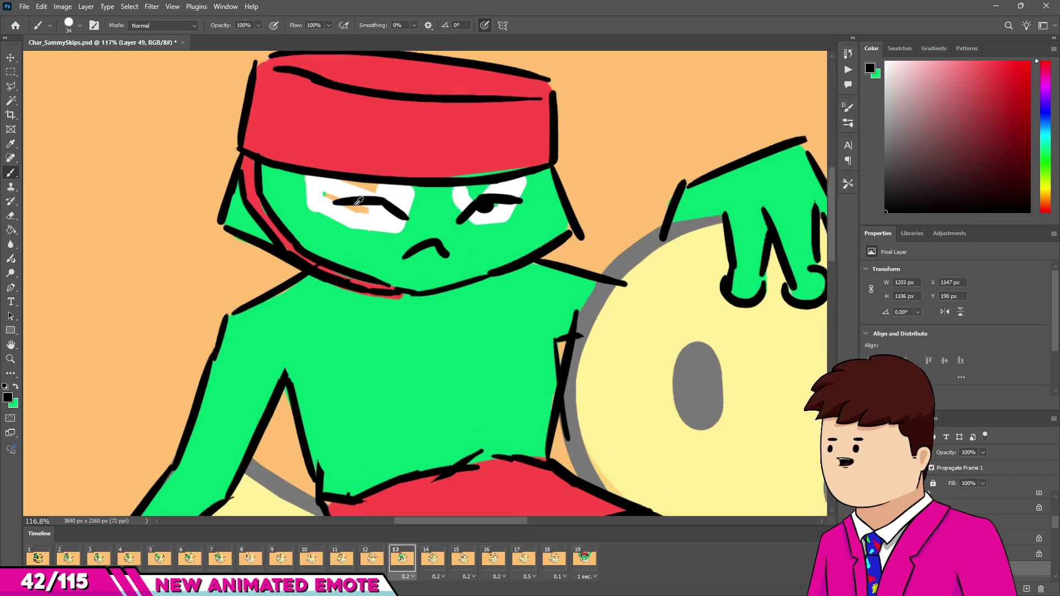
left_click(308, 237, "alt")
mouse_move(332, 188)
left_mouse_down()
mouse_move(462, 206)
mouse_move(639, 177)
mouse_move(601, 231)
left_mouse_up()
scroll(367, 236, "down", 12)
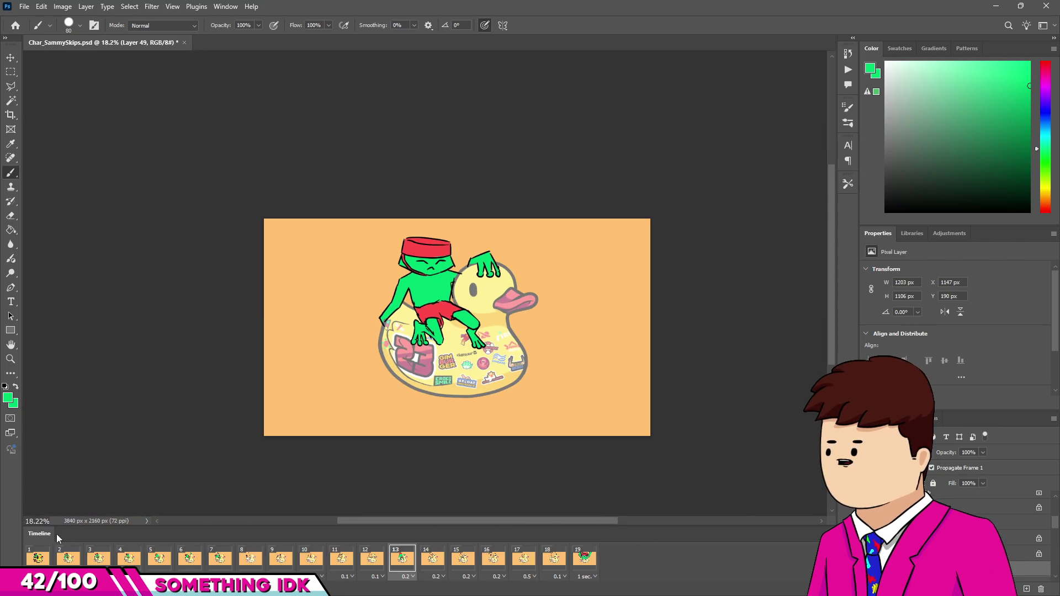
left_click(46, 559)
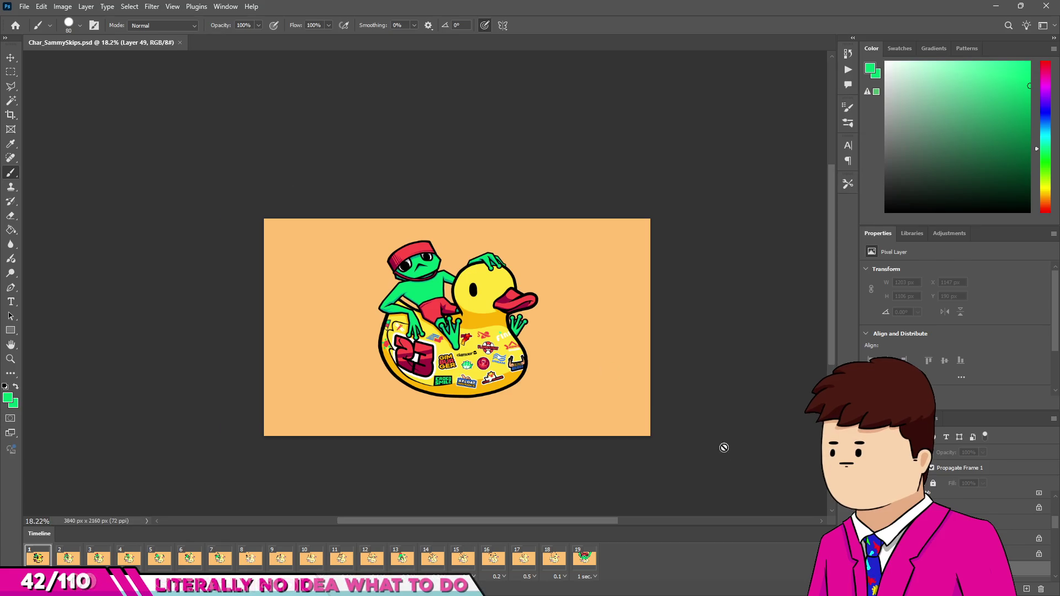
Step: Check the frame delay options without changes, then play all 19 frames from frame 1
left_click(830, 533)
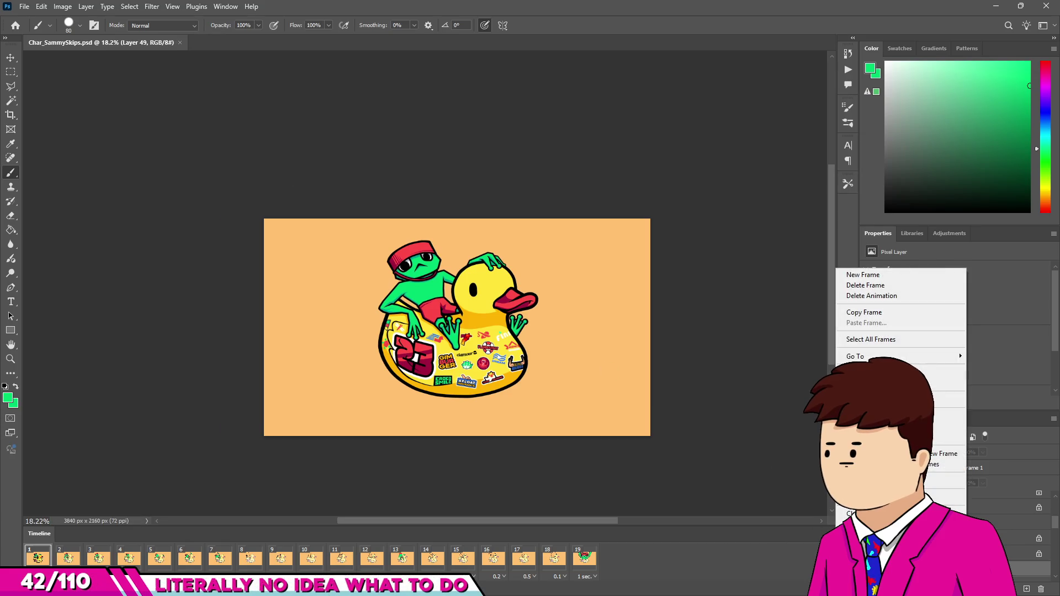
key("Escape")
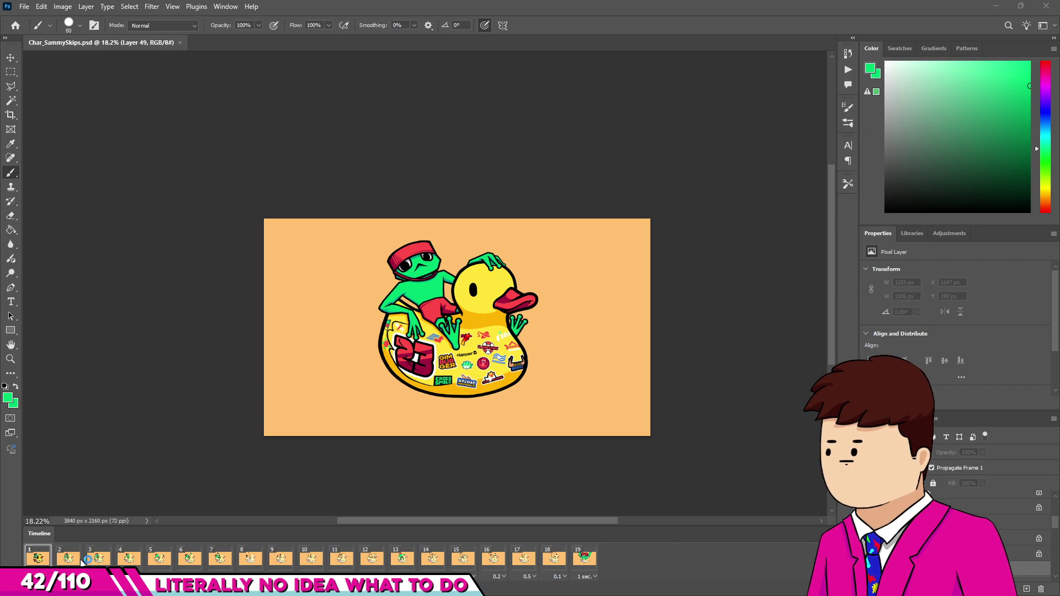
left_click(586, 558, "shift")
left_click(591, 577)
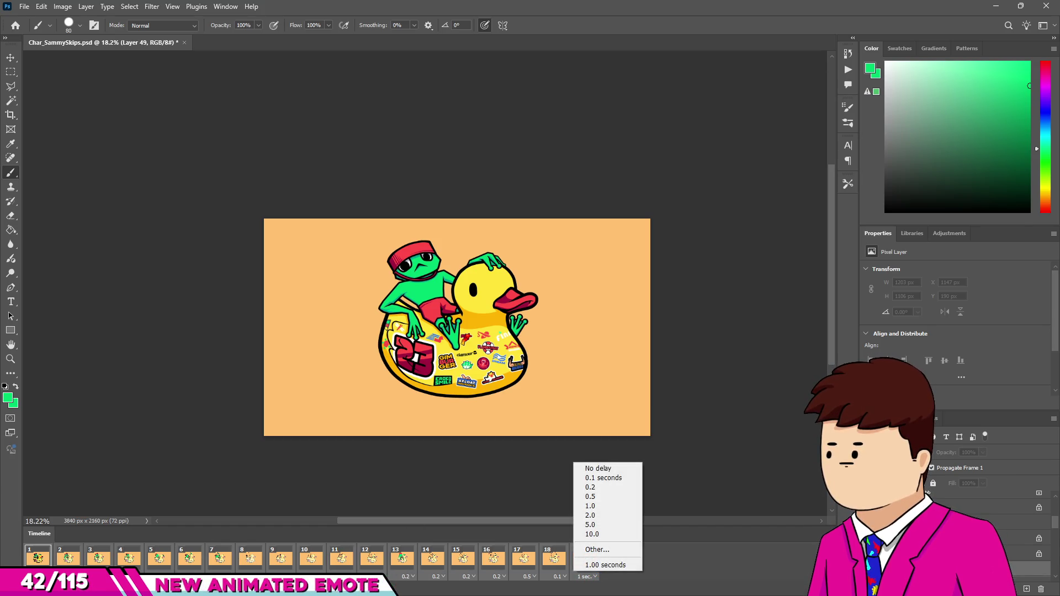
key("Escape")
left_click(37, 559)
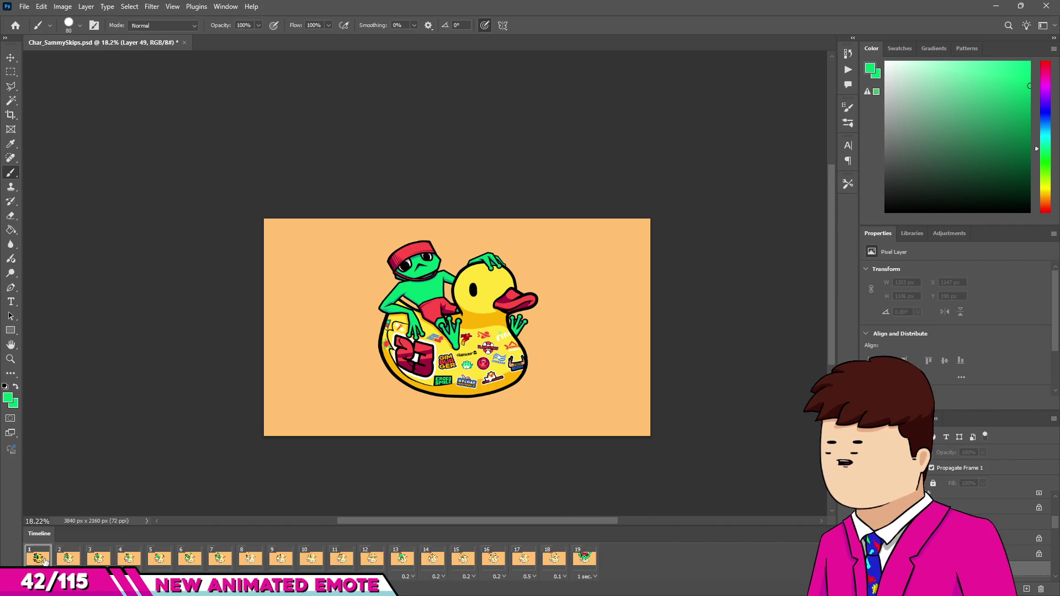
key("space")
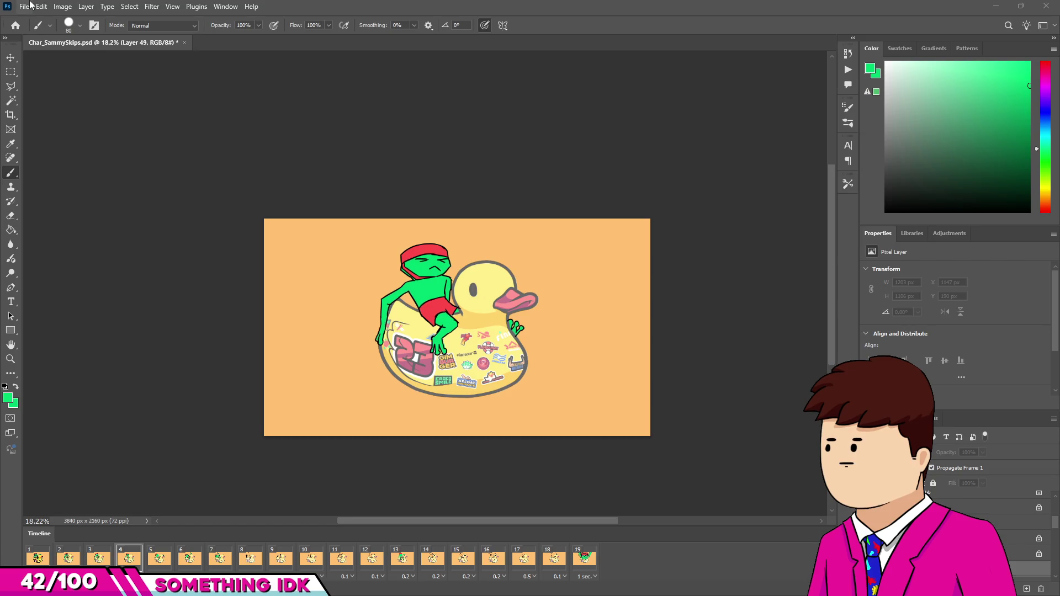
Step: Stop playback on frame 1 and hide the orange background layer for a transparent canvas
left_click(37, 558)
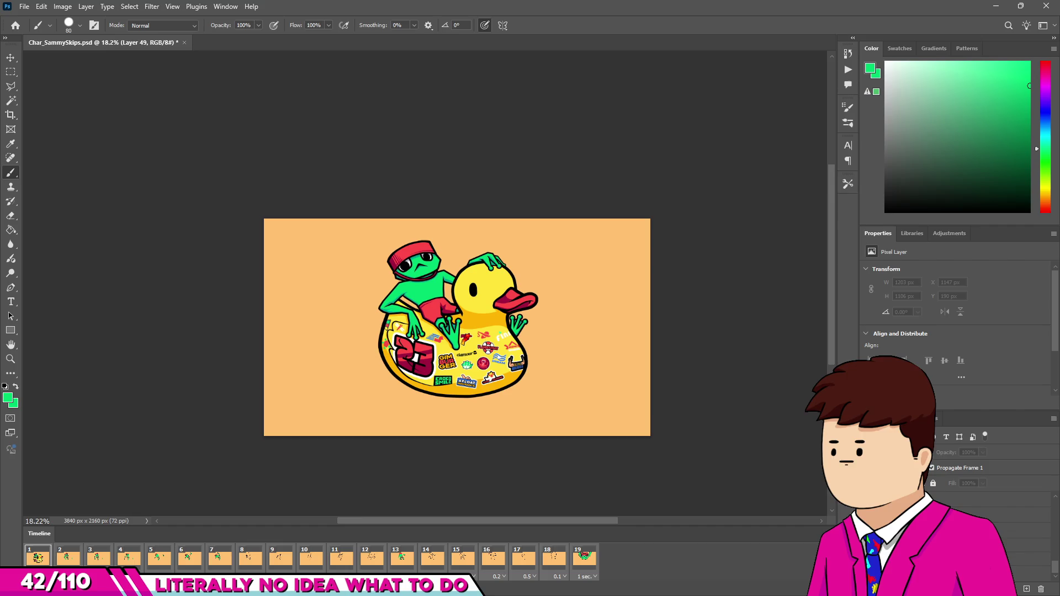
key("ctrl+comma")
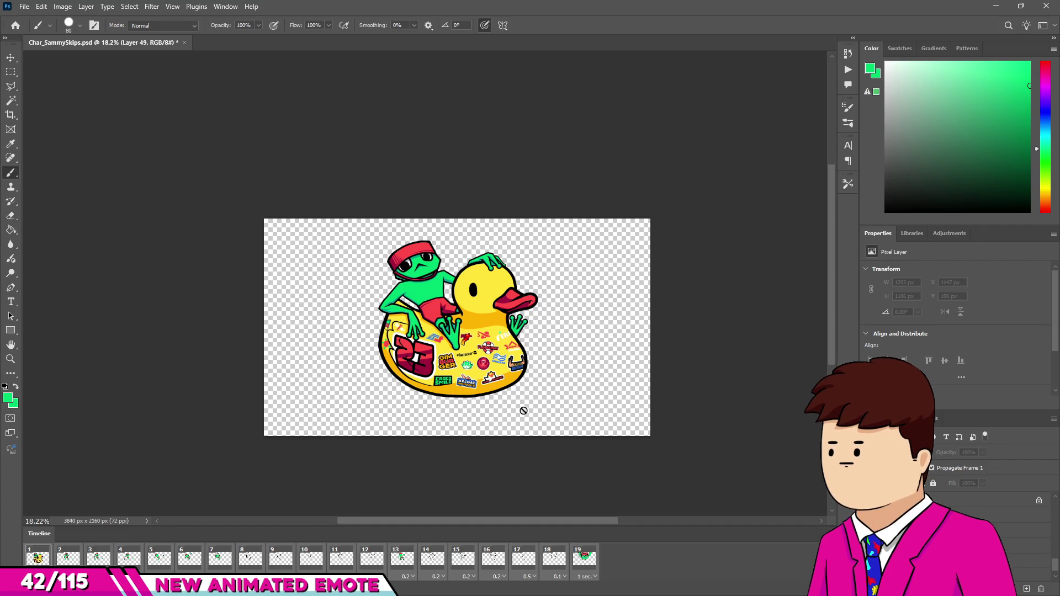
left_click(24, 6)
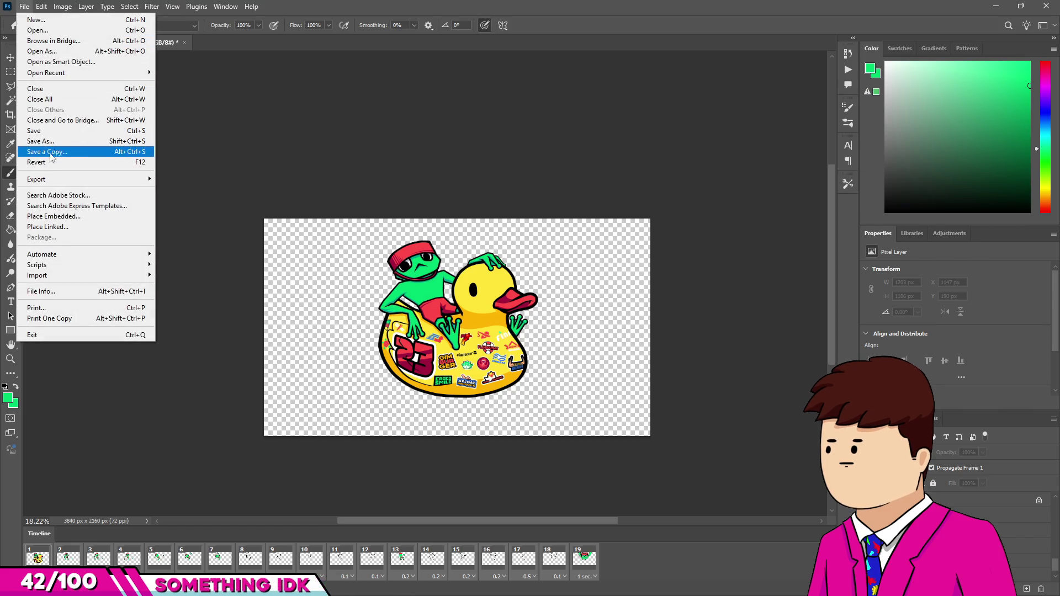
mouse_move(110, 179)
left_click(169, 184)
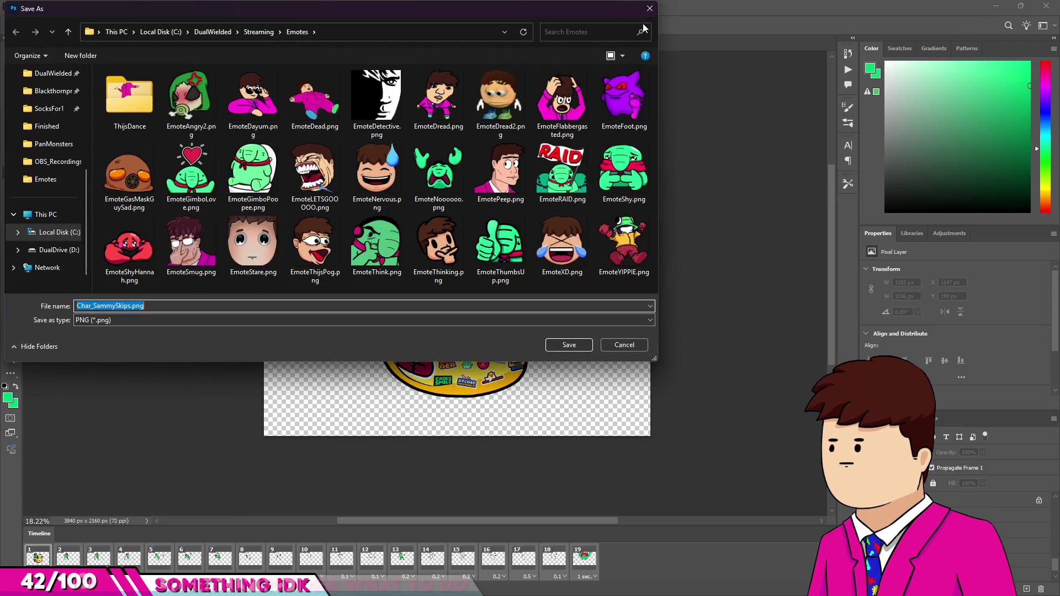
key("Return")
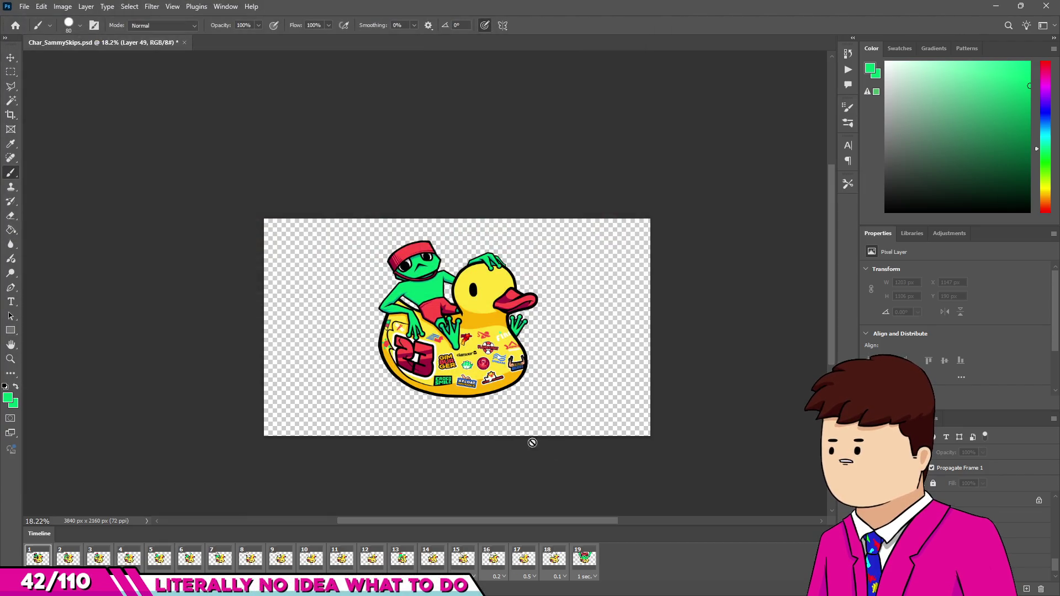
left_click(24, 6)
mouse_move(62, 175)
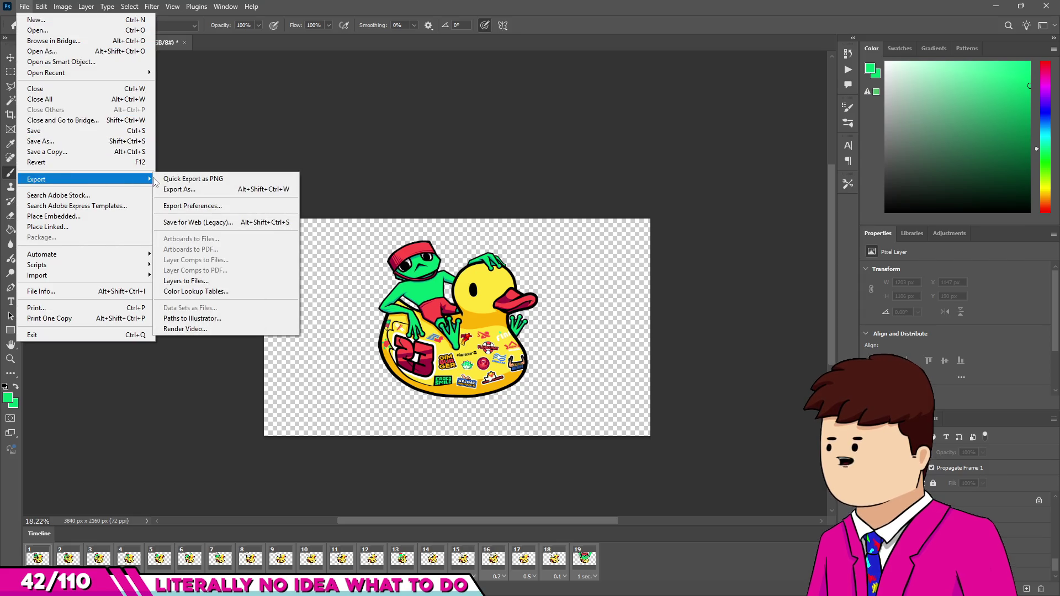
left_click(172, 182)
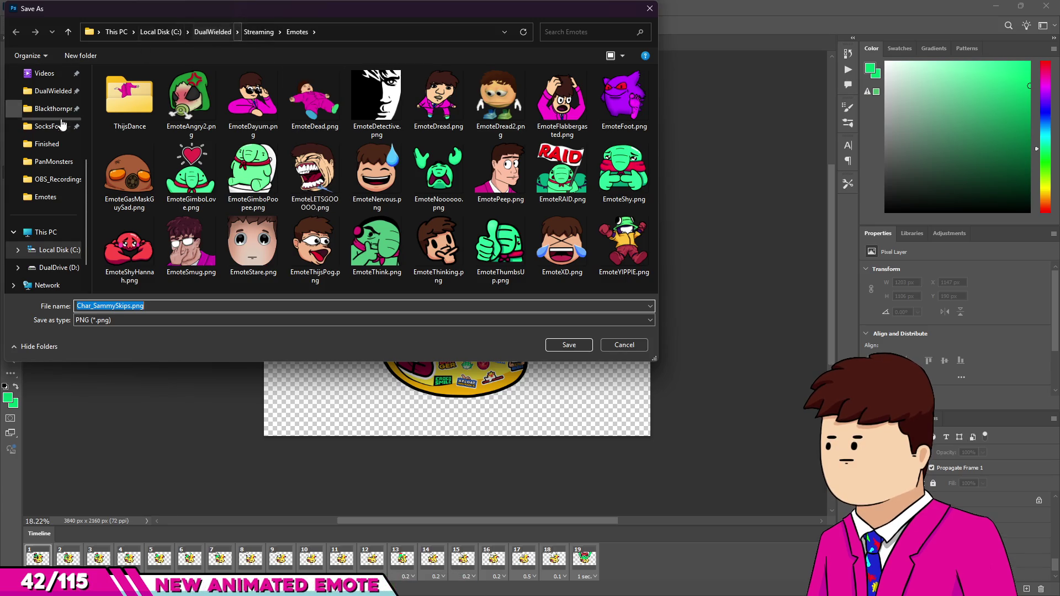
left_click(50, 91)
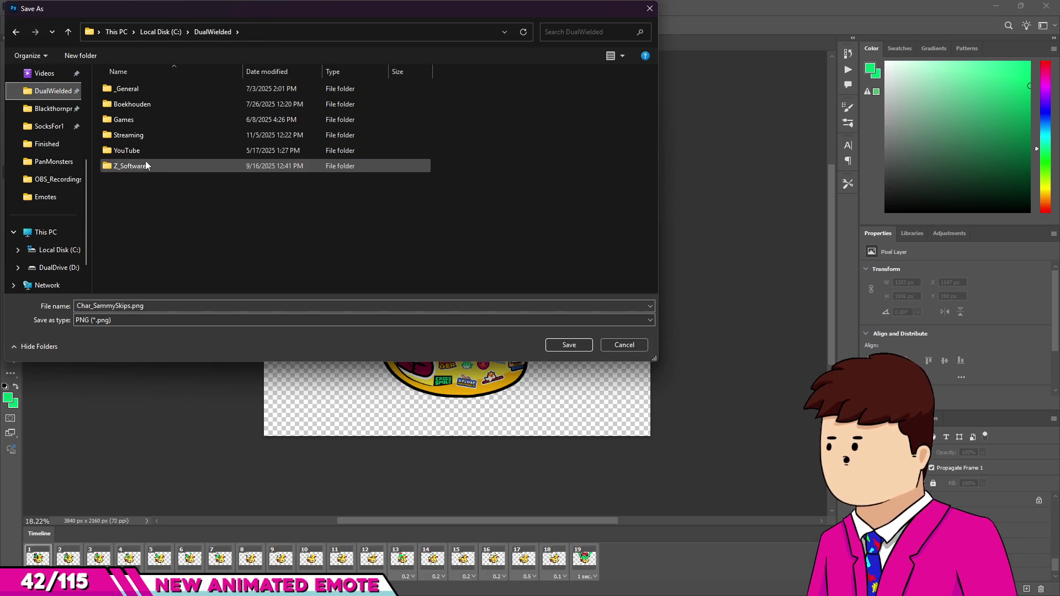
double_click(138, 119)
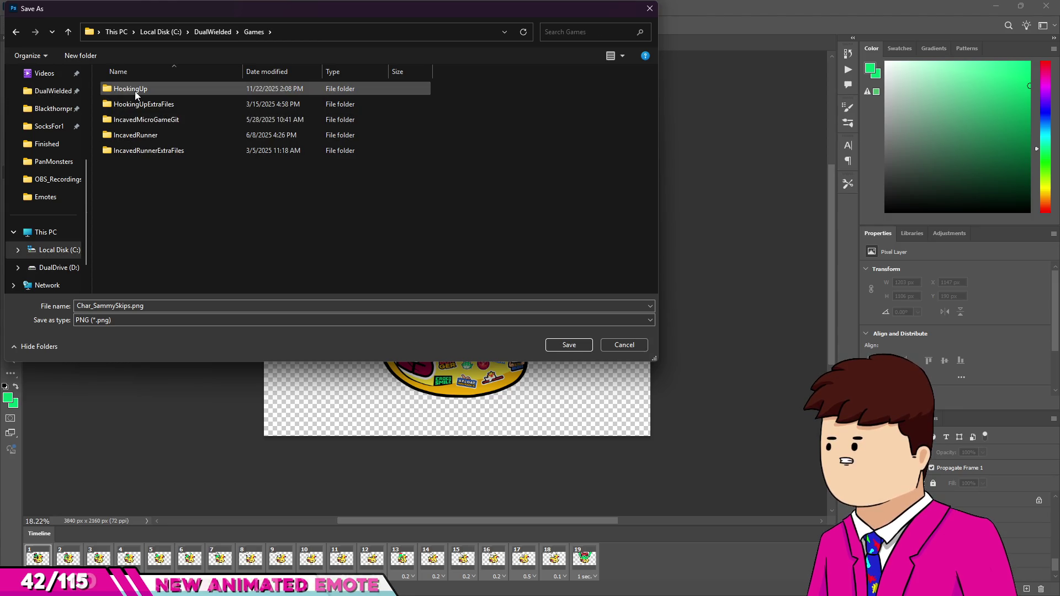
left_click(650, 8)
left_click(37, 8)
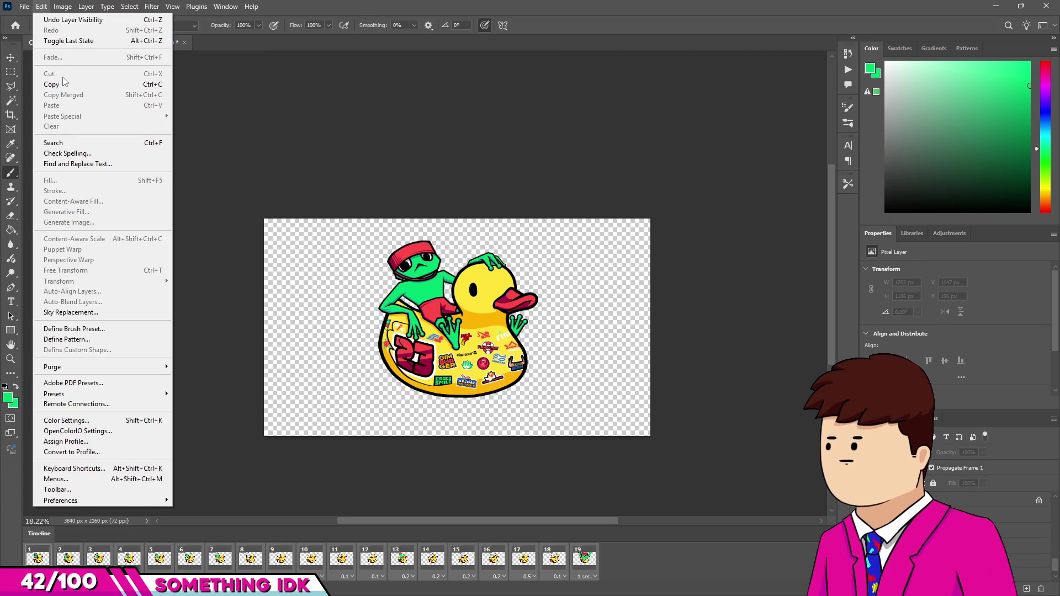
Step: Open the Render Video settings from File > Export
mouse_move(25, 7)
mouse_move(138, 179)
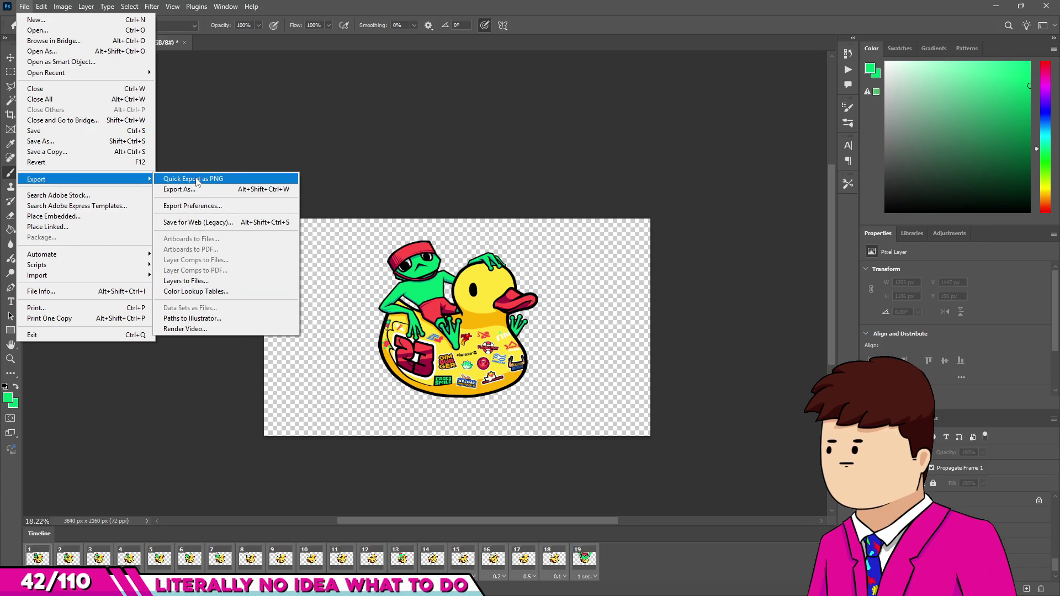
left_click(192, 330)
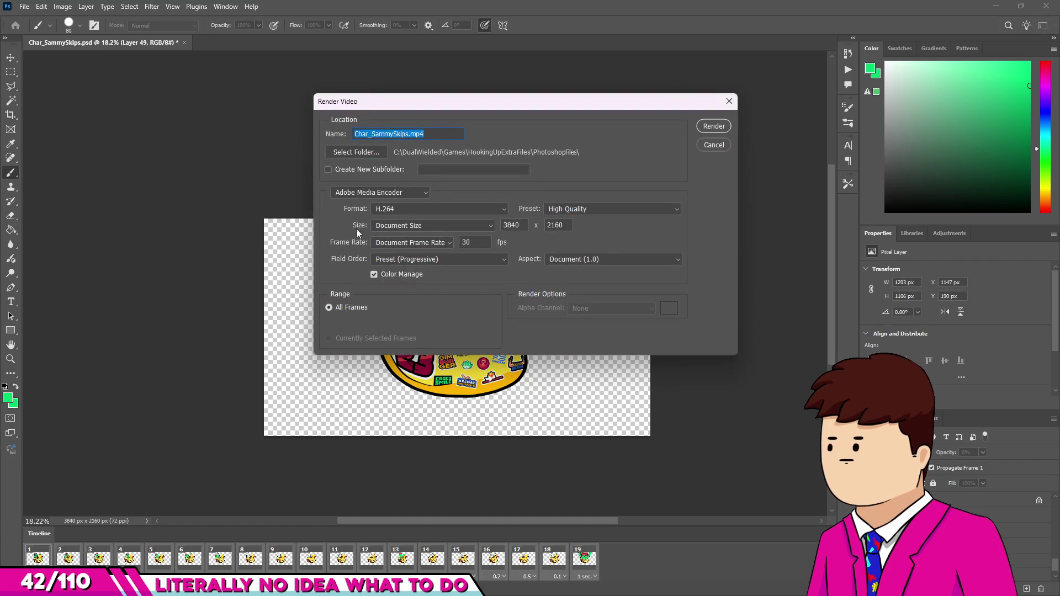
Step: Try the DPX and QuickTime output formats, then return the format to H.264
left_click(393, 210)
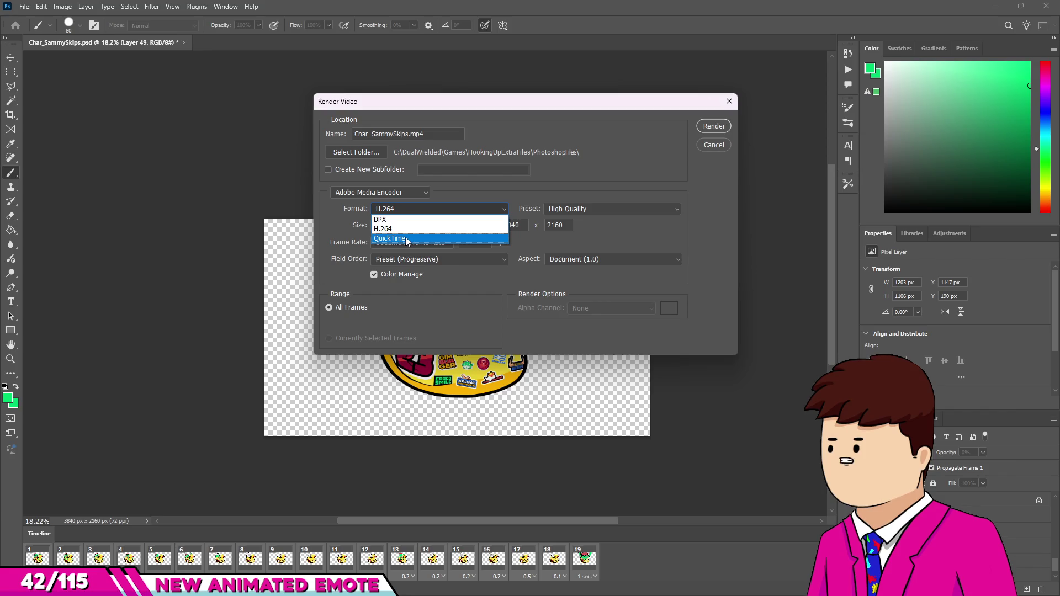
left_click(390, 221)
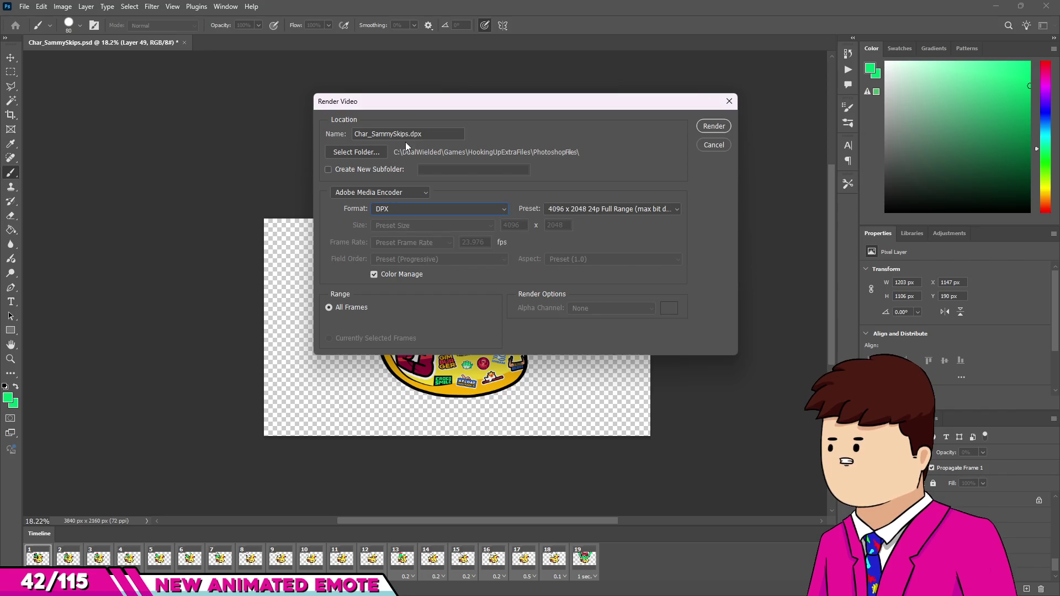
left_click(435, 208)
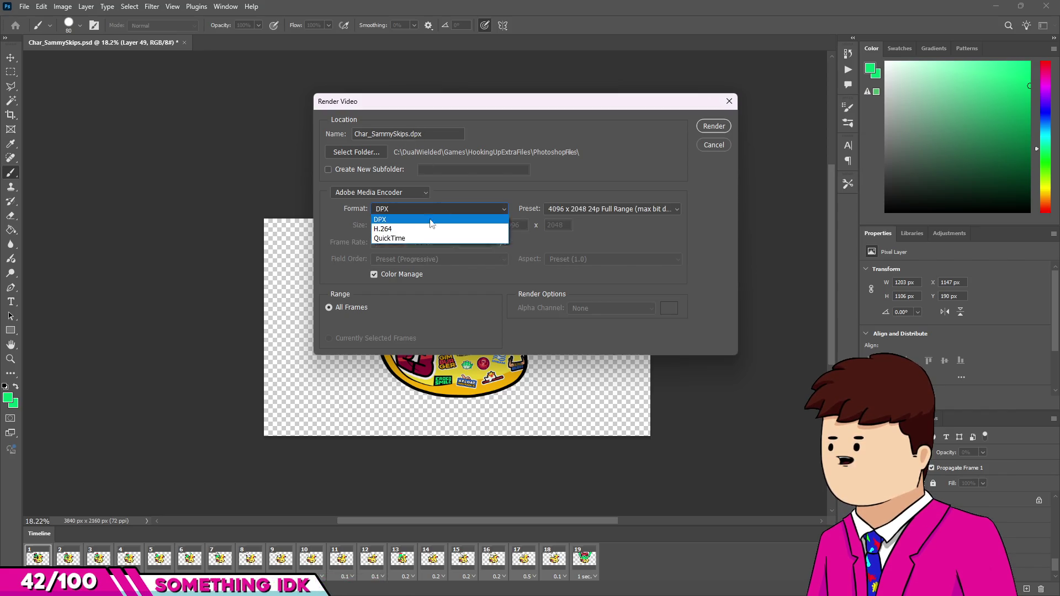
left_click(413, 238)
left_click(416, 214)
left_click(408, 230)
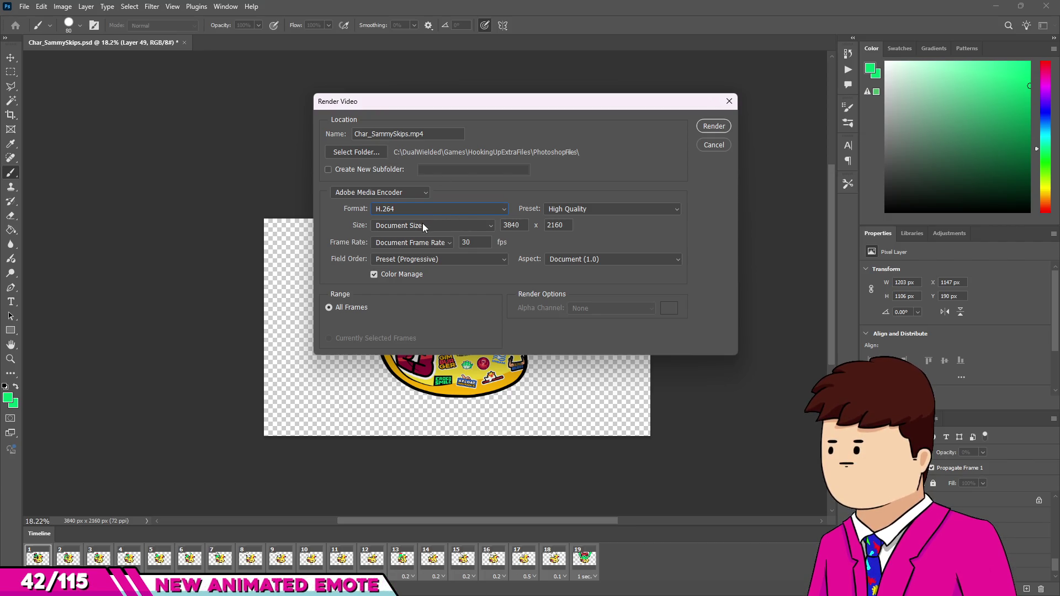
left_click(392, 191)
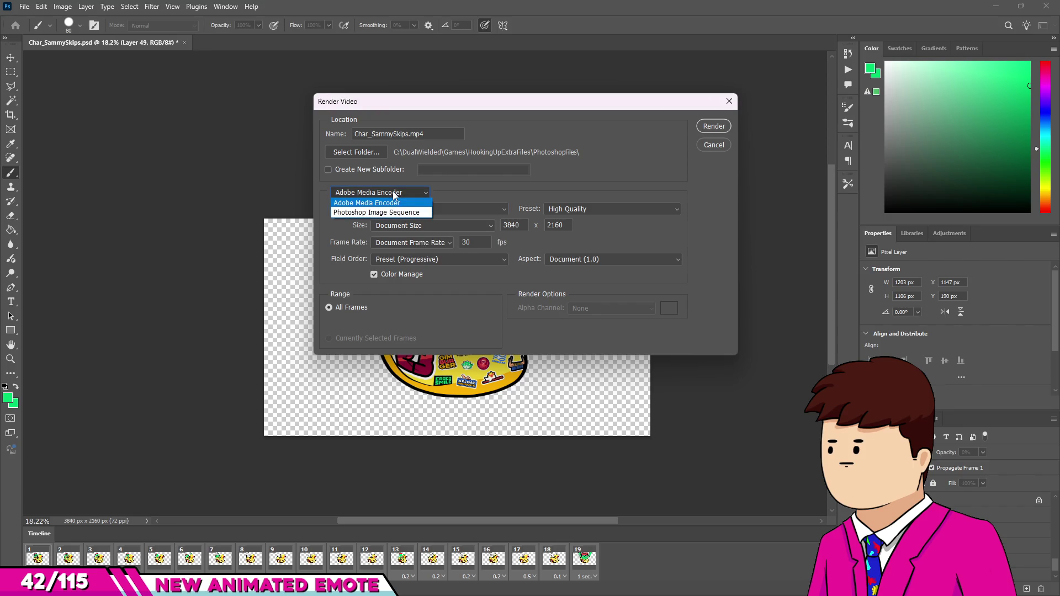
Step: Render as a Photoshop Image Sequence in PNG format with 2-digit frame numbers
left_click(393, 211)
left_click(393, 211)
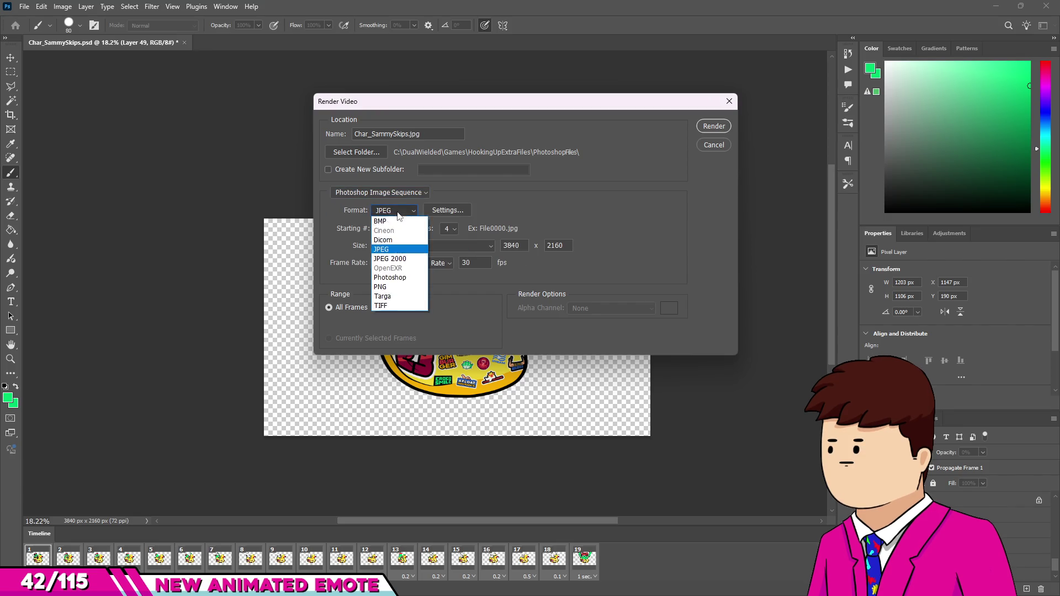
left_click(389, 289)
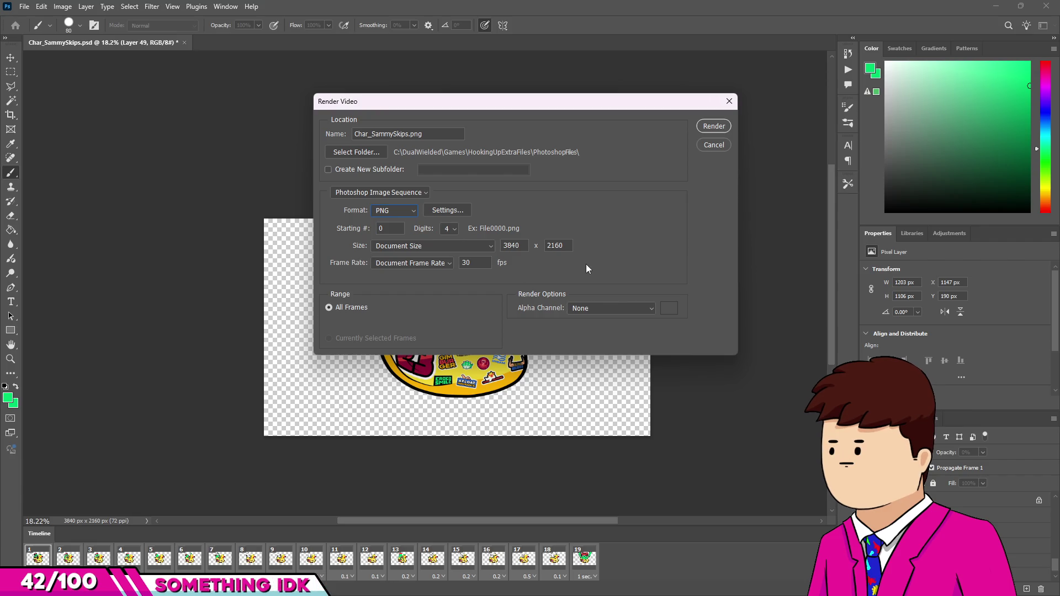
left_click(454, 229)
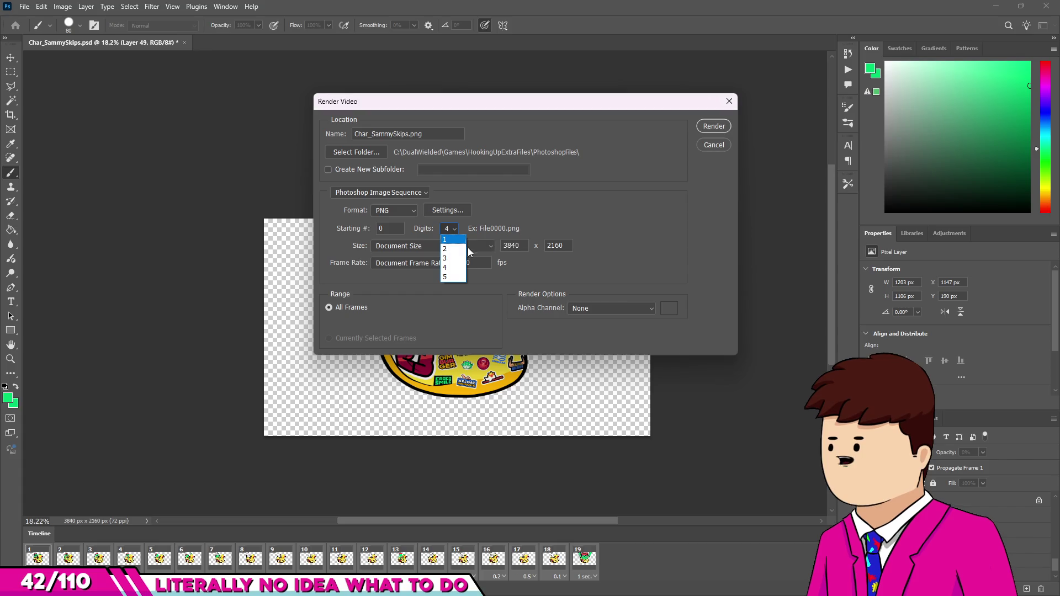
left_click(456, 251)
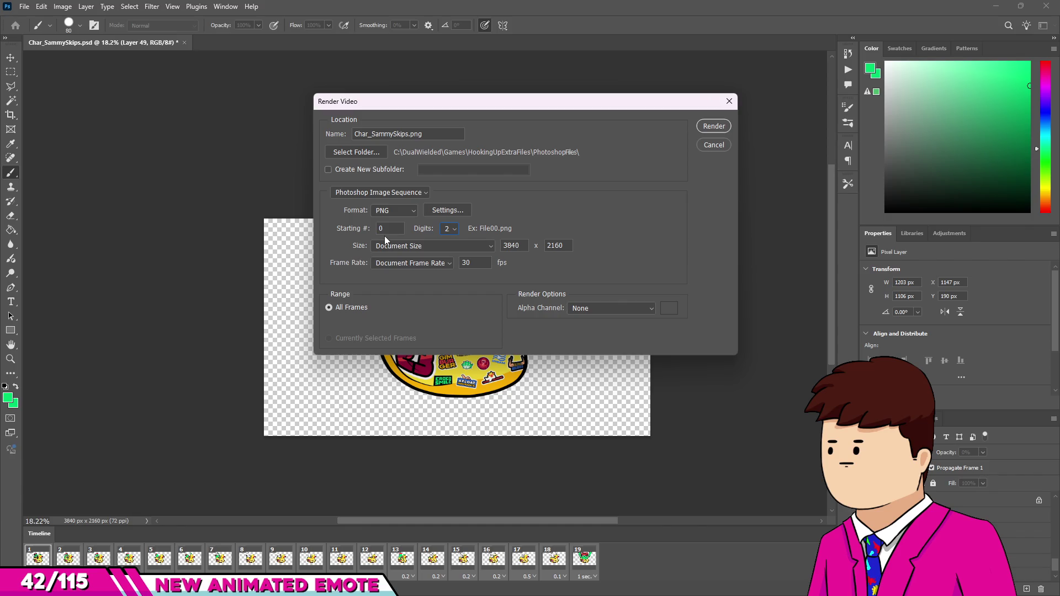
Step: Keep the document frame rate and alpha at None, then choose a destination folder
left_click(430, 263)
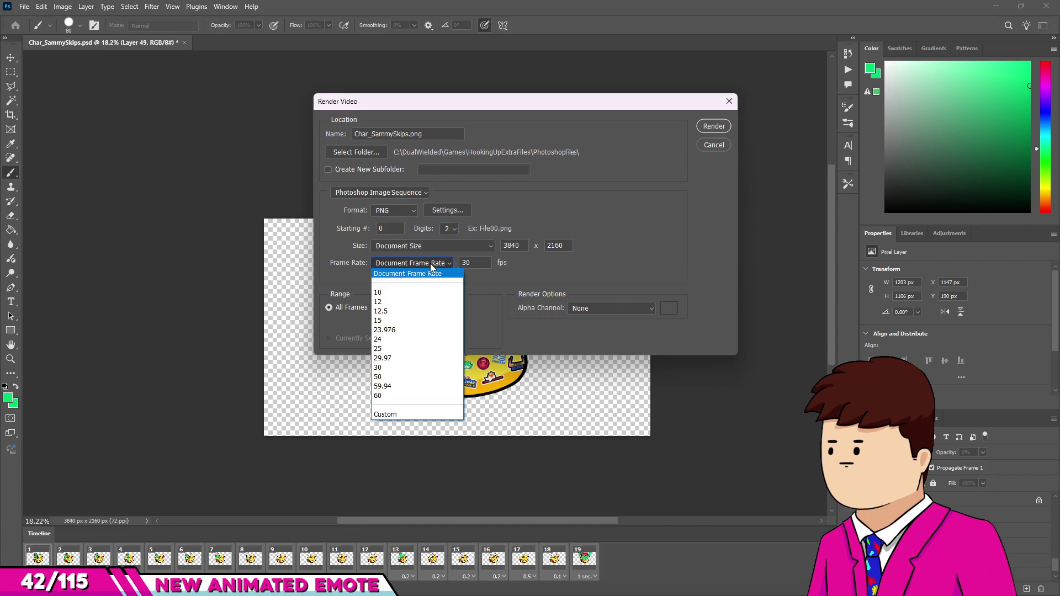
left_click(646, 261)
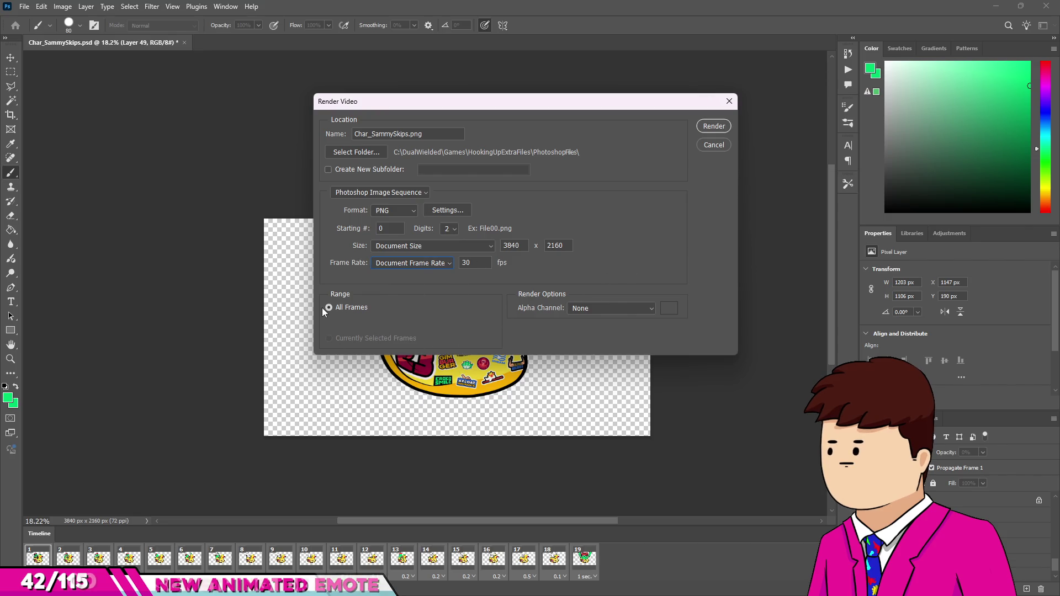
left_click(591, 307)
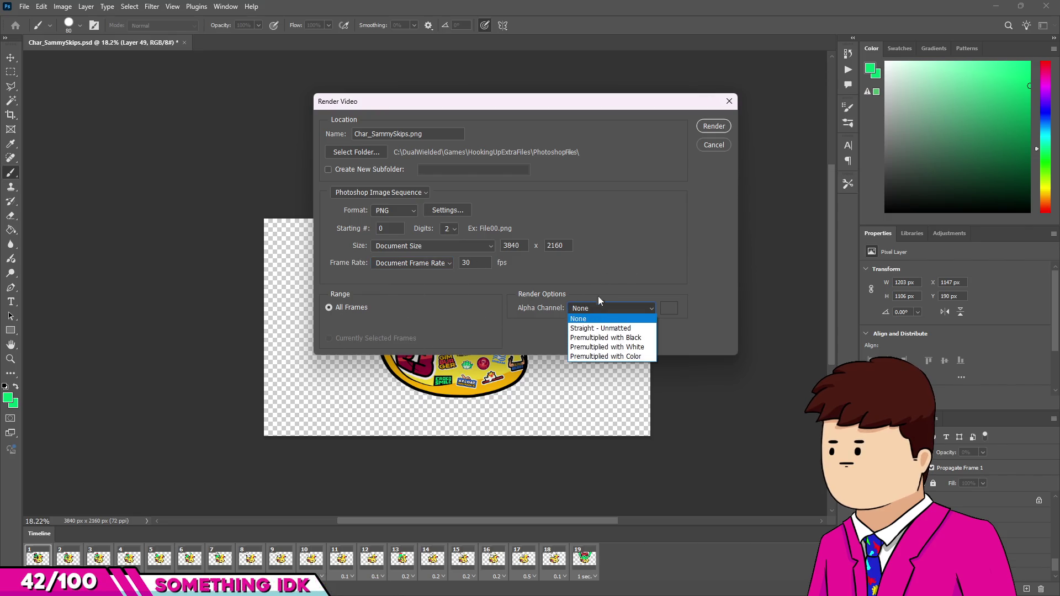
left_click(602, 287)
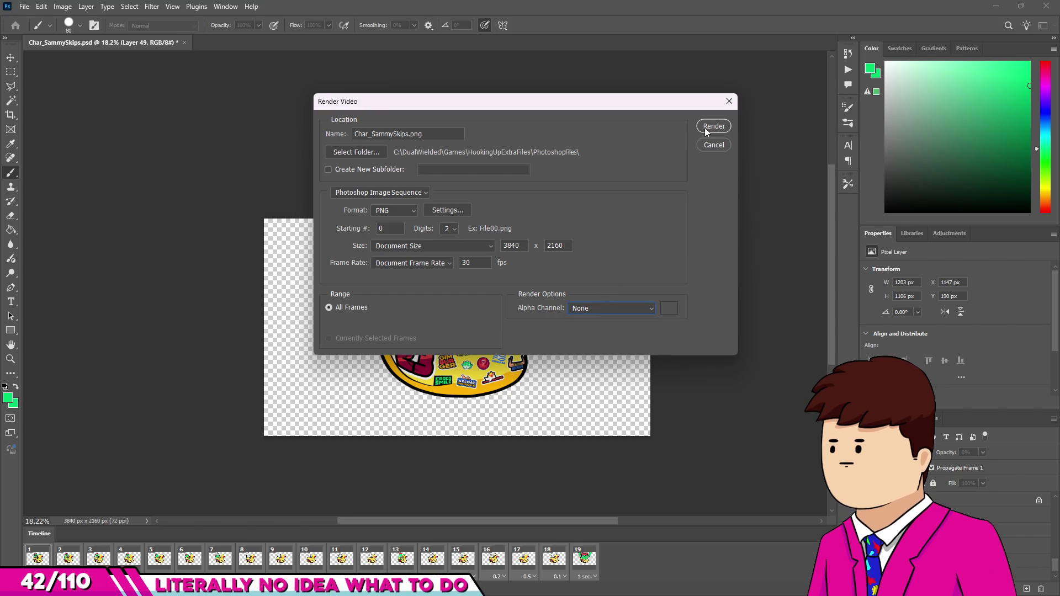
left_click(370, 152)
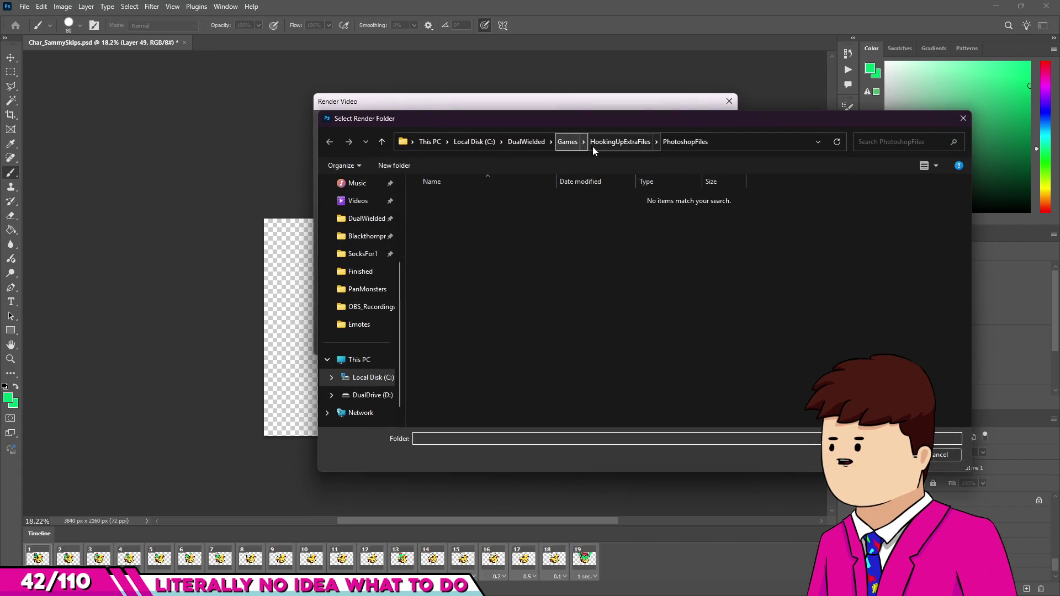
Step: Browse to the HookingUp project's Assets\Sprites\Fish\SammySkips folder
left_click(608, 145)
left_click(573, 145)
double_click(462, 198)
double_click(441, 229)
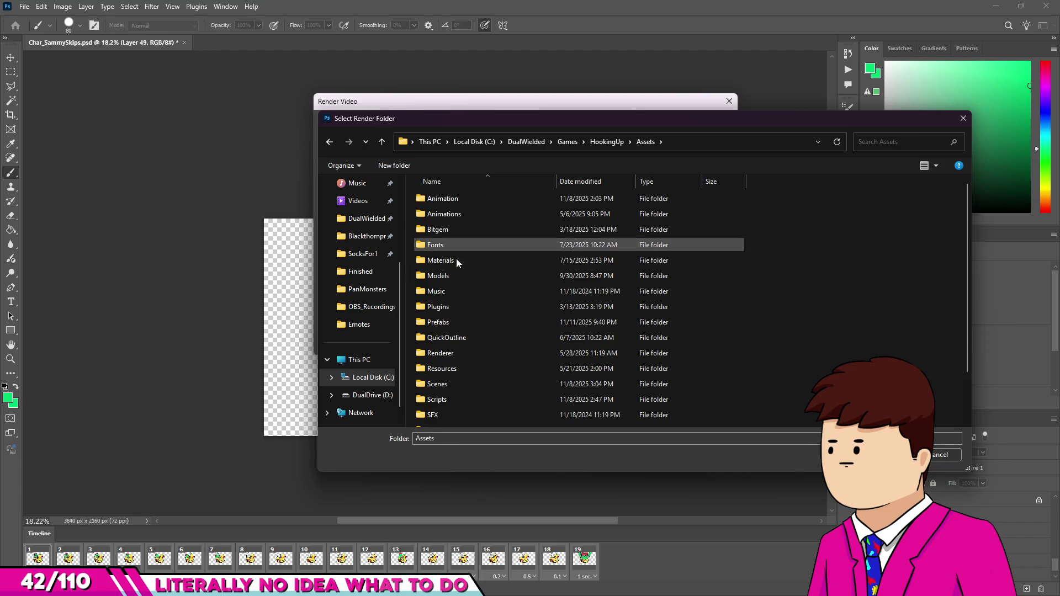
scroll(457, 314, "down", 2)
double_click(445, 390)
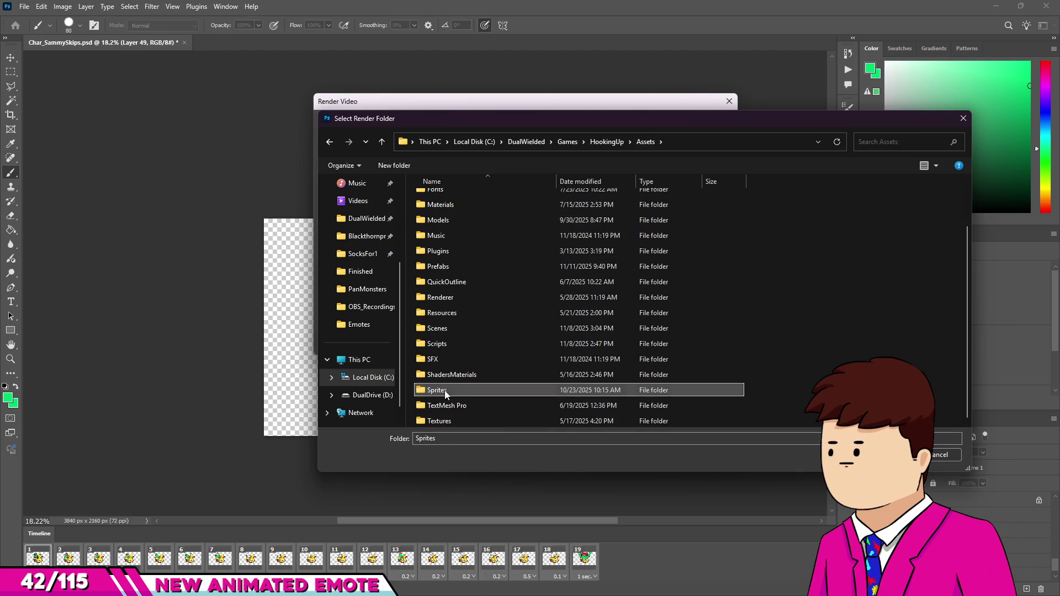
double_click(447, 229)
double_click(452, 257)
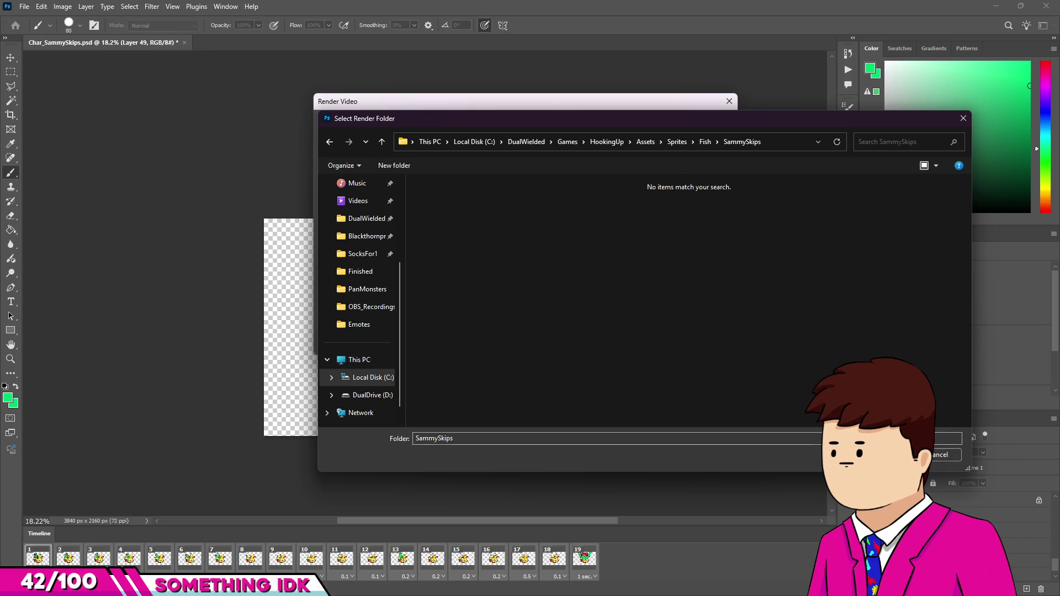
Step: Create a StandupAnimation folder in SammySkips and select it as the render destination
right_click(508, 302)
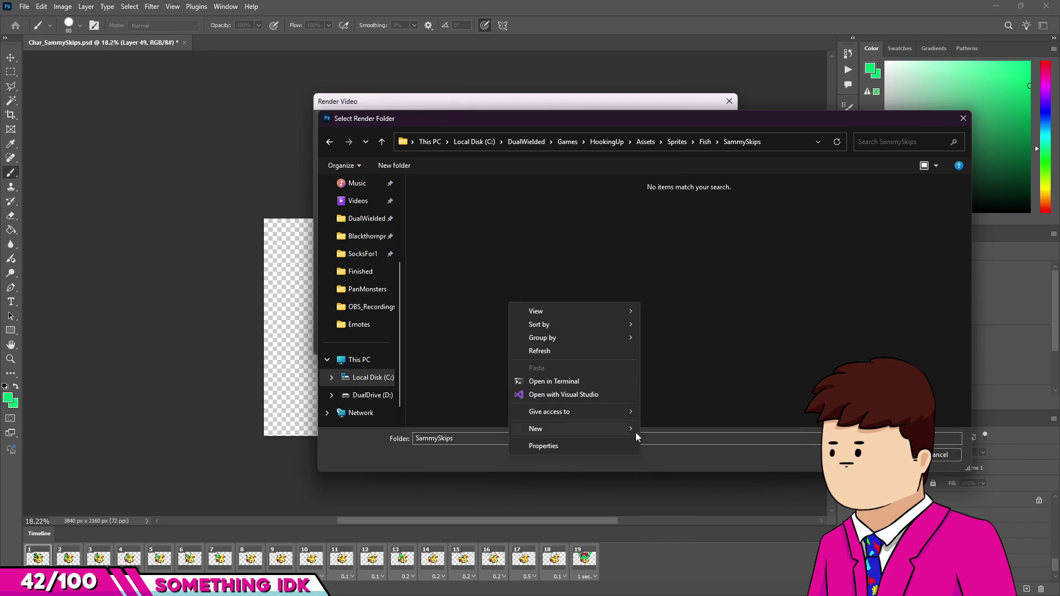
left_click(666, 430)
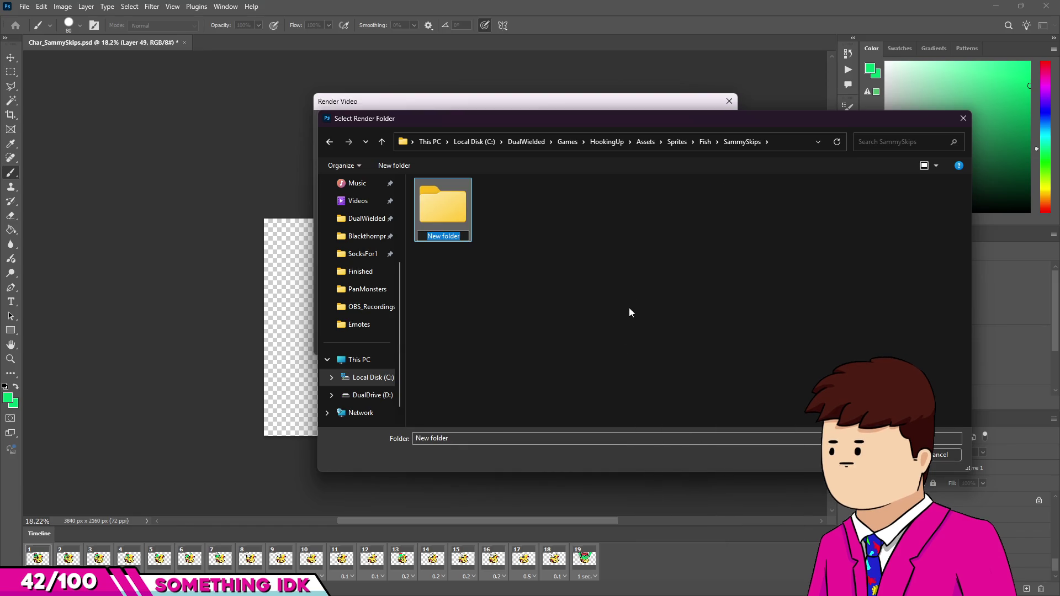
type("Standup")
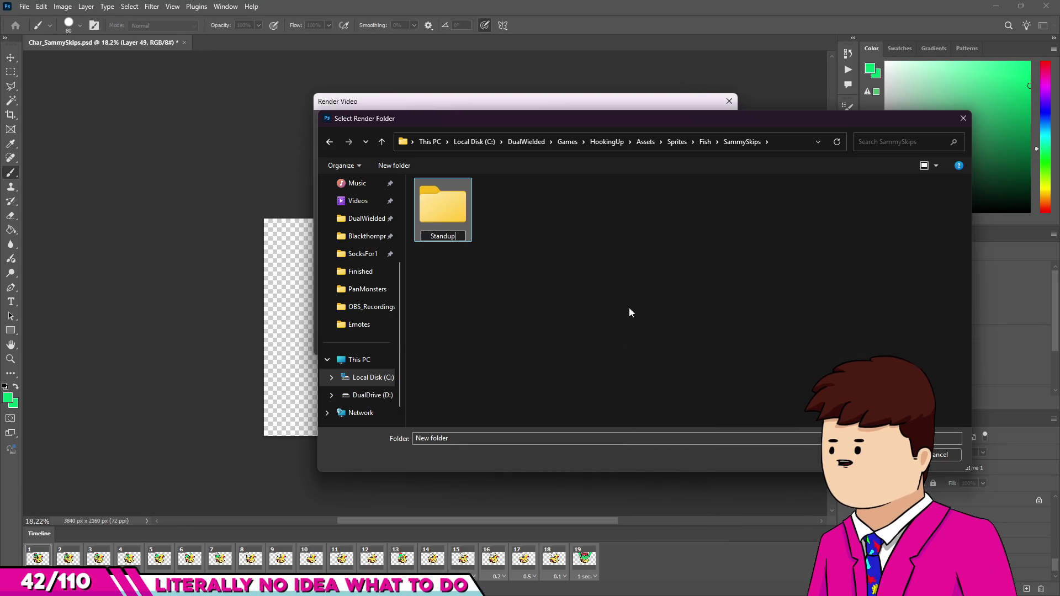
type("Animation")
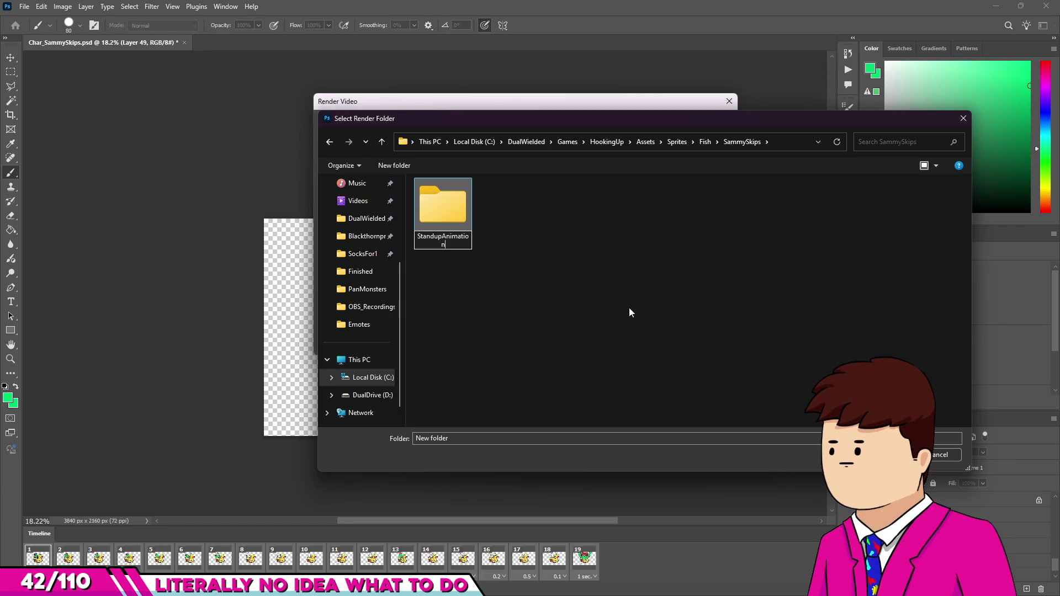
key("Return")
left_click(884, 454)
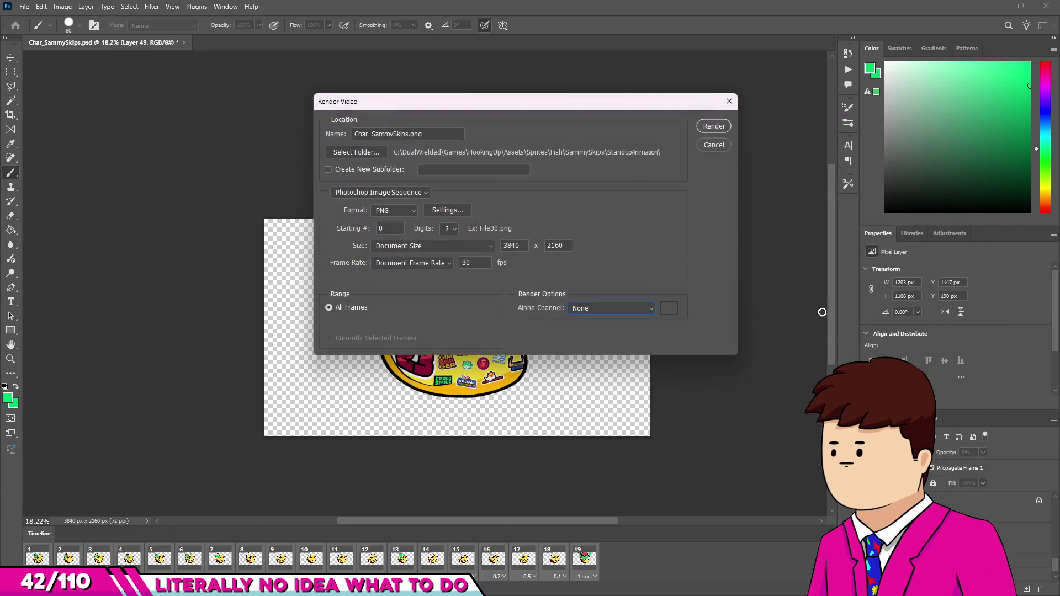
Step: Render the PNG frames with default PNG options, then switch to Unity
left_click(708, 128)
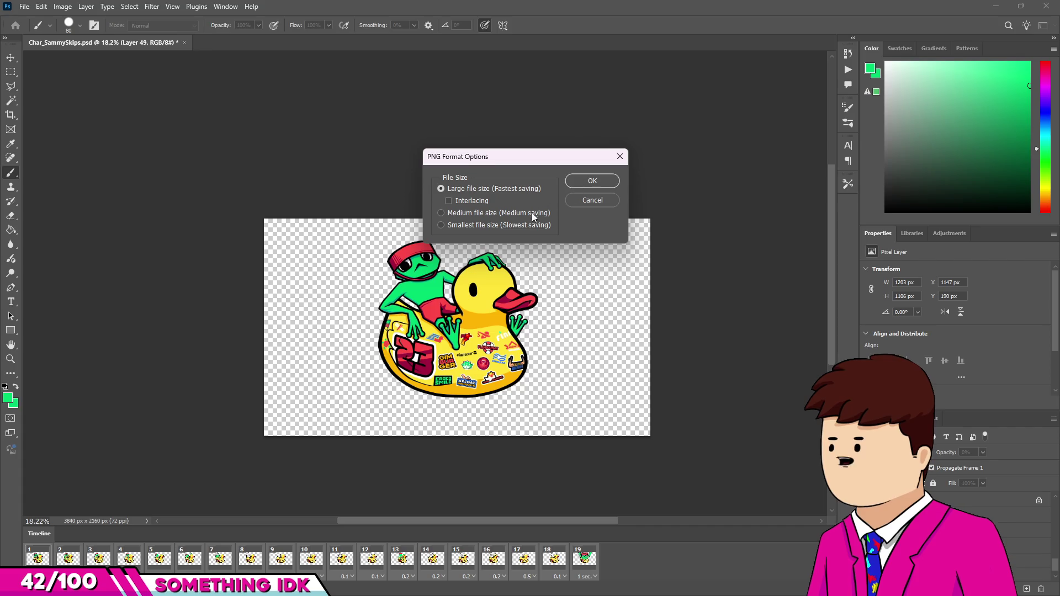
left_click(592, 183)
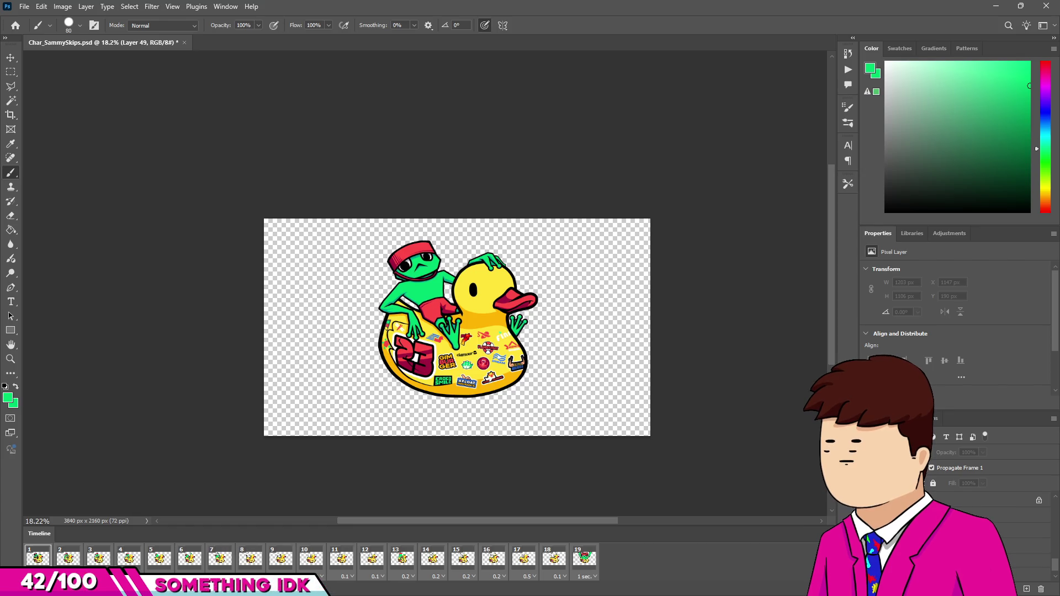
key("alt+Tab")
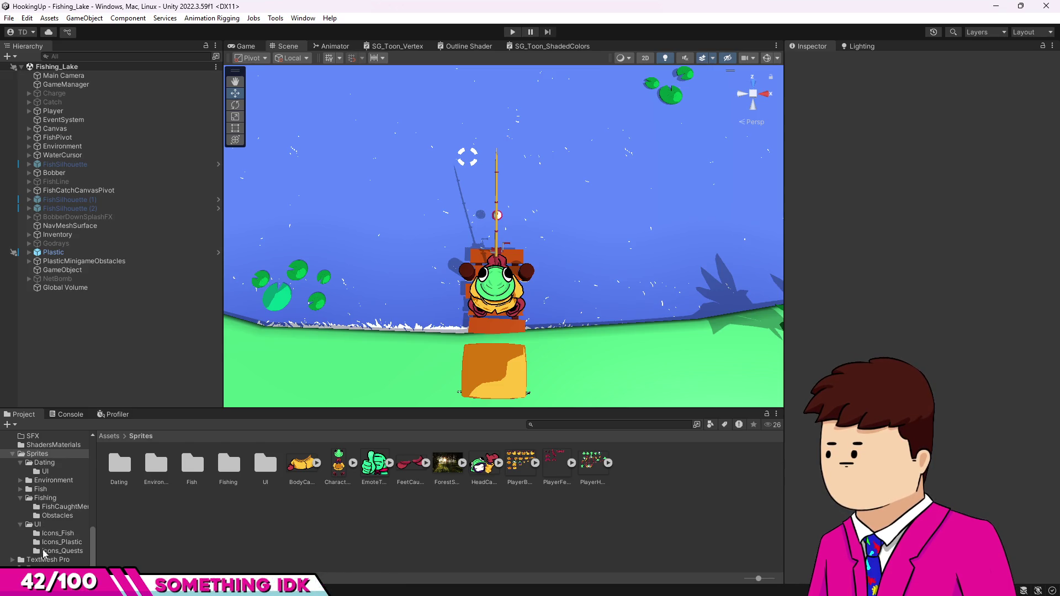
Step: Open the Dating_Beach scene from the project's Scenes folder
scroll(44, 554, "up", 3)
scroll(41, 480, "up", 2)
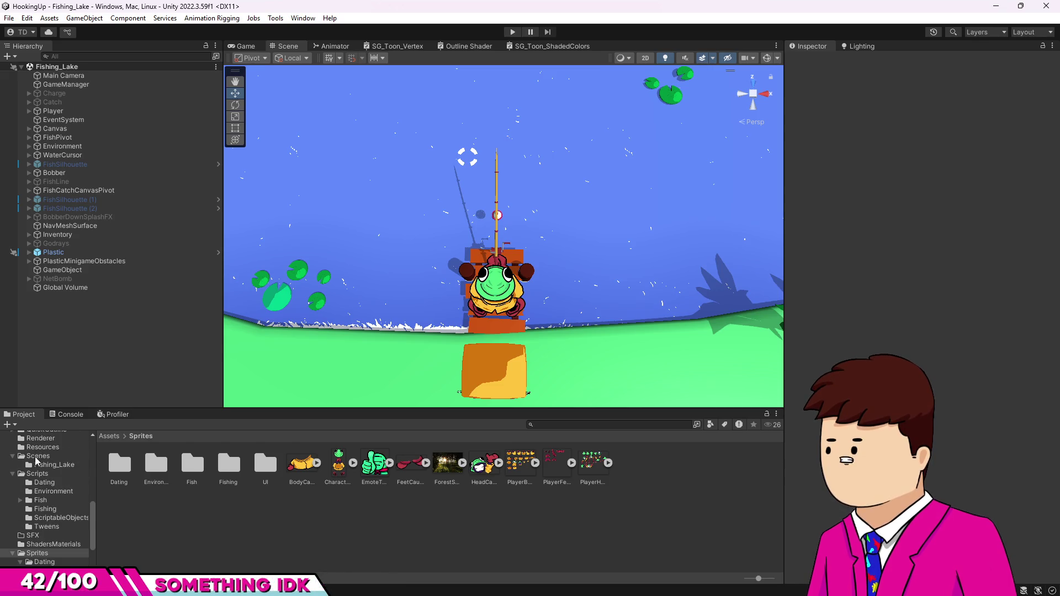
left_click(37, 457)
double_click(156, 464)
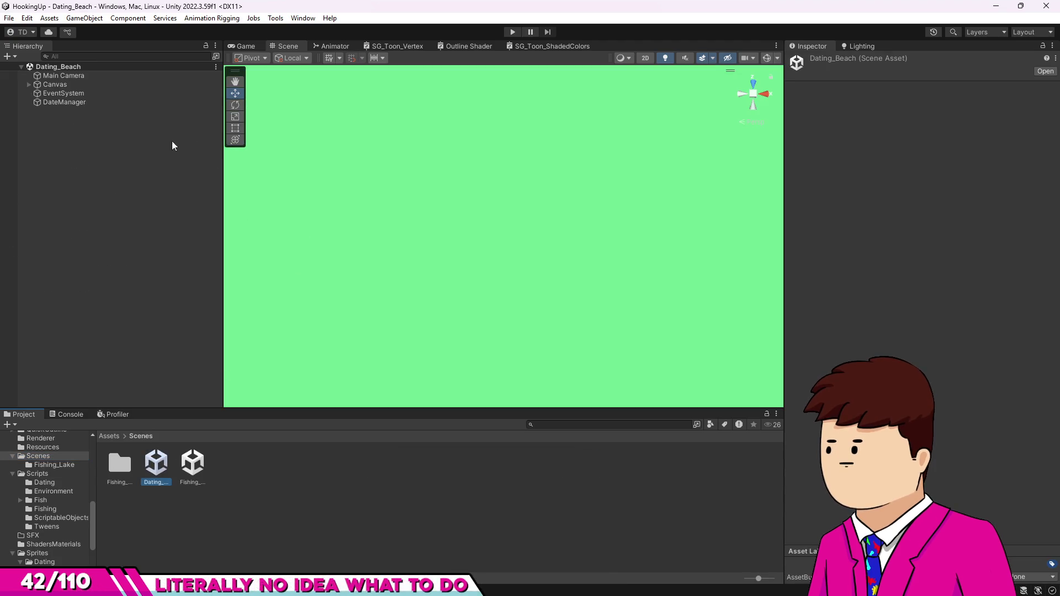
Step: Switch the Canvas's Fish Animator Controller from Anim_Han to Anim_Sam and open the Animation window
left_click(30, 85)
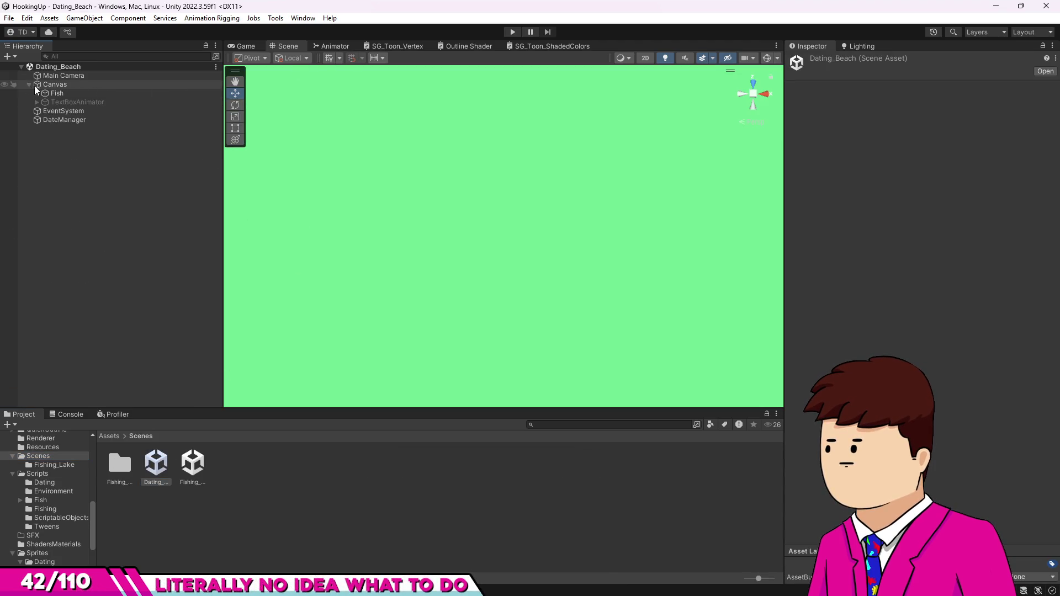
left_click(54, 92)
key("Up")
key("Down")
key("Up")
left_click(58, 94)
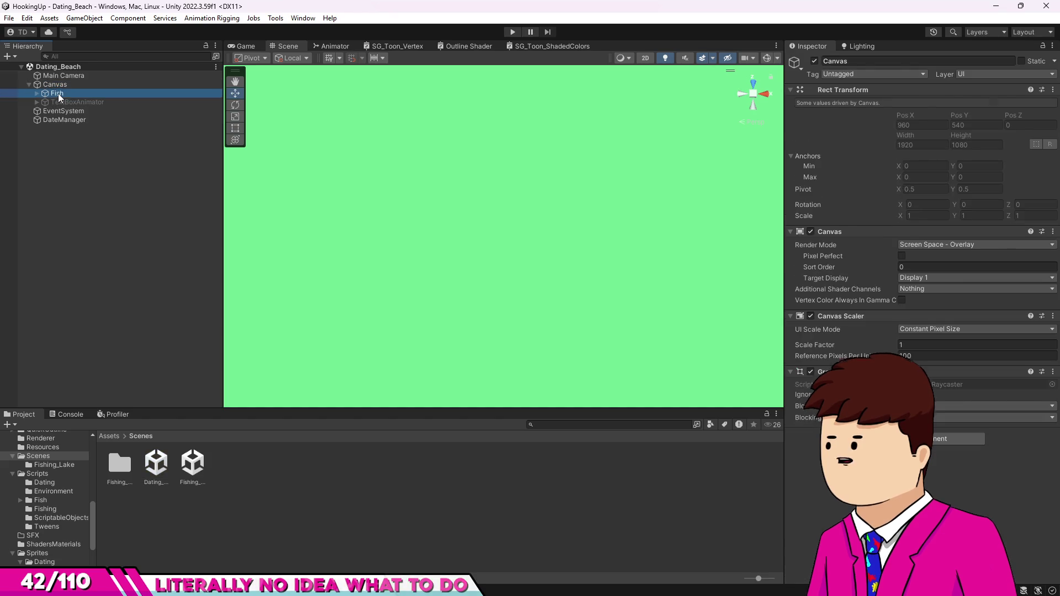
left_click(1052, 233)
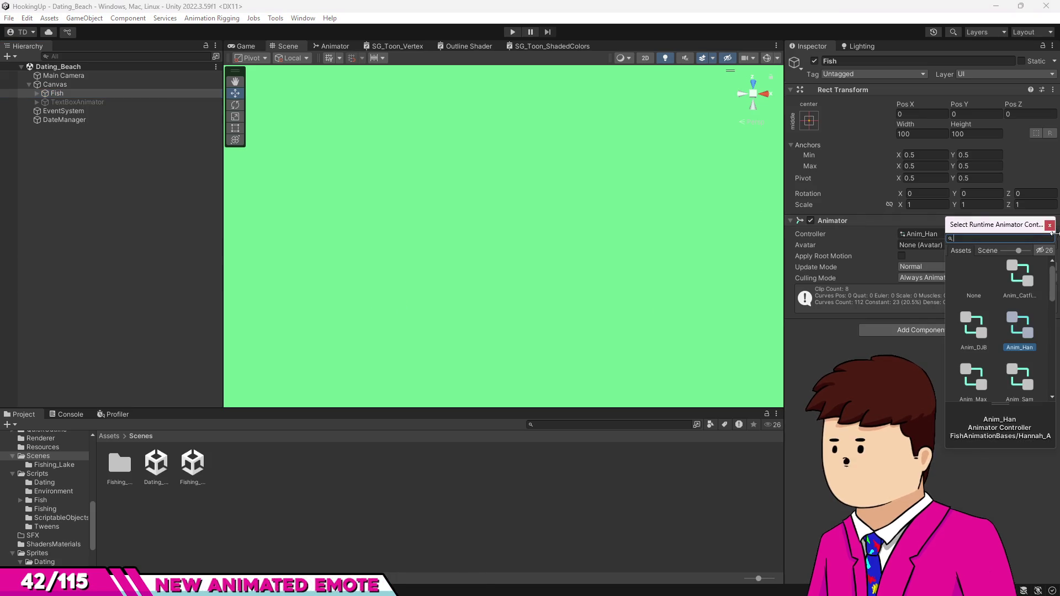
left_click(1027, 381)
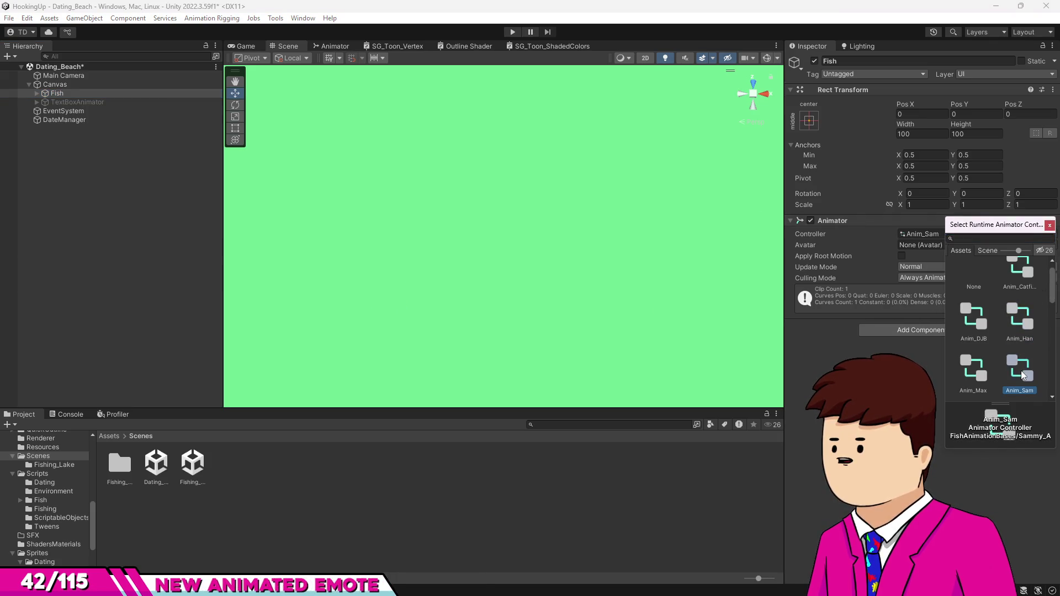
left_click(1052, 233)
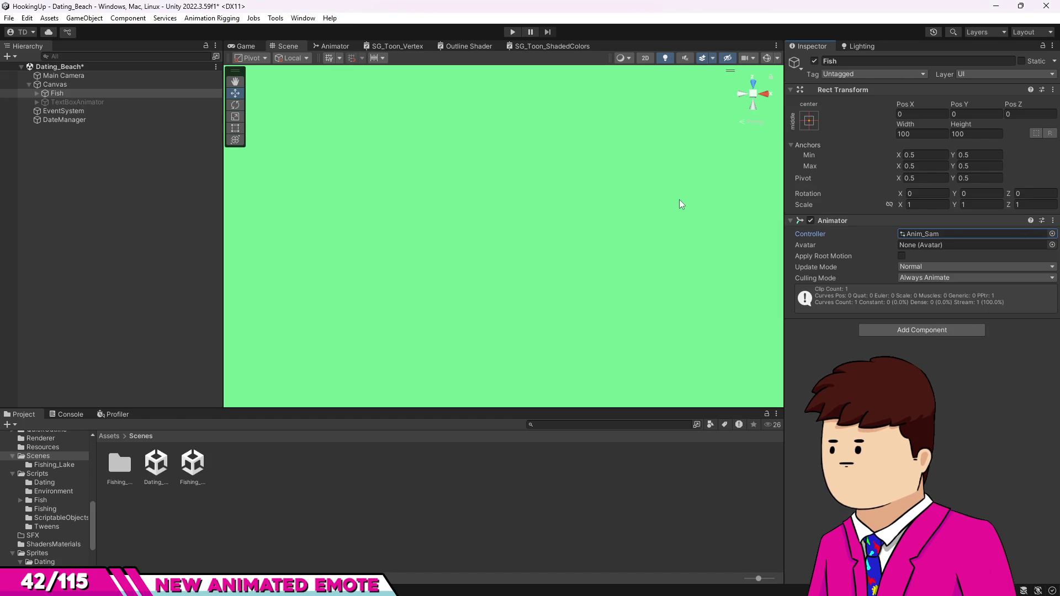
key("ctrl+6")
Step: Preview the Sam_Pet clip, expand Fish's sprite layers, and switch to the Game view
left_click(155, 308)
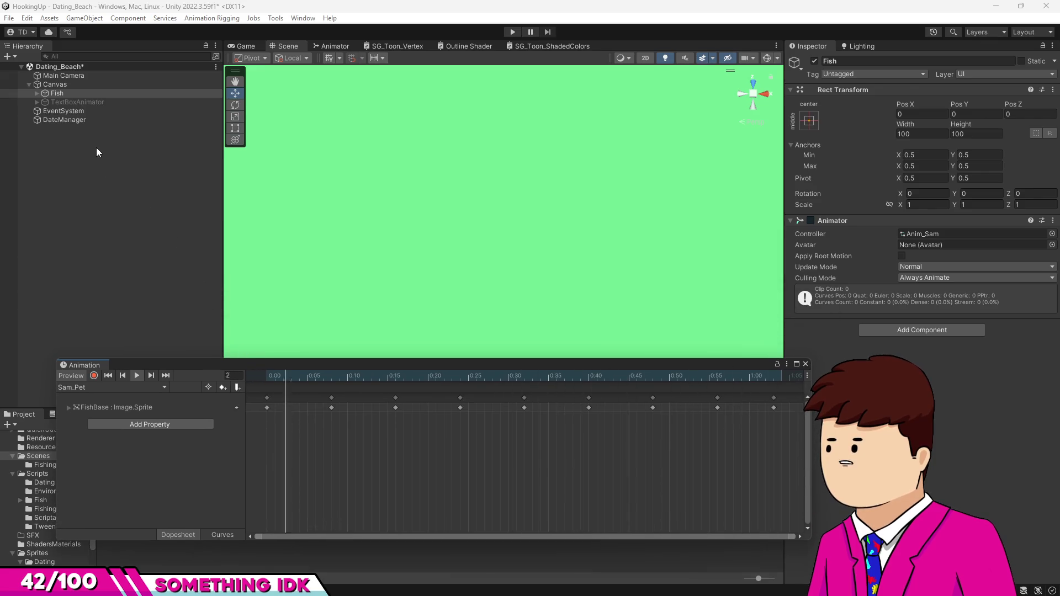
left_click(36, 93)
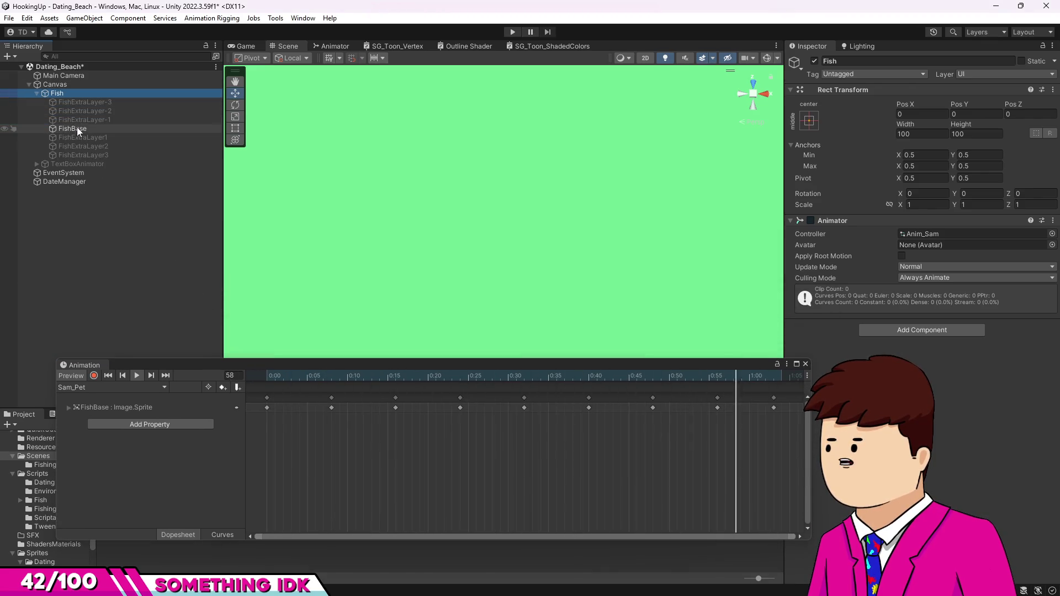
left_click(246, 46)
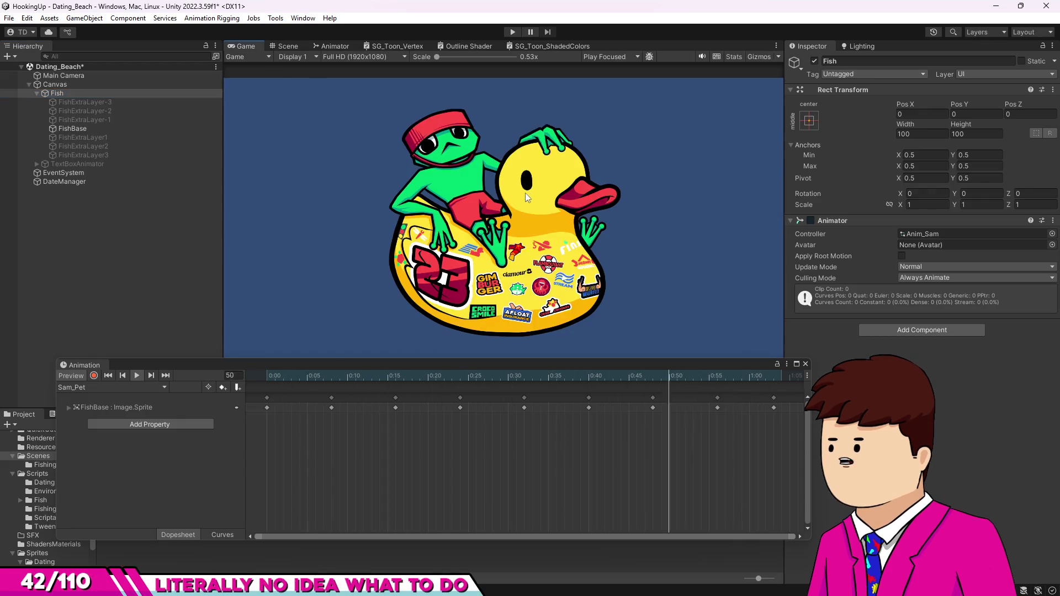
Step: Start a new clip saved under Assets/Animation/Dating/FishAnimationBases/Sammy_Anims
left_click(162, 387)
left_click(138, 413)
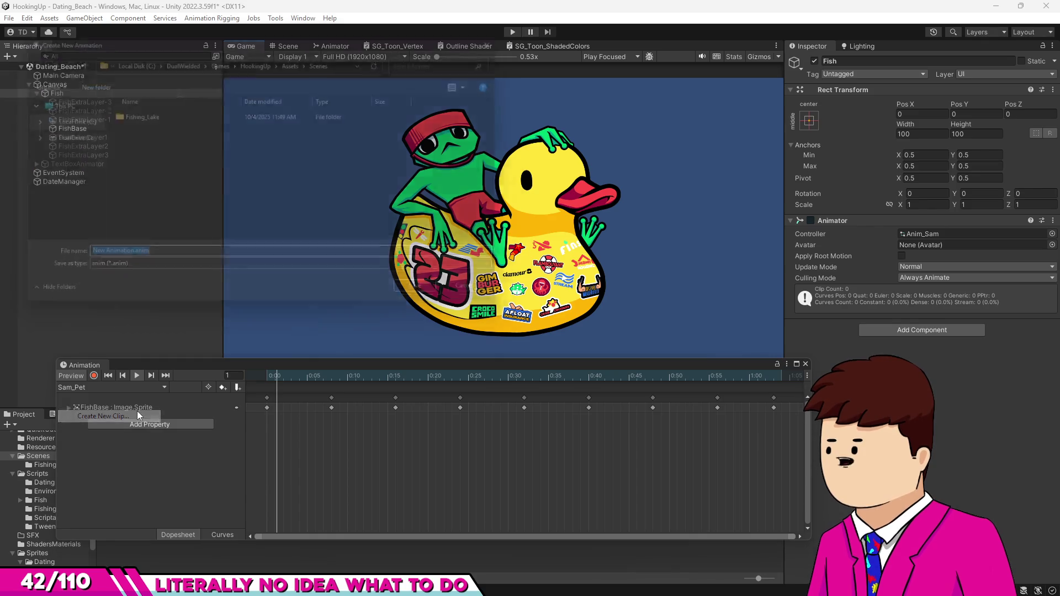
left_click(243, 59)
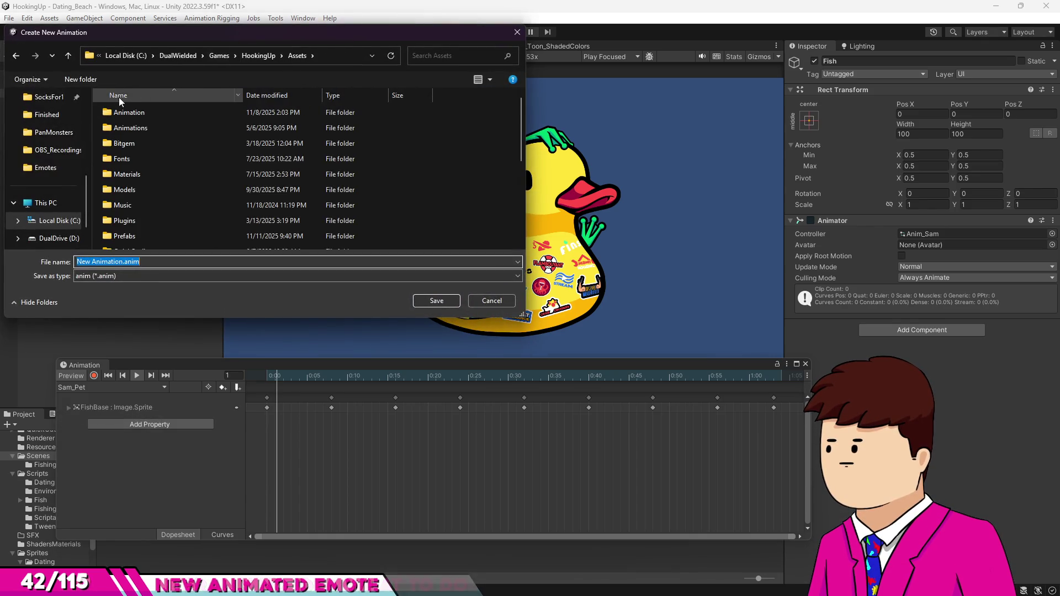
double_click(119, 113)
double_click(133, 114)
double_click(138, 115)
double_click(127, 175)
Step: Name the new clip Sam_UpCloseTransitionFor and save it
left_click(152, 262)
type("Sam_StandUp")
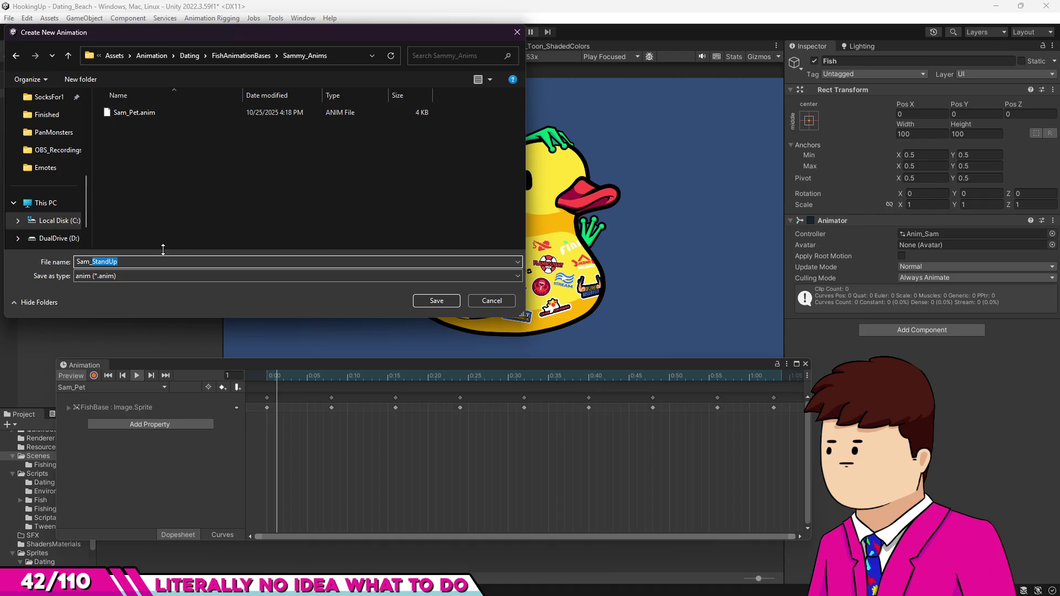
type("oseUp")
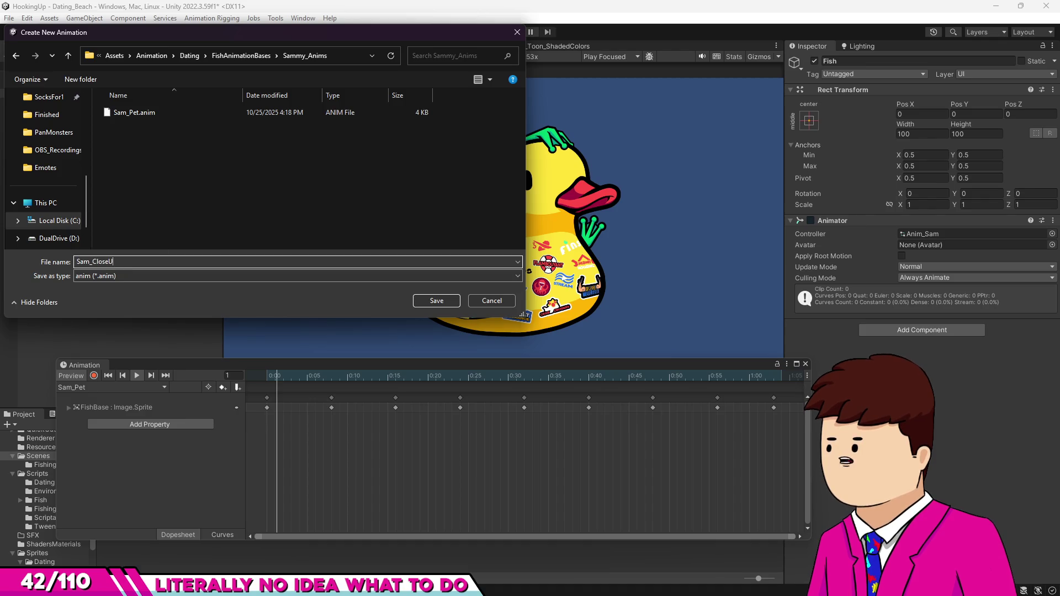
key("BackSpace")
key("BackSpace")
key("BackSpace")
type("UpCloseTransitionFor")
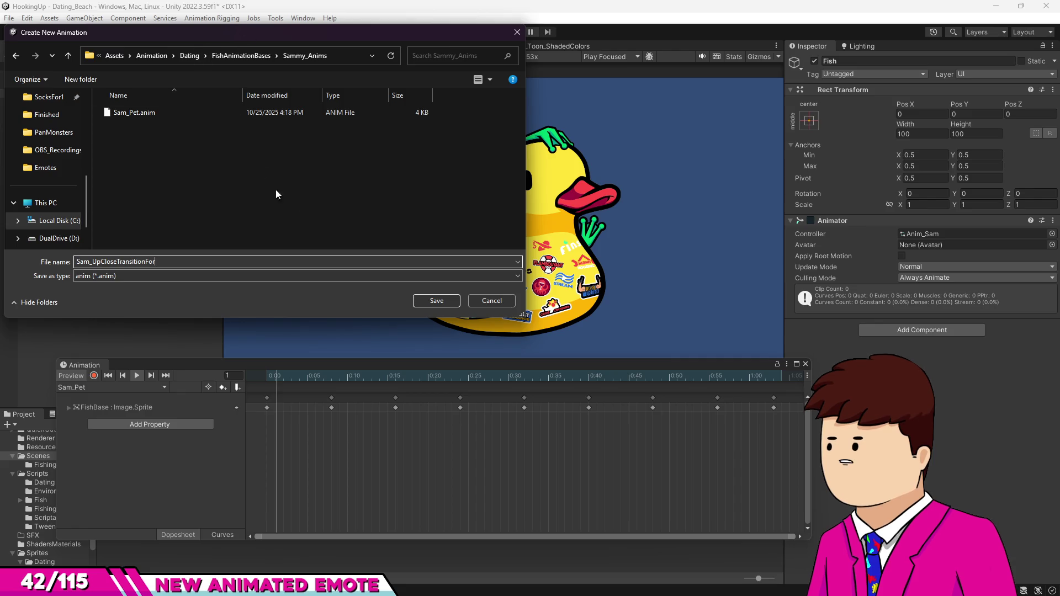
left_click(420, 305)
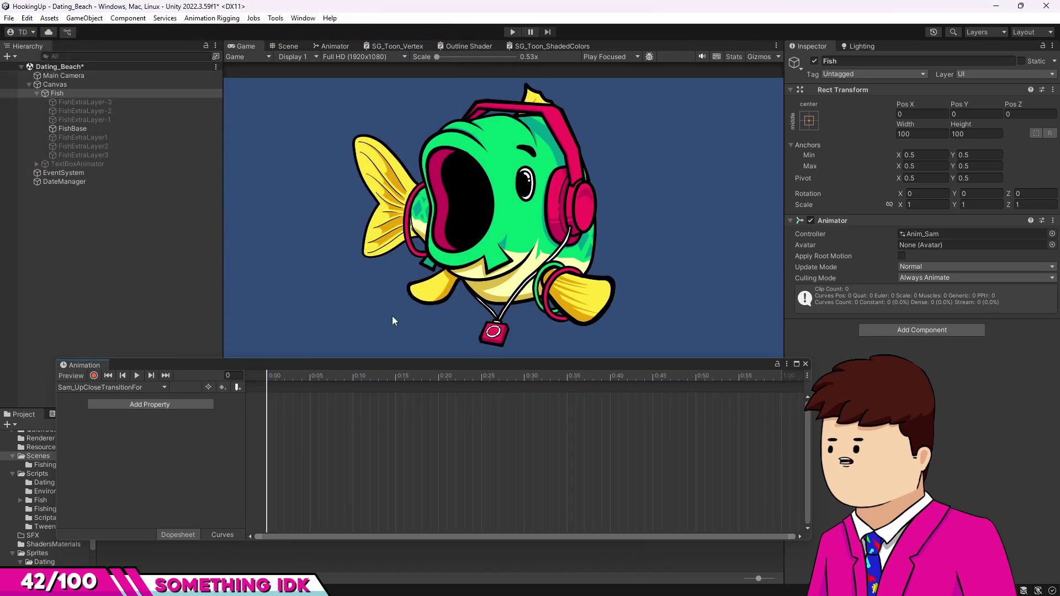
left_click_drag(229, 363, 232, 213)
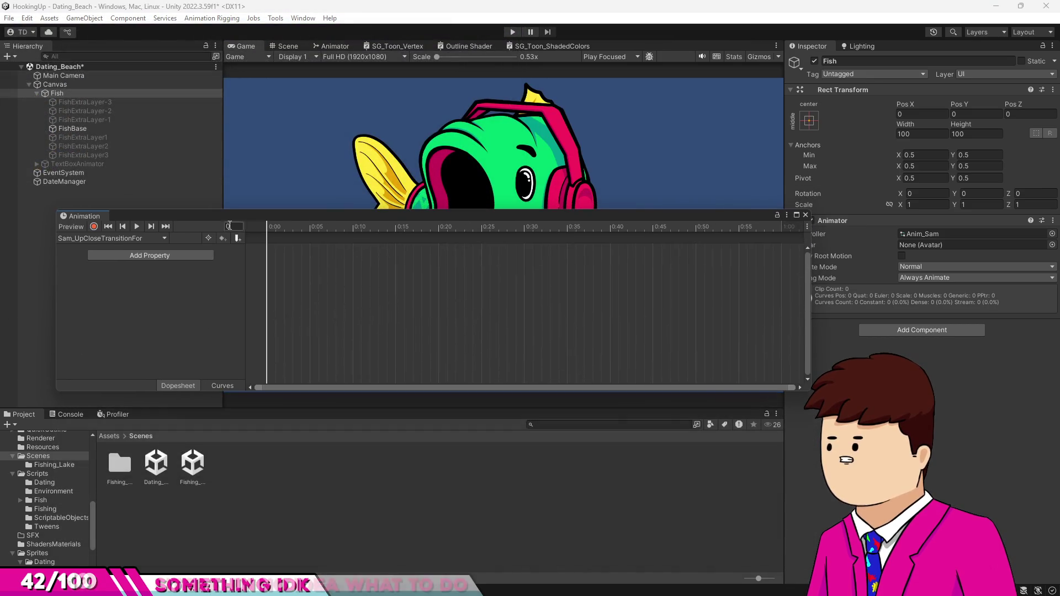
scroll(69, 508, "down", 3)
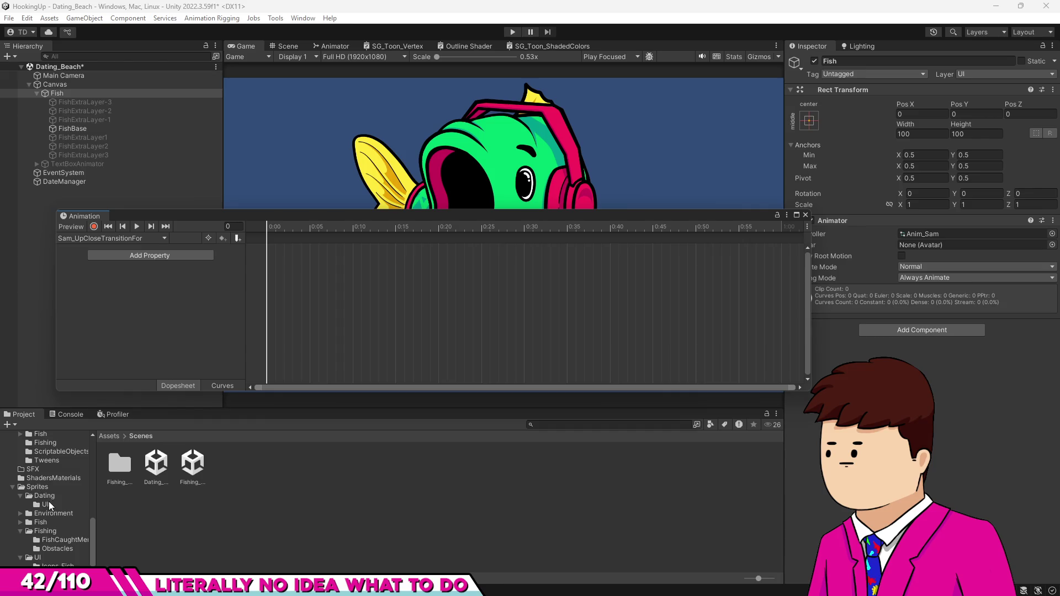
scroll(40, 494, "down", 3)
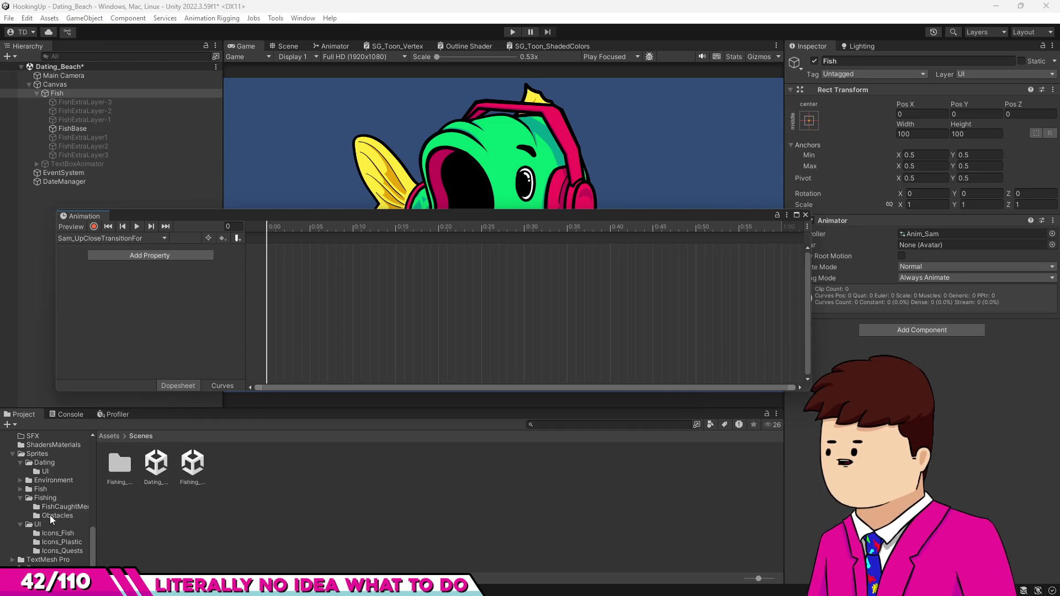
left_click(21, 481)
left_click(34, 501)
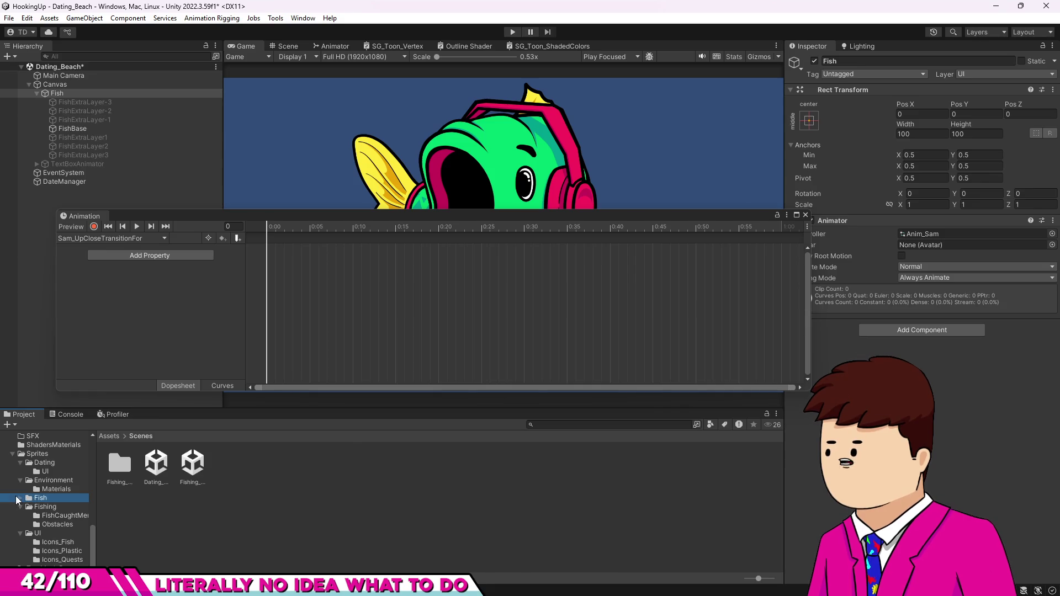
key("Right")
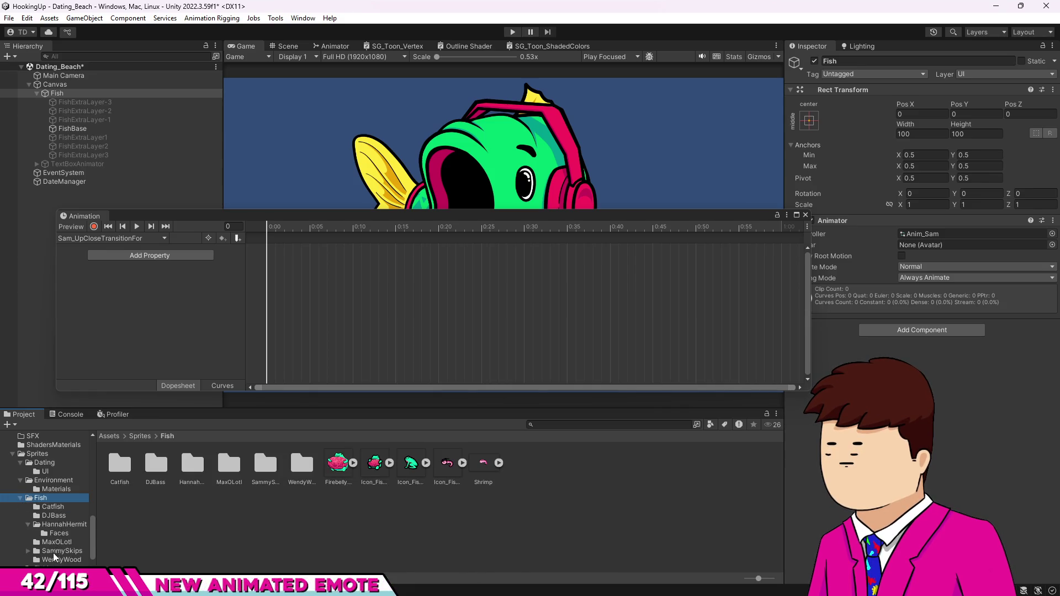
left_click(58, 551)
double_click(113, 466)
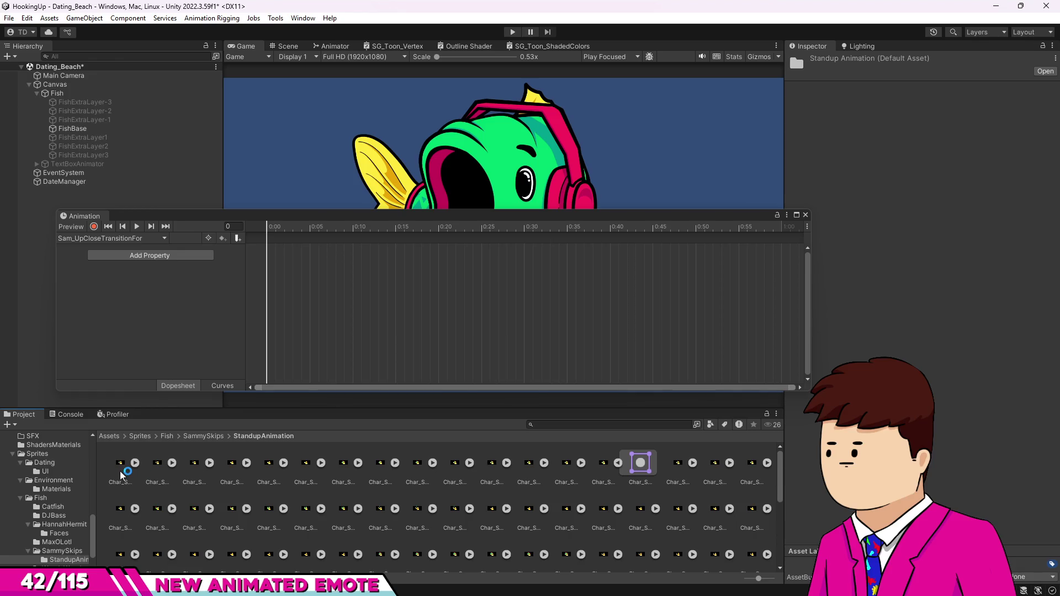
scroll(260, 504, "down", 1)
scroll(260, 504, "up", 1)
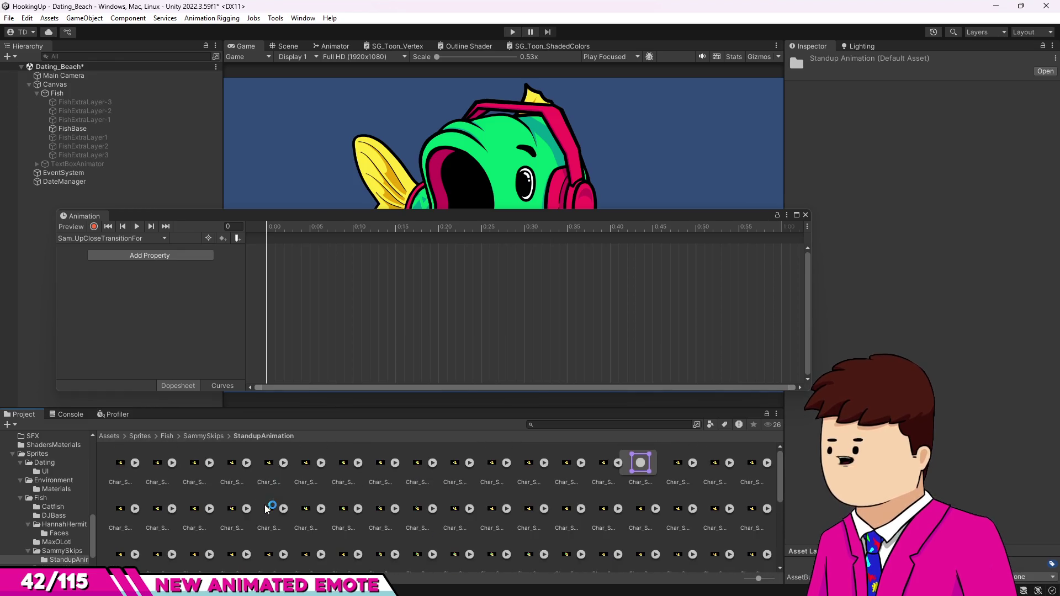
left_click(127, 466)
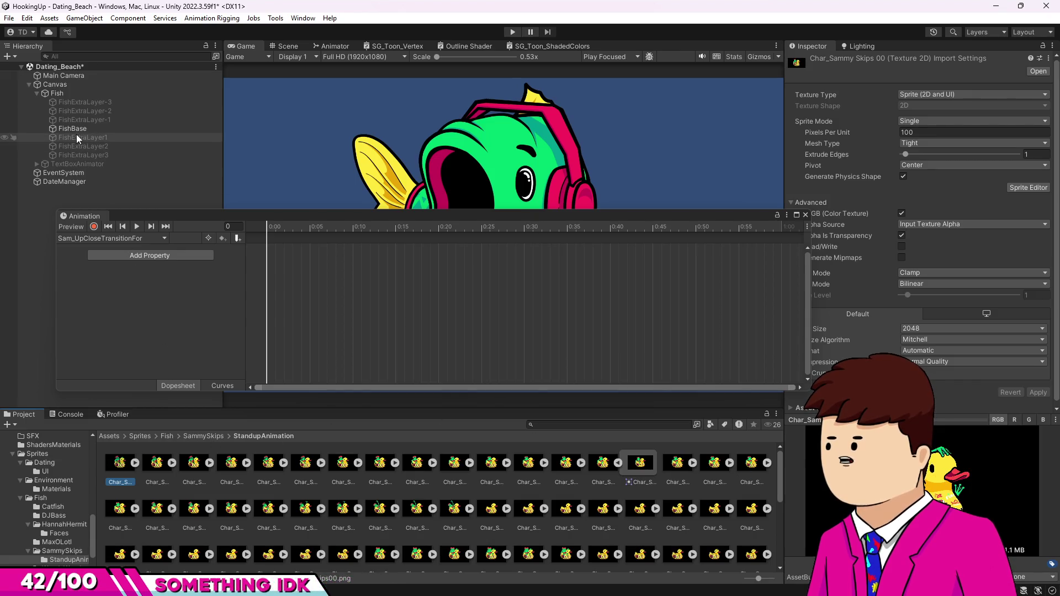
mouse_move(73, 129)
left_mouse_down()
mouse_move(336, 379)
mouse_move(959, 268)
left_mouse_up()
left_click(135, 464)
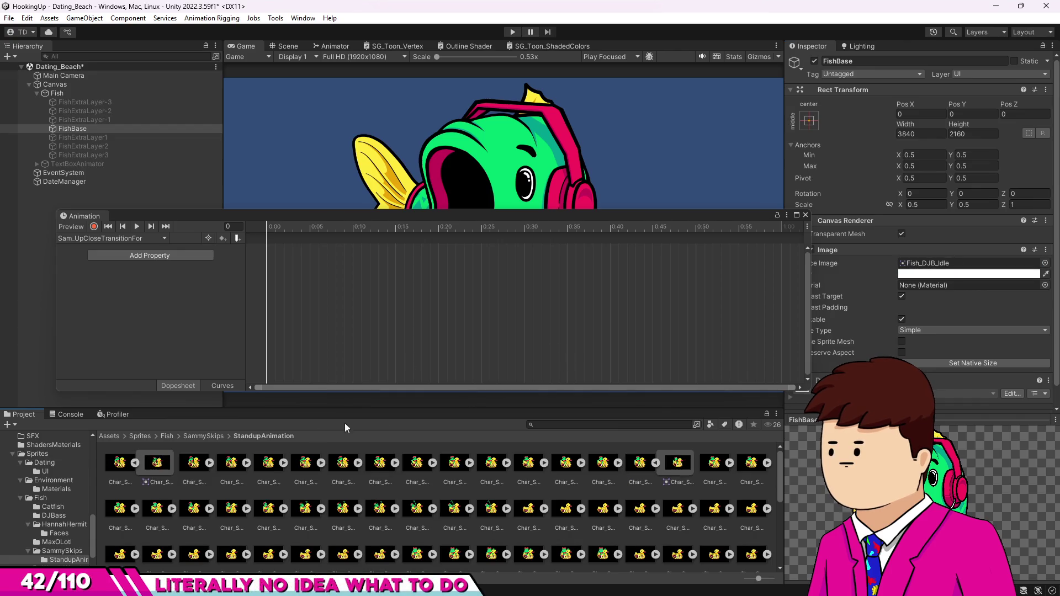
left_click(135, 464)
left_click_drag(640, 463, 933, 267)
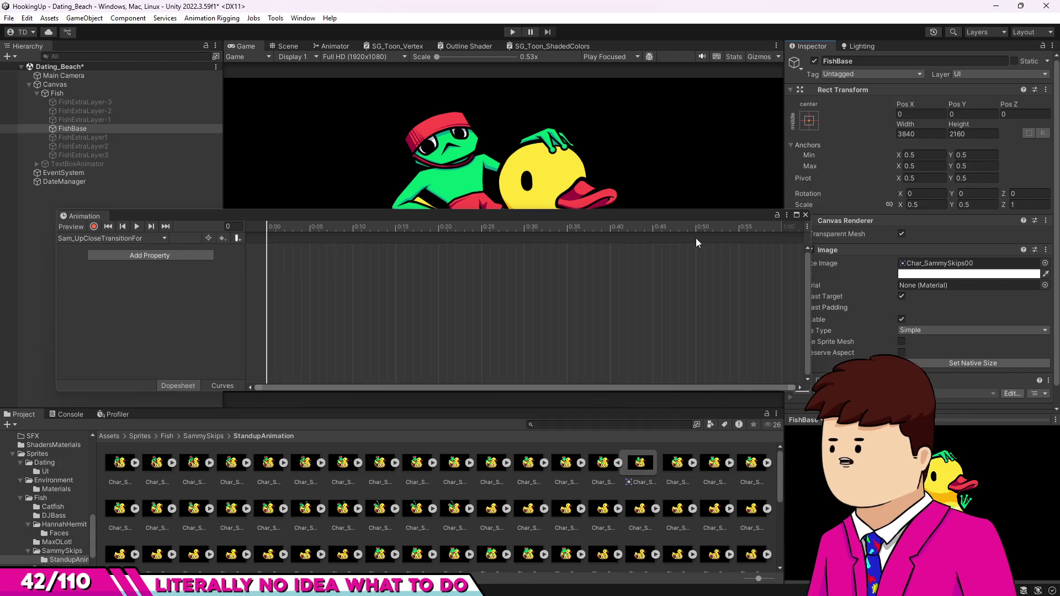
key("ctrl+z")
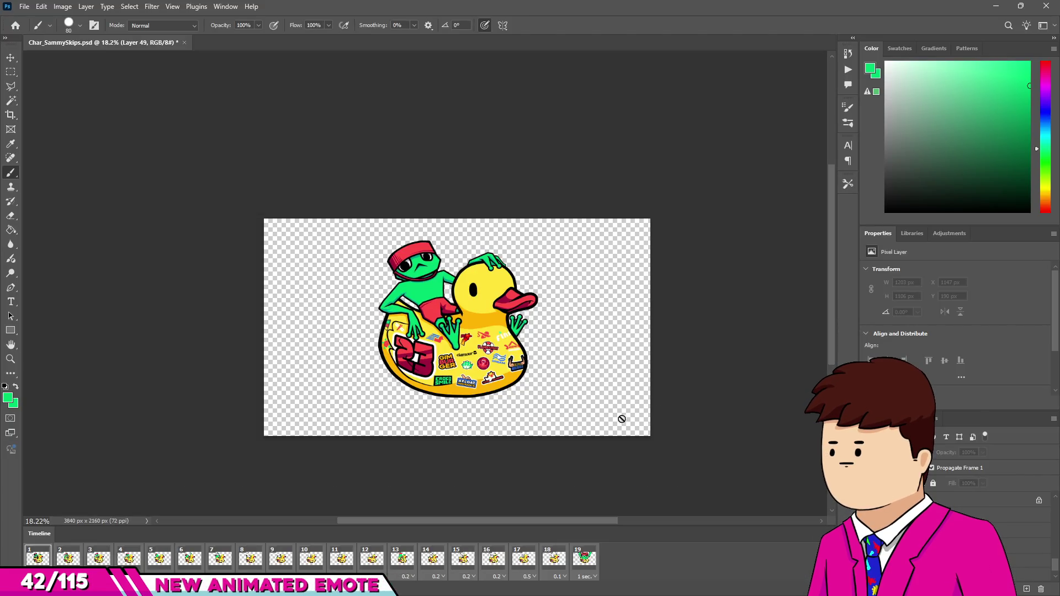
Step: Open Render Video and review the PNG options without changing them
left_click(25, 6)
mouse_move(133, 179)
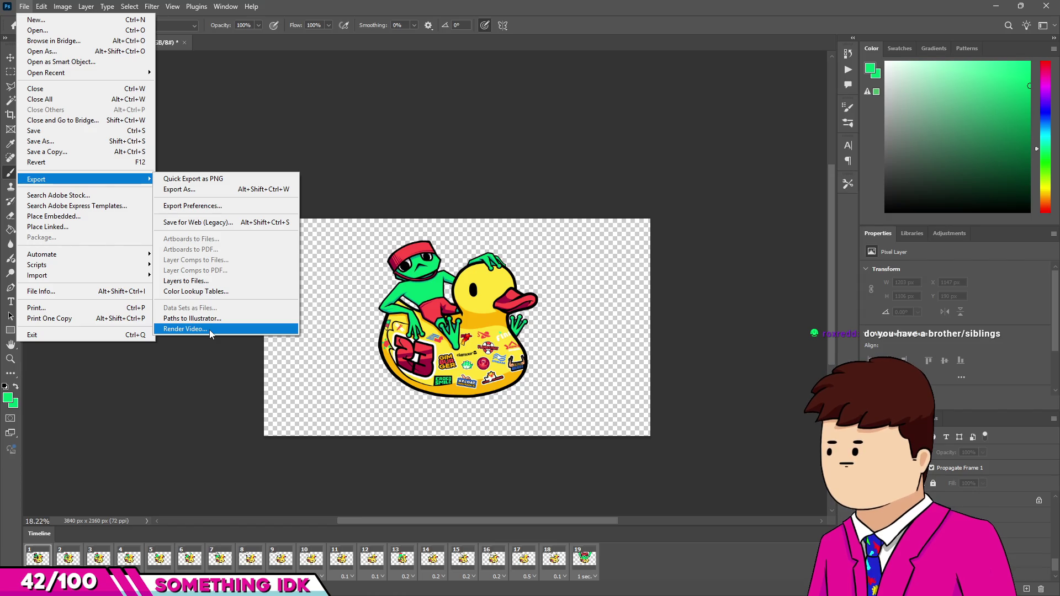
left_click(210, 329)
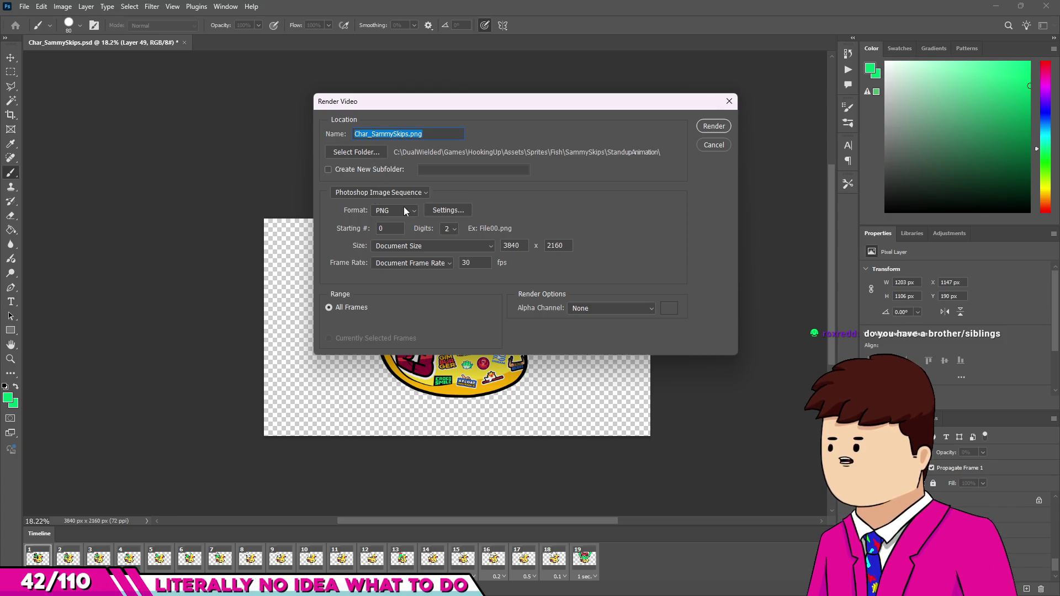
left_click(439, 207)
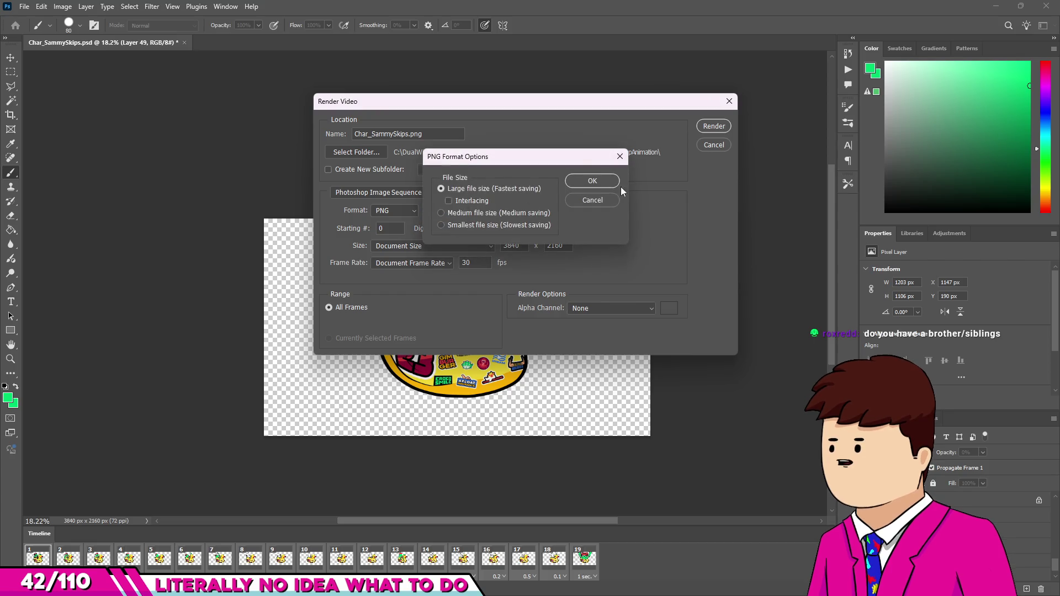
left_click(624, 158)
Step: Settle the Alpha Channel on Straight - Unmatted, then maximize the tutorial in the browser
left_click(610, 308)
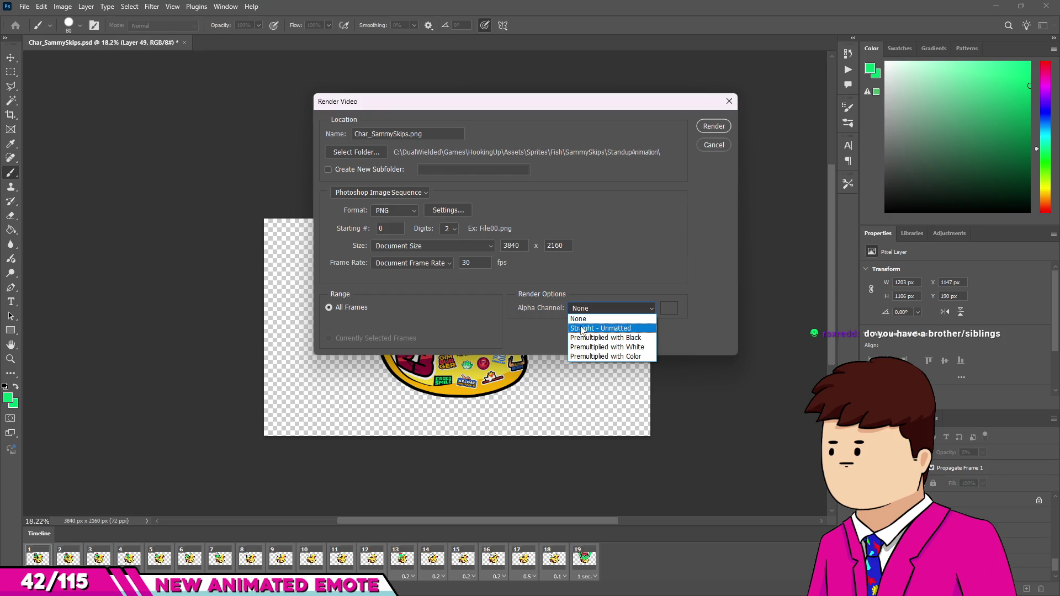
left_click(582, 329)
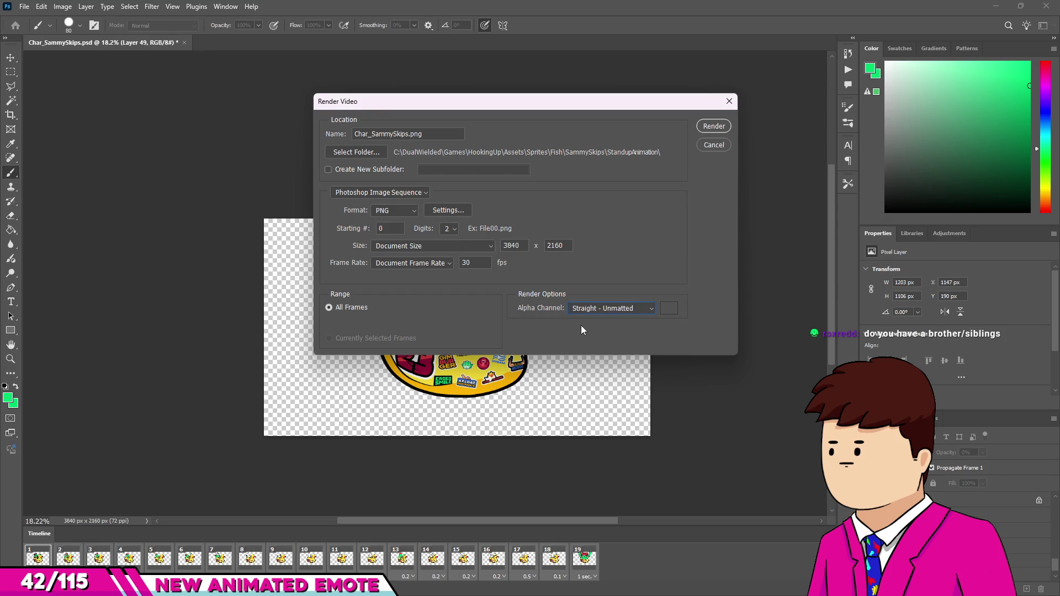
left_click(581, 309)
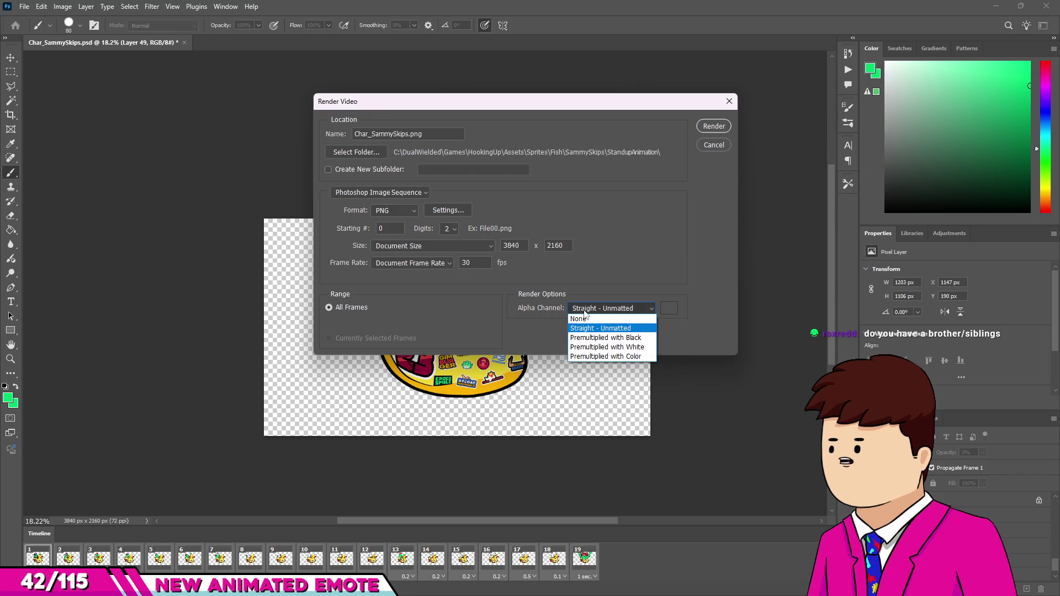
left_click(584, 288)
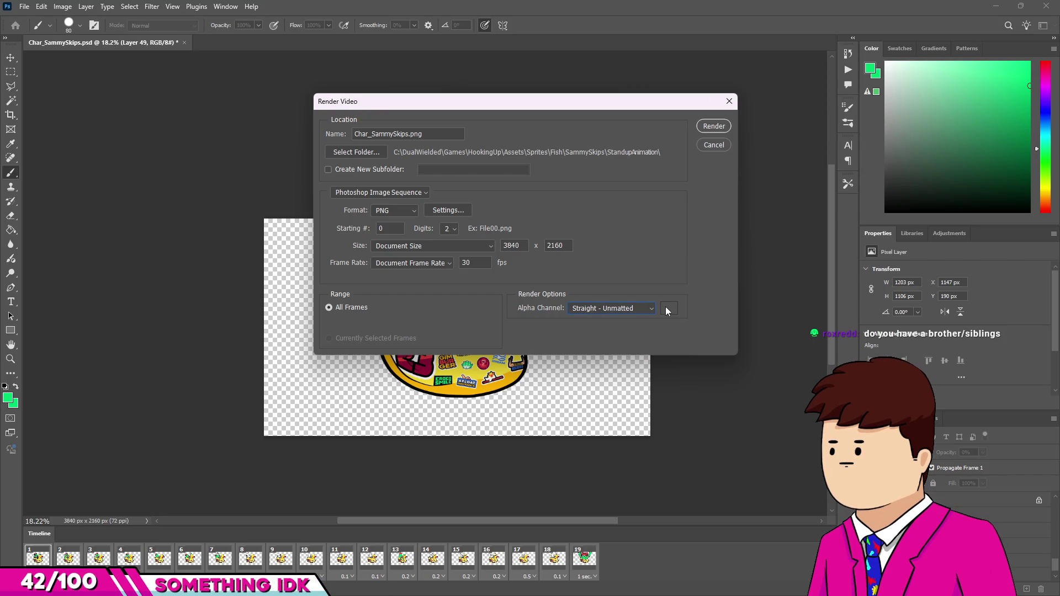
left_click(650, 308)
left_click(617, 318)
left_click(623, 310)
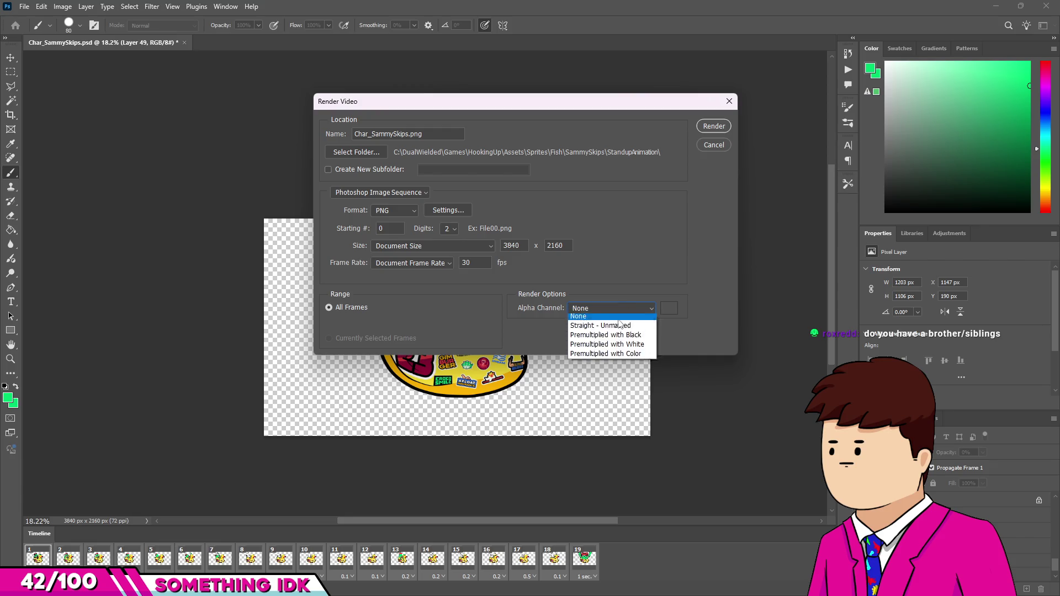
left_click(606, 350)
left_click(651, 308)
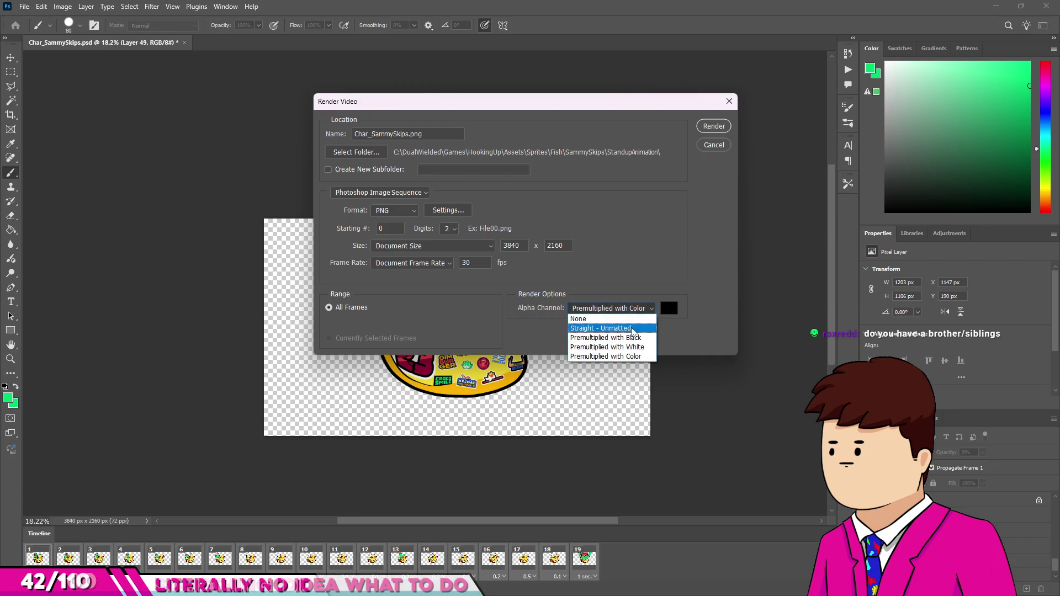
left_click(618, 329)
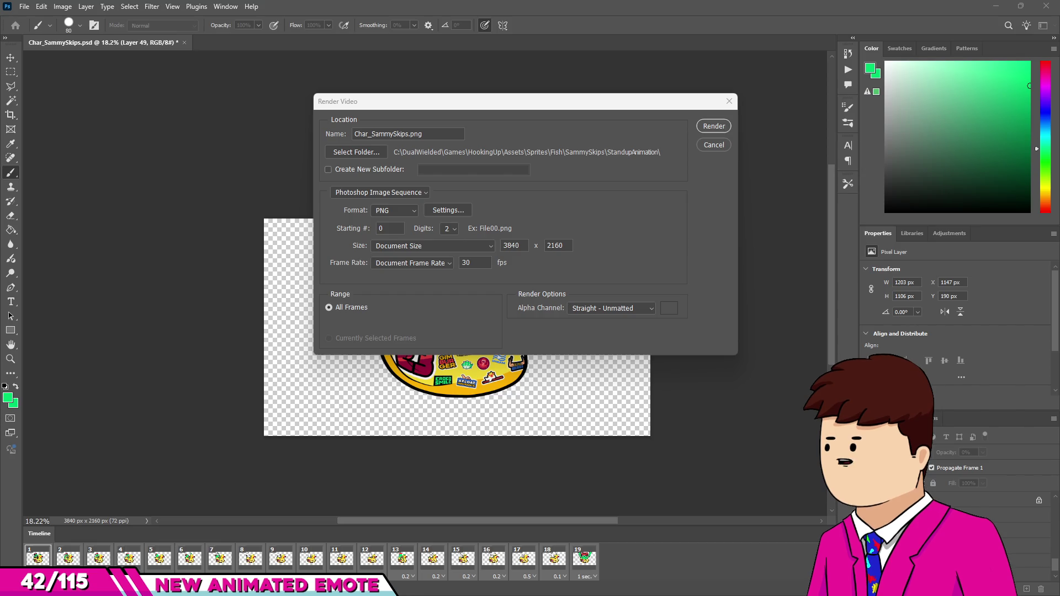
key("alt+Tab")
key("super+Up")
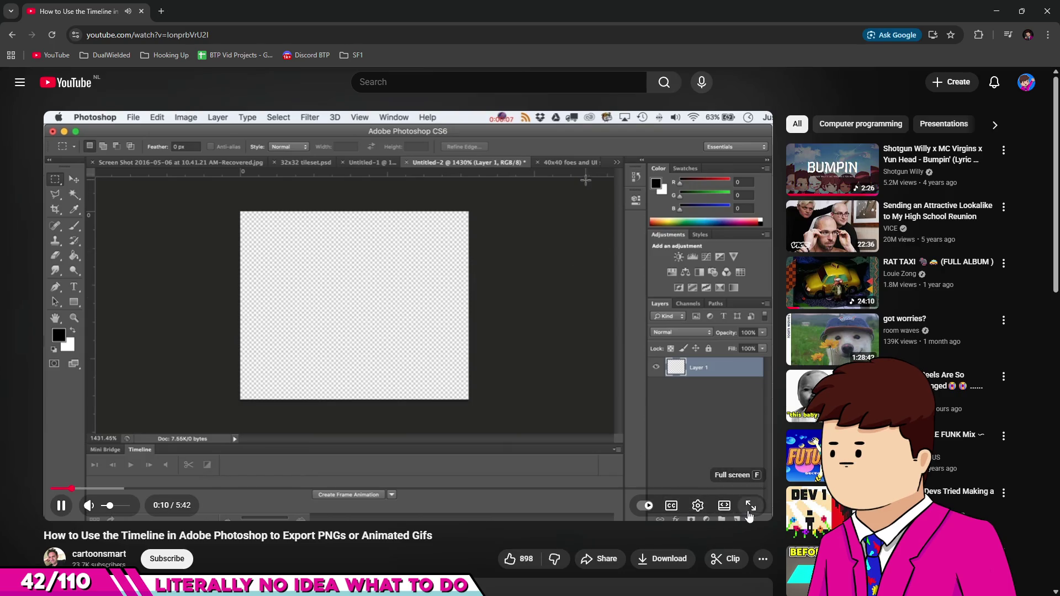
Step: Widen the player, skip to about 3:17, and set playback speed to 1.5
left_click(726, 507)
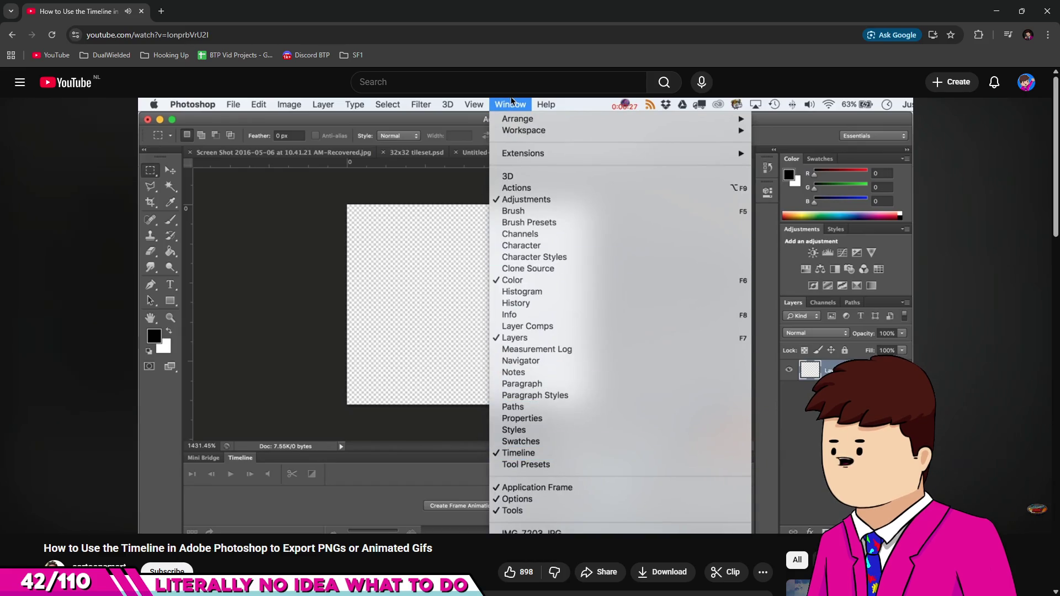
left_click_drag(174, 480, 440, 468)
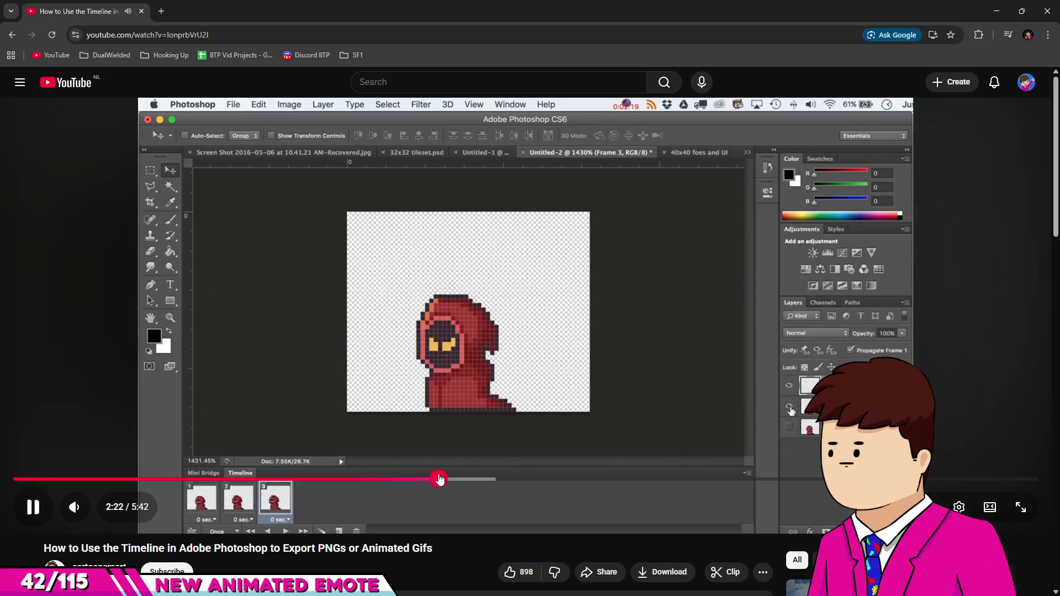
left_click_drag(544, 480, 588, 480)
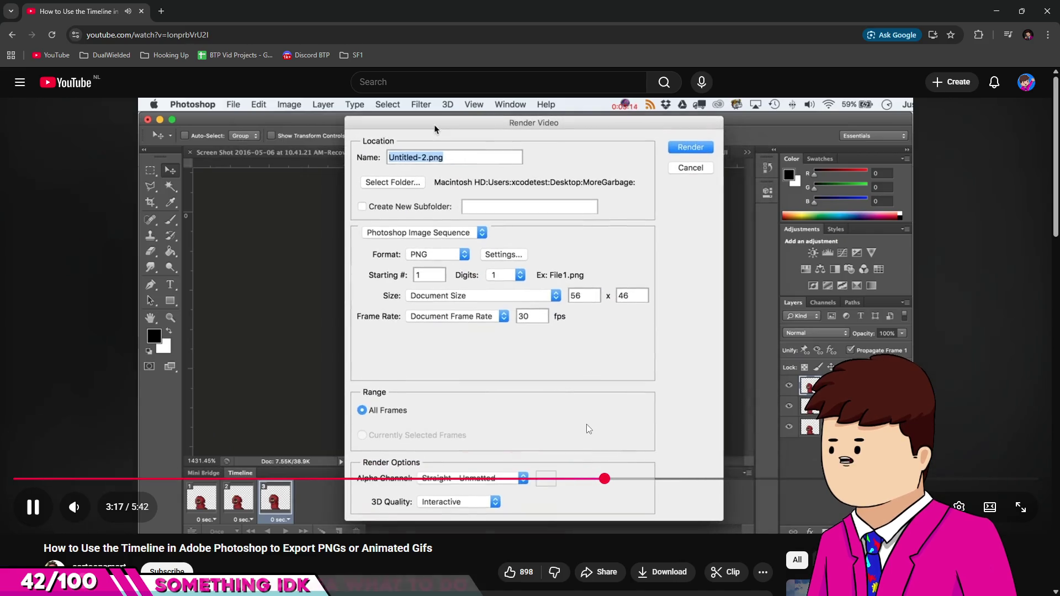
left_click(960, 507)
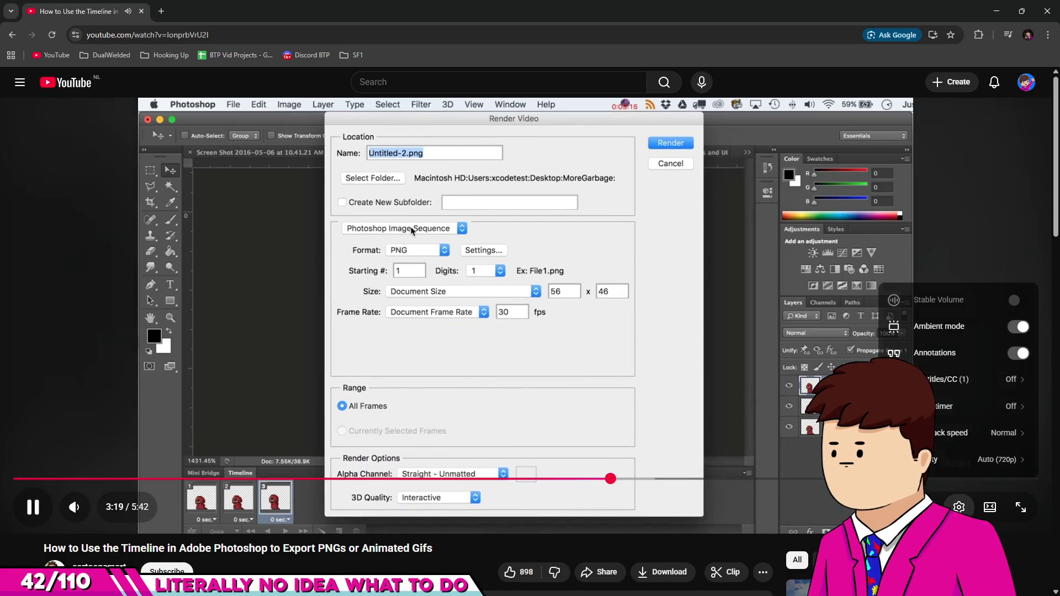
left_click(950, 433)
left_click(941, 429)
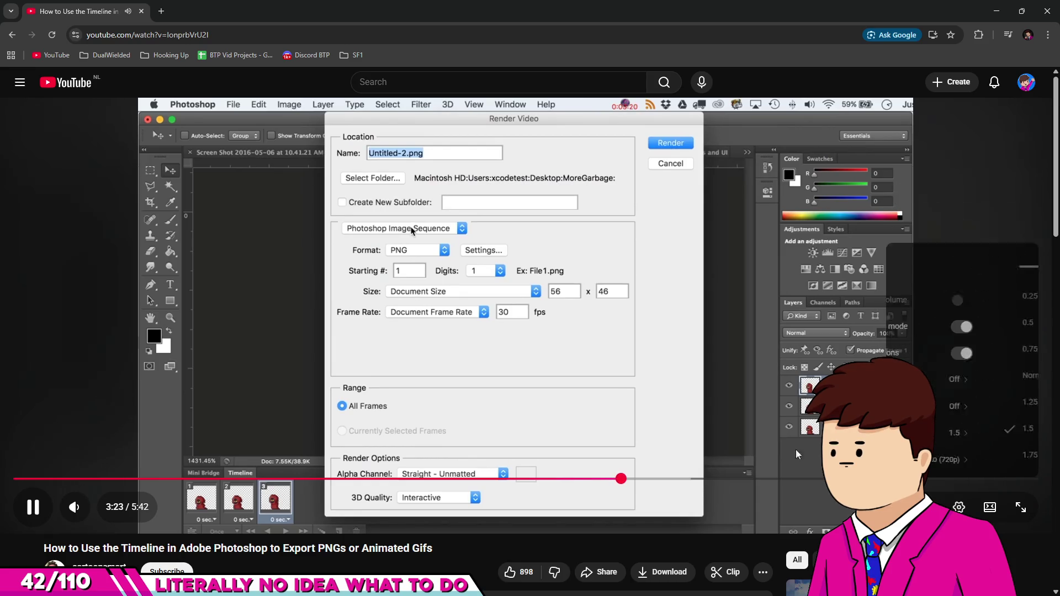
left_click(571, 520)
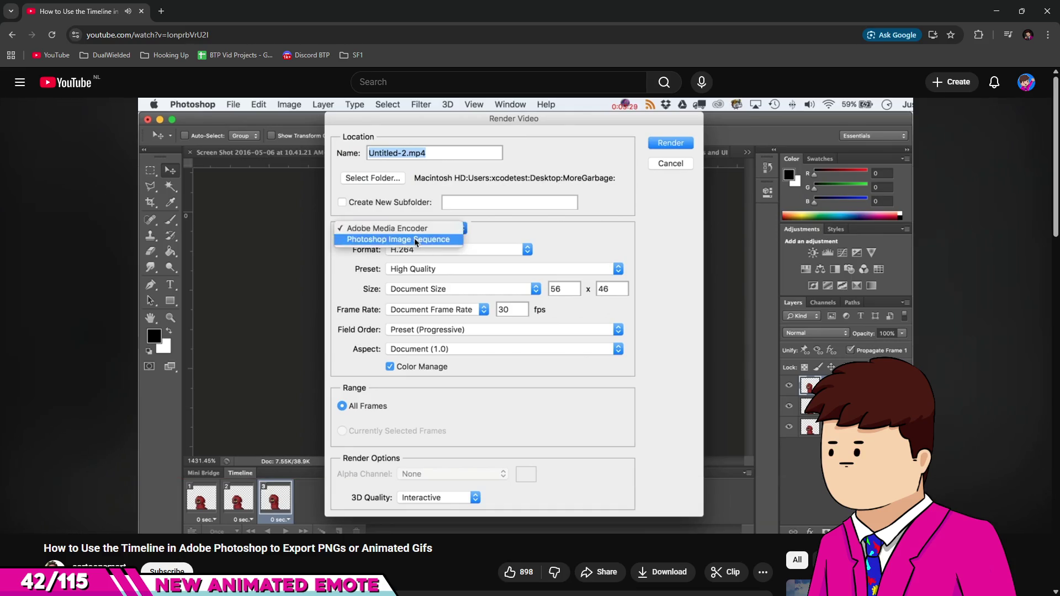
Step: Pause and resume around 3:40 to read the tutorial's Render Video settings
left_click(509, 410)
left_click(505, 409)
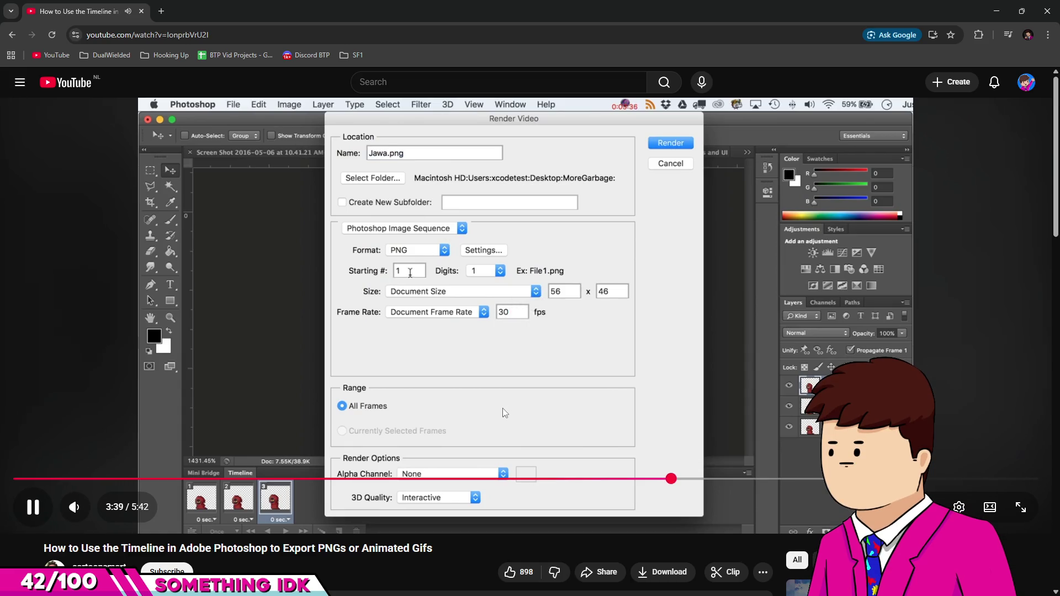
left_click(475, 412)
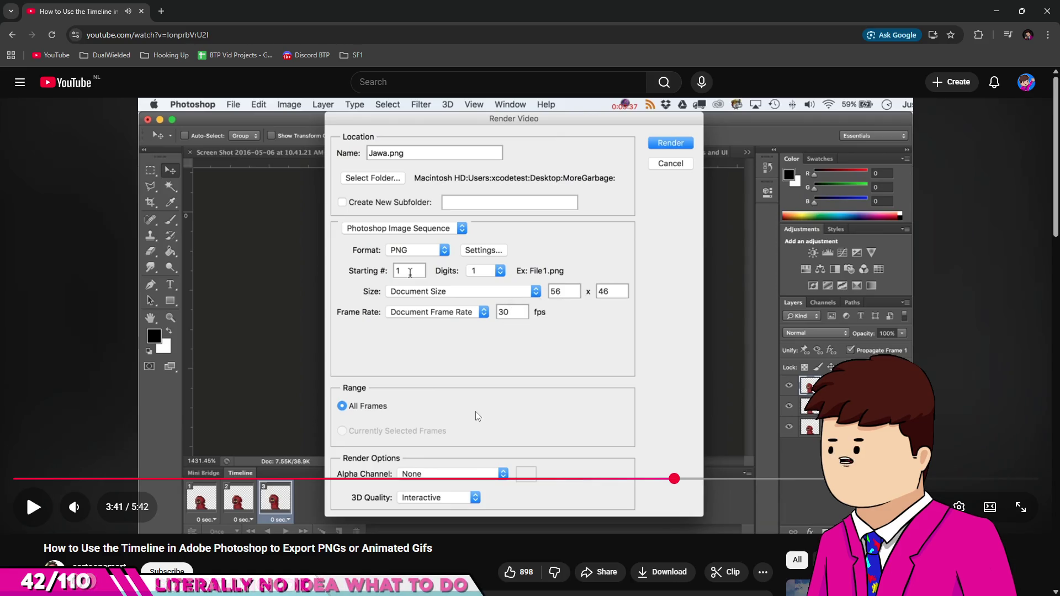
left_click(458, 341)
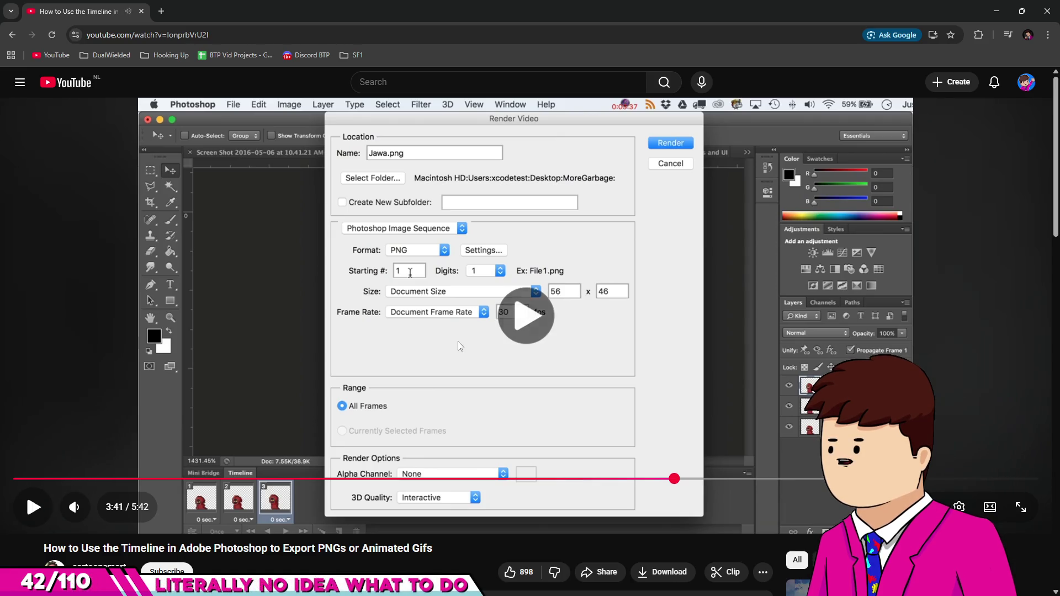
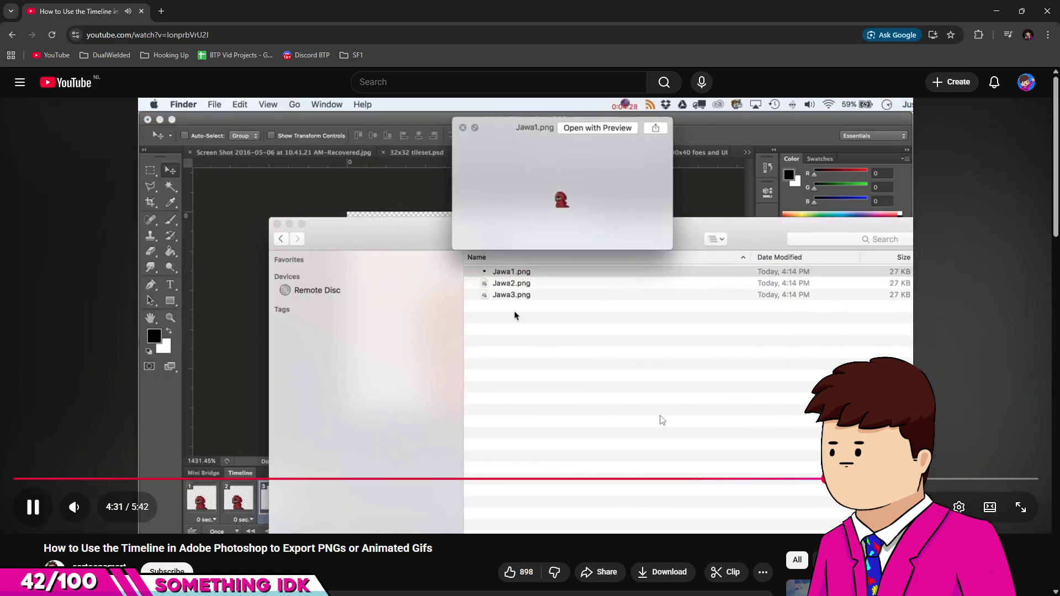
Step: Pause and scrub the tutorial to its render settings and frame animation parts (about 2:31–4:38)
left_click(663, 420)
left_click(662, 421)
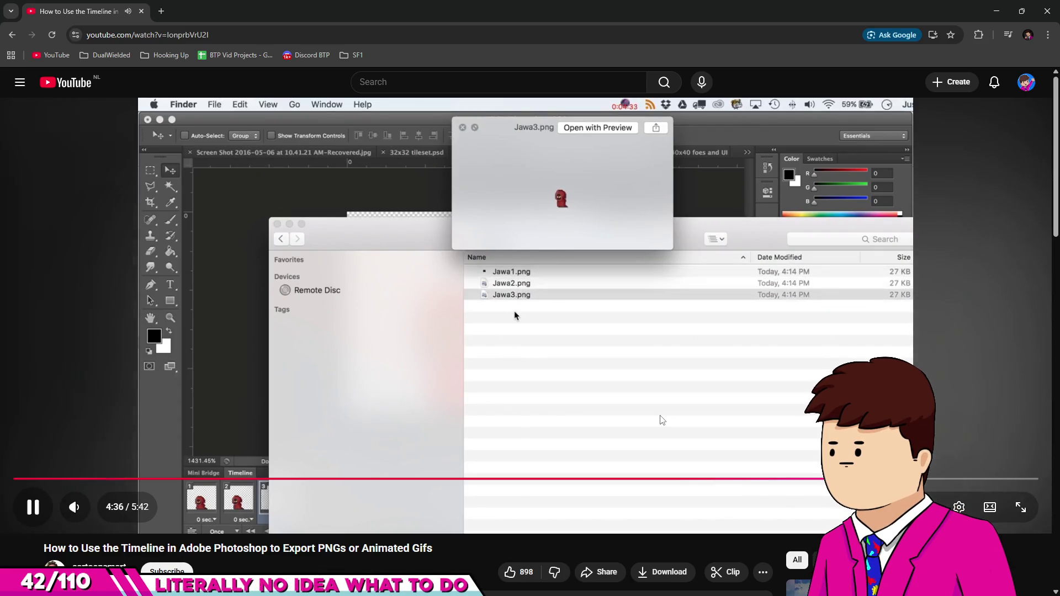
left_click(659, 417)
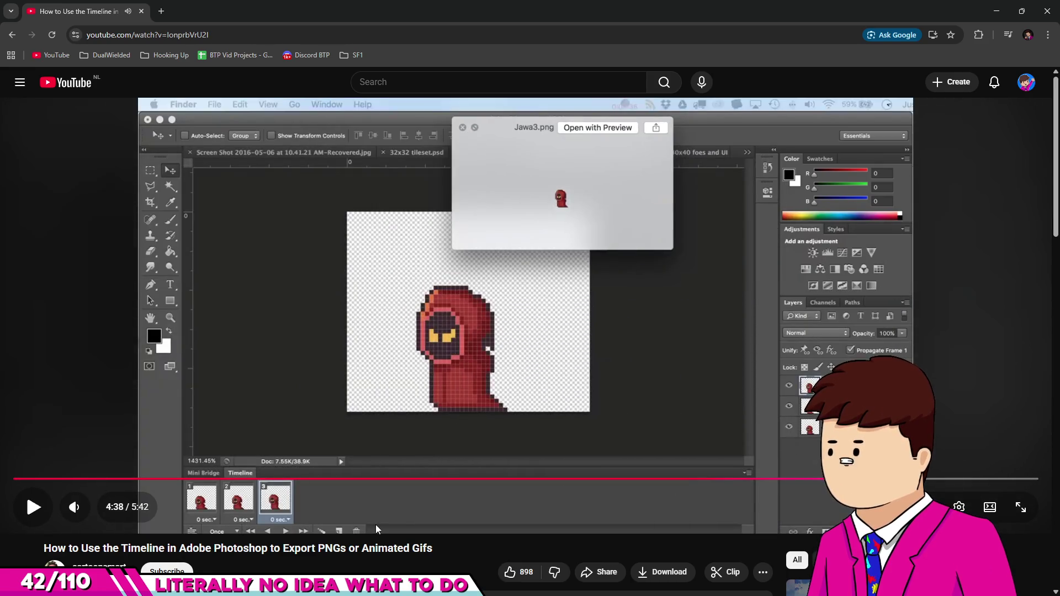
left_click(775, 478)
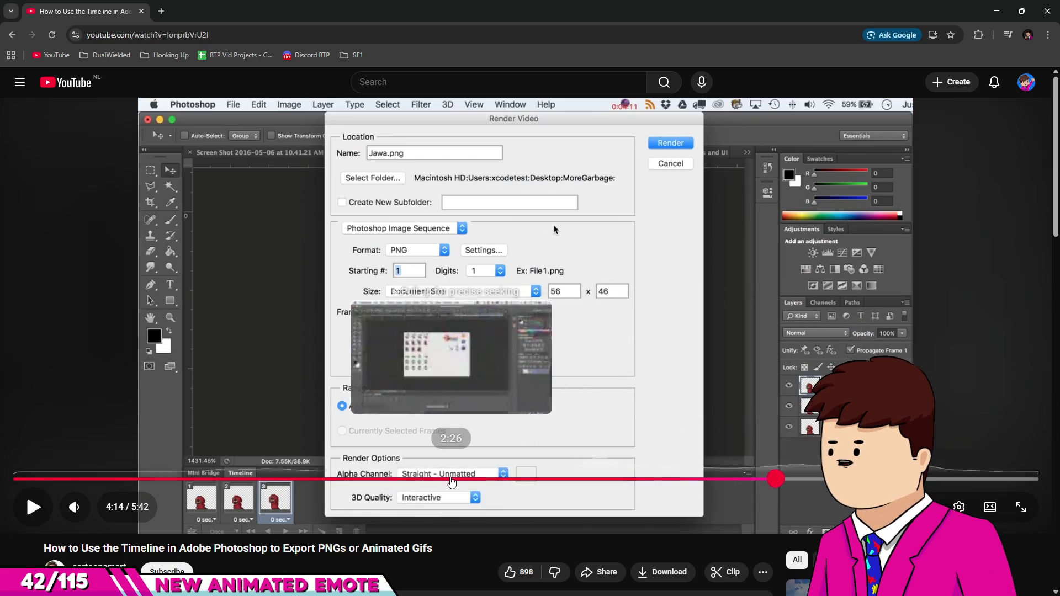
left_click(452, 482)
left_click(485, 433)
left_click(485, 480)
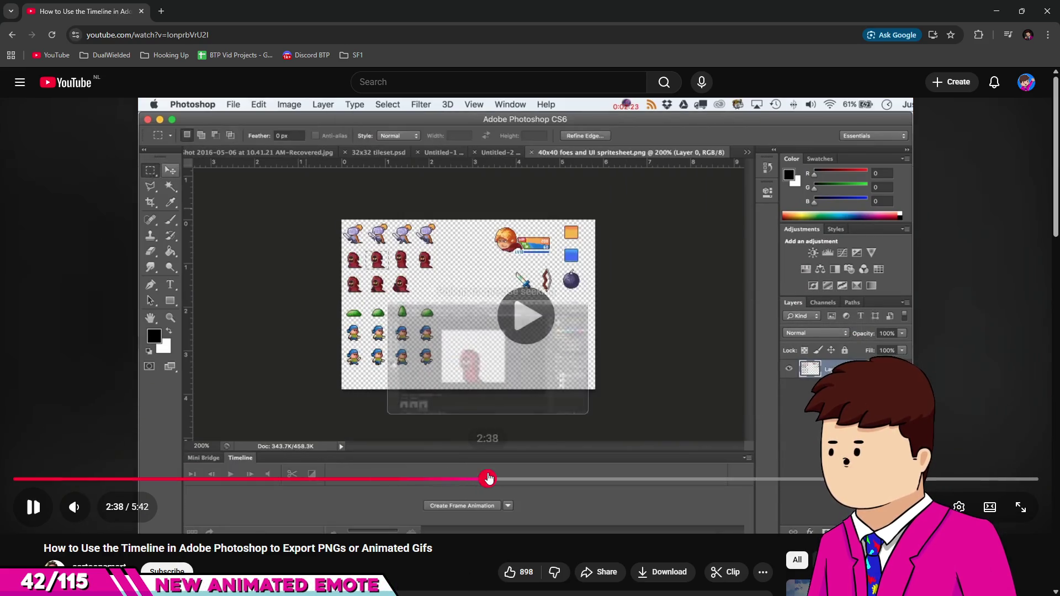
left_click(466, 480)
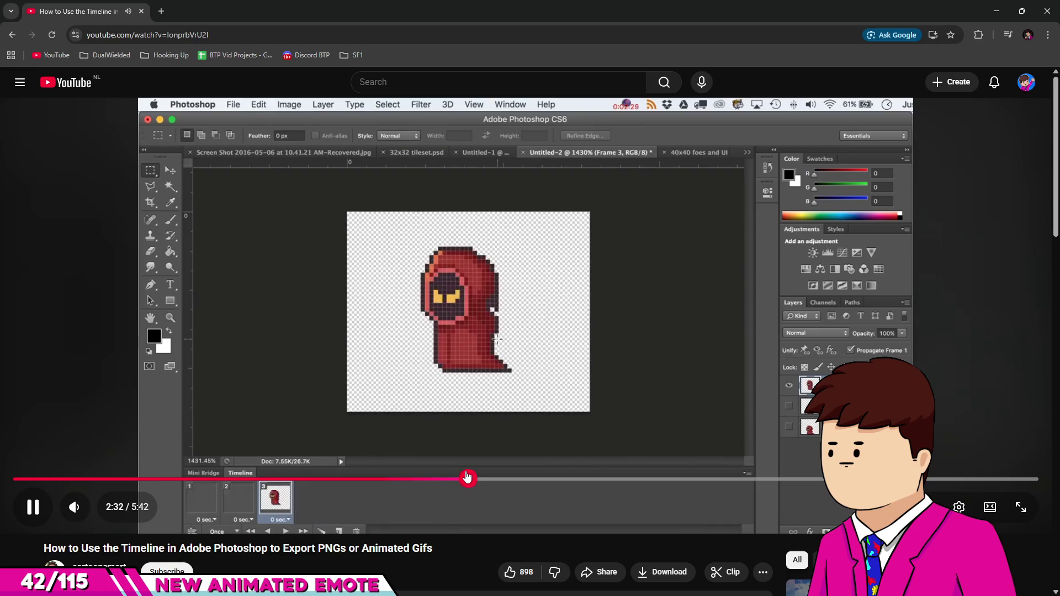
Step: Scroll down through the viewers' comments, then close the browser
scroll(473, 461, "down", 10)
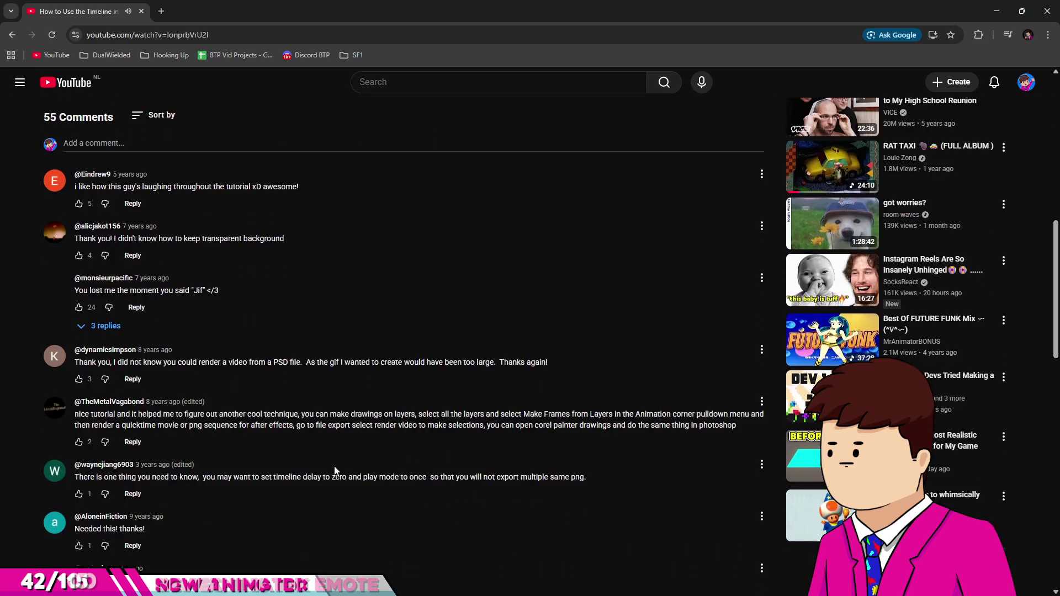
scroll(112, 190, "down", 1)
scroll(193, 222, "down", 1)
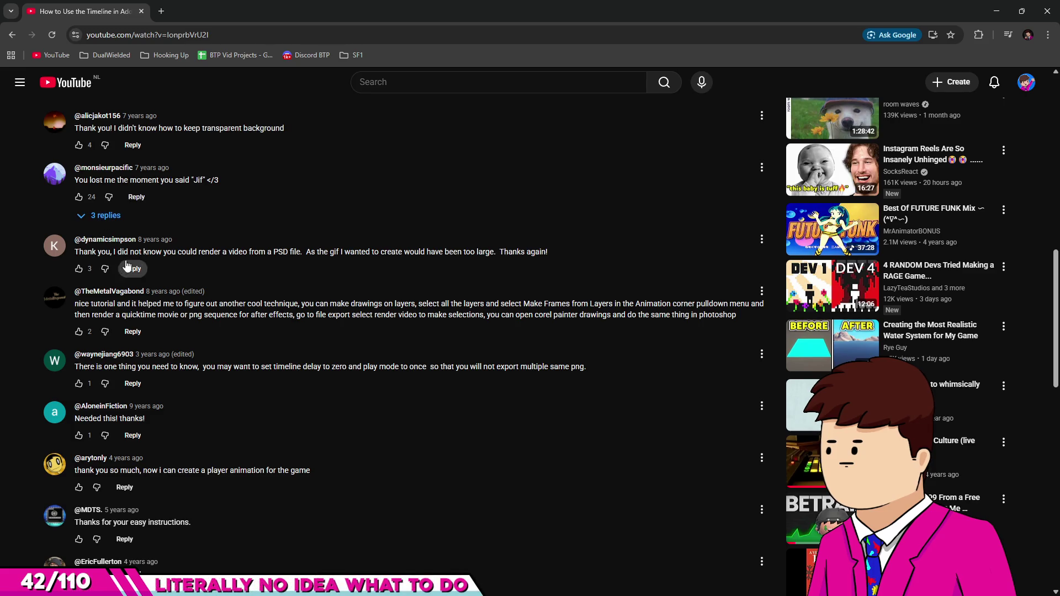
scroll(191, 252, "down", 1)
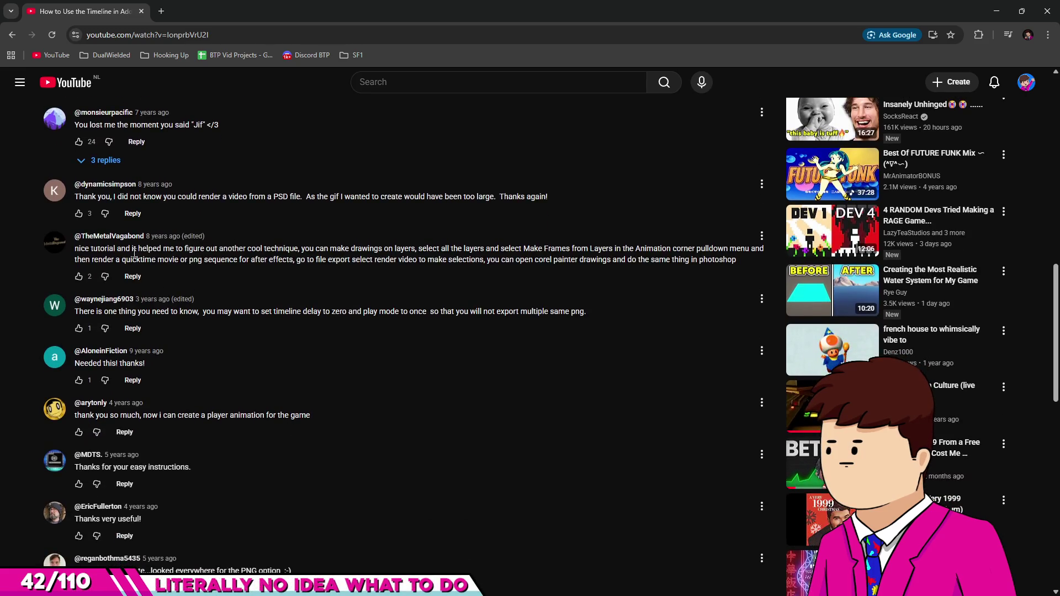
scroll(194, 307, "down", 3)
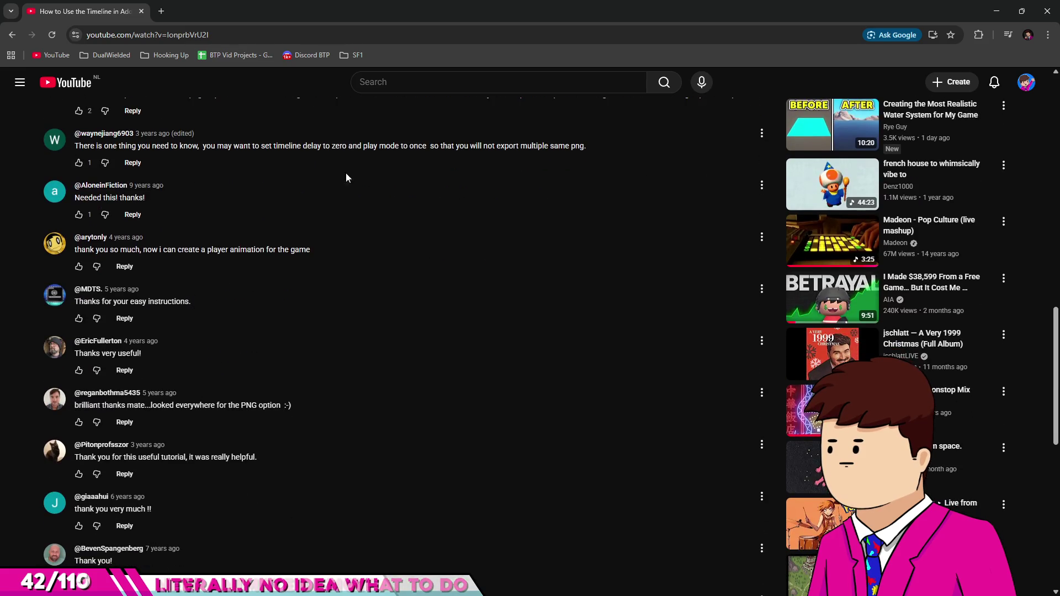
scroll(316, 249, "down", 4)
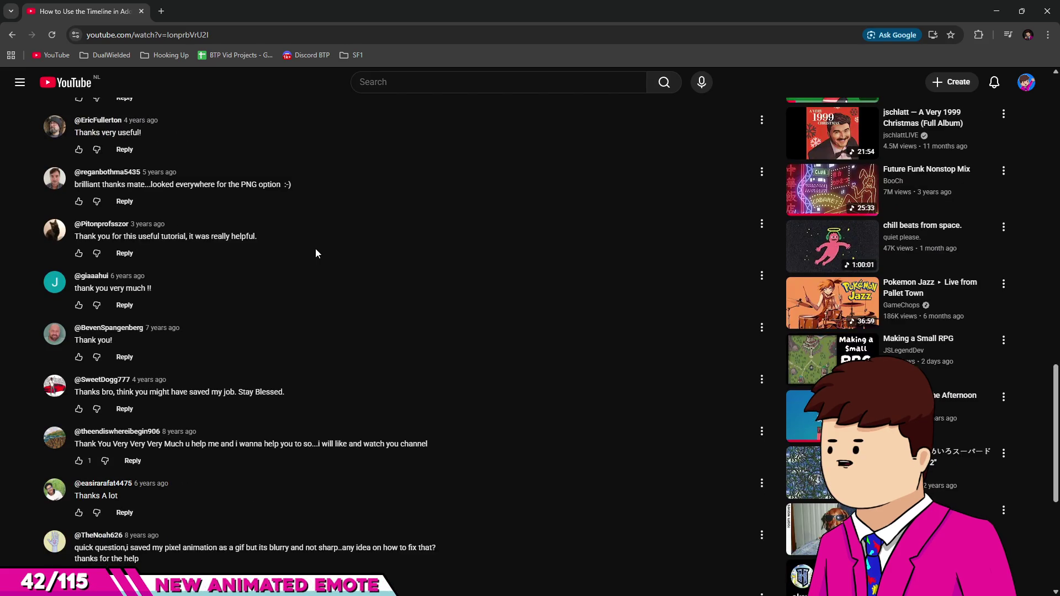
scroll(316, 253, "down", 2)
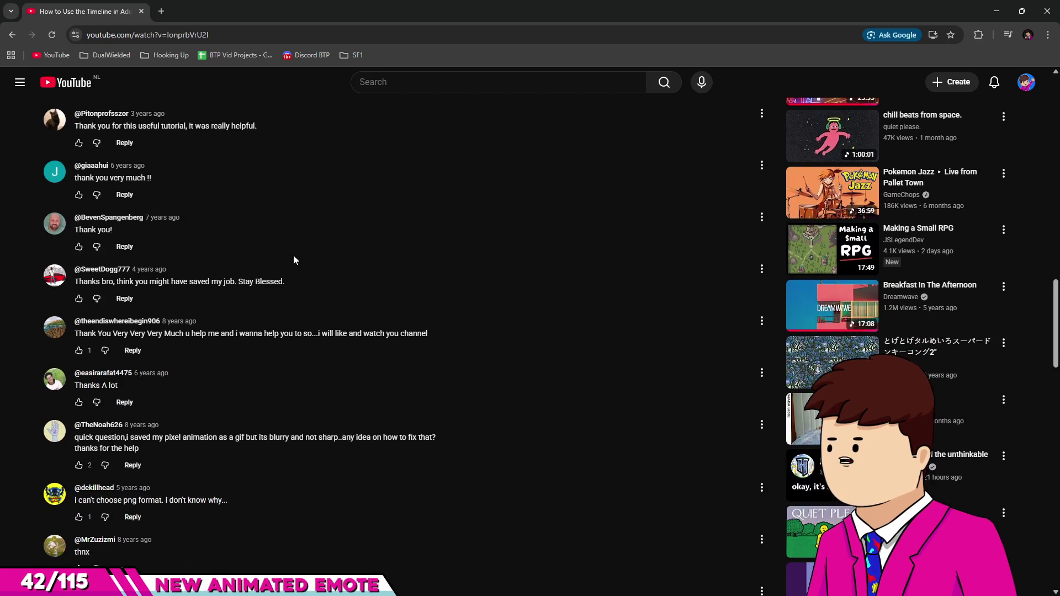
scroll(293, 260, "down", 1)
scroll(294, 259, "down", 3)
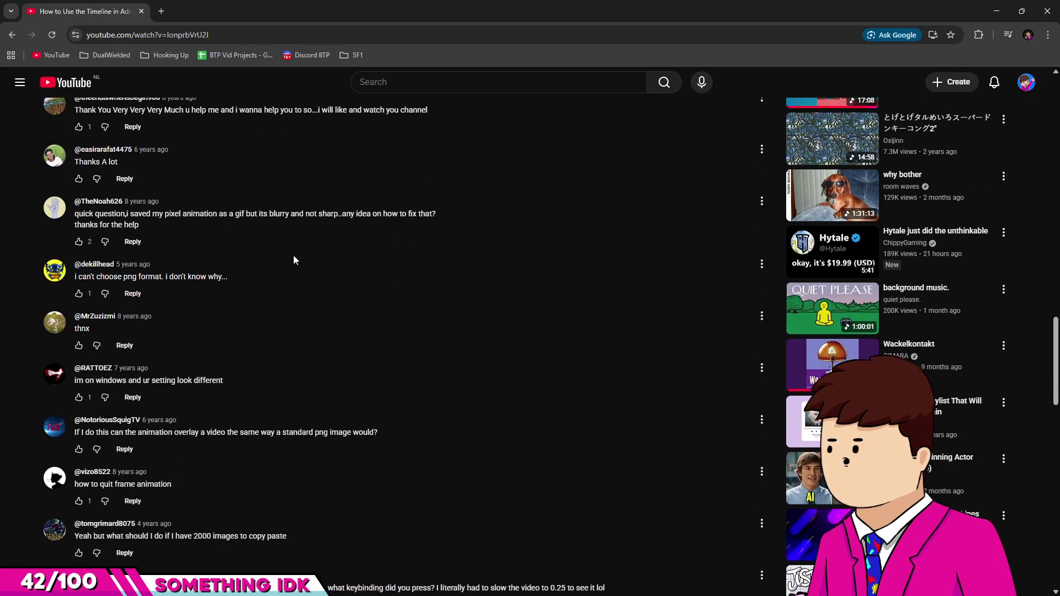
scroll(293, 260, "down", 2)
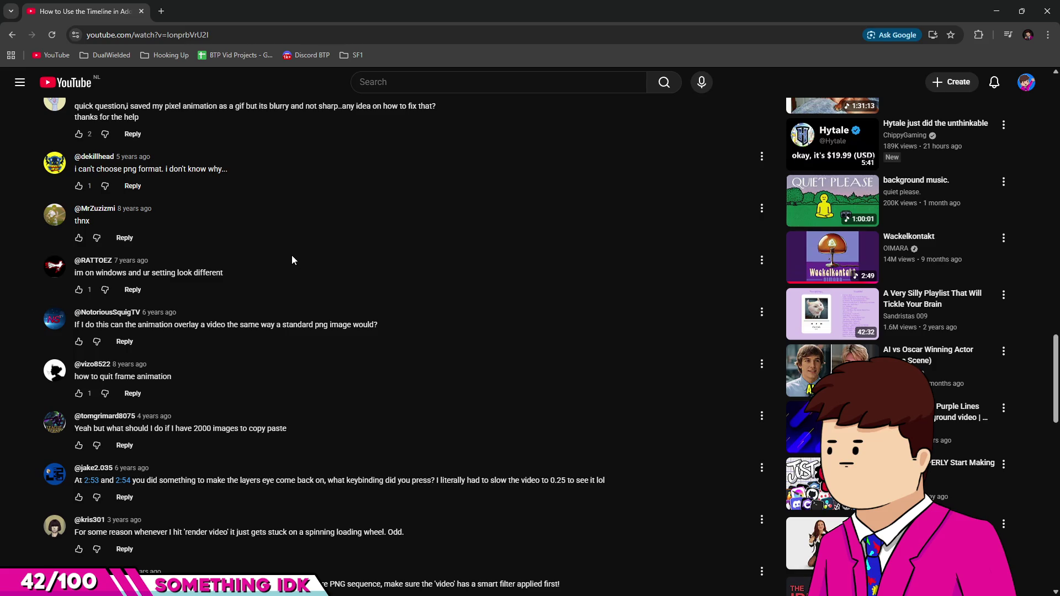
left_click(1044, 12)
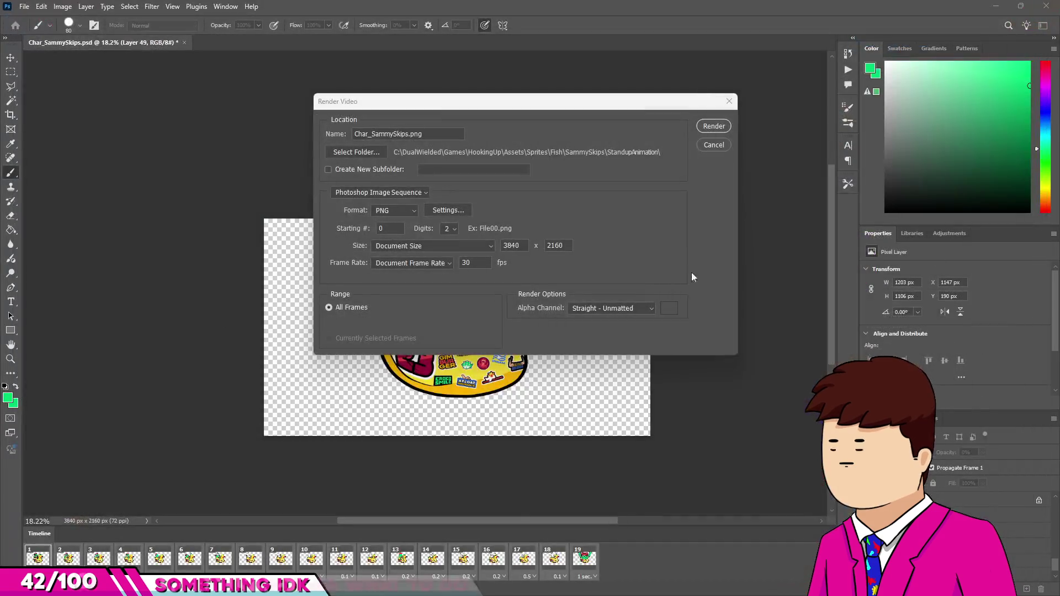
Step: Cancel the Render Video dialog and set every timeline frame to No delay (0 sec)
left_click(729, 107)
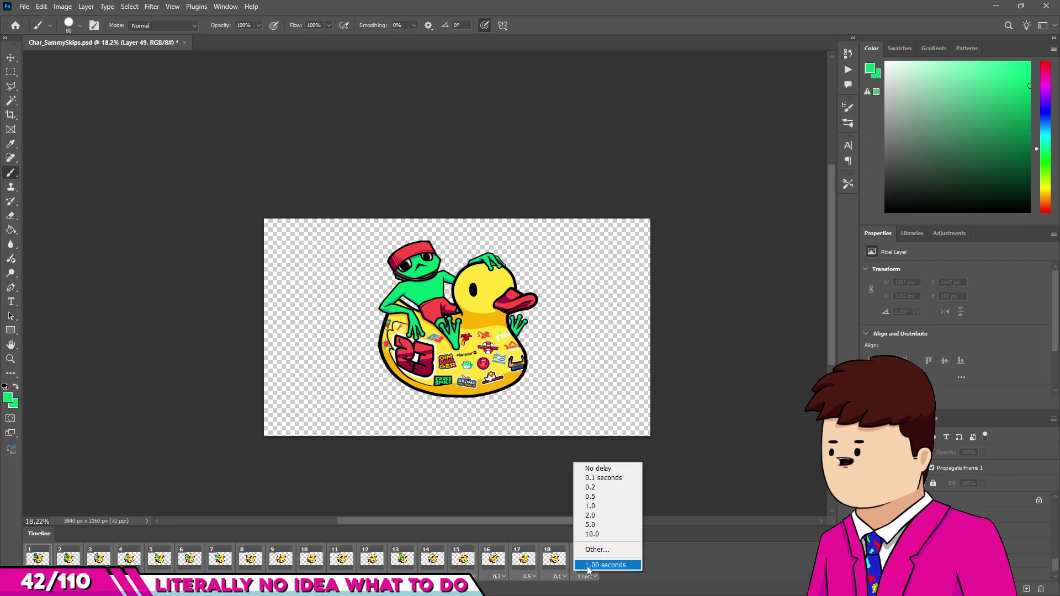
left_click(593, 470)
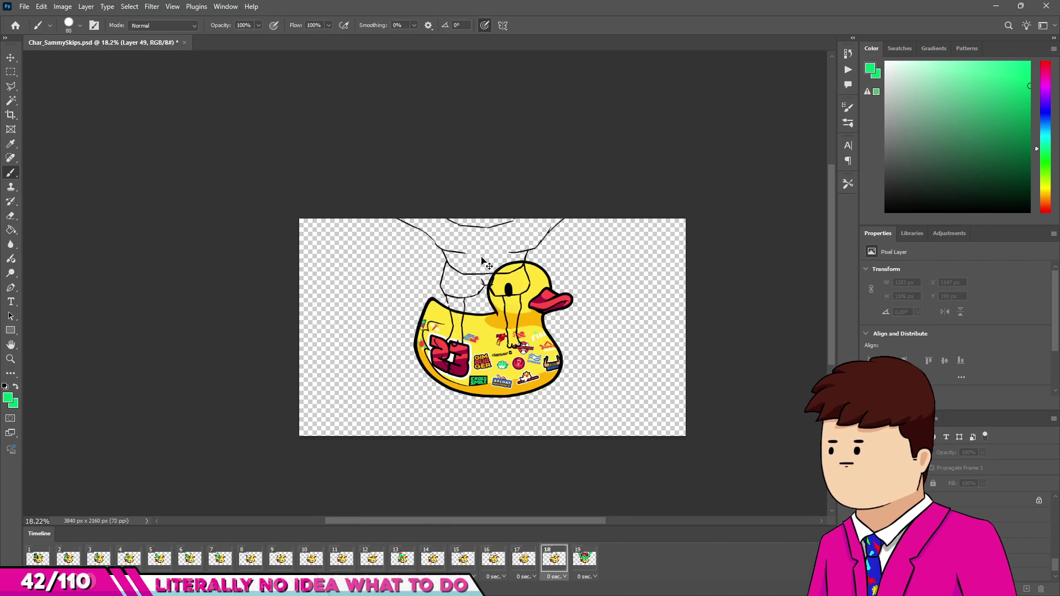
scroll(427, 277, "up", 5)
scroll(279, 230, "down", 2)
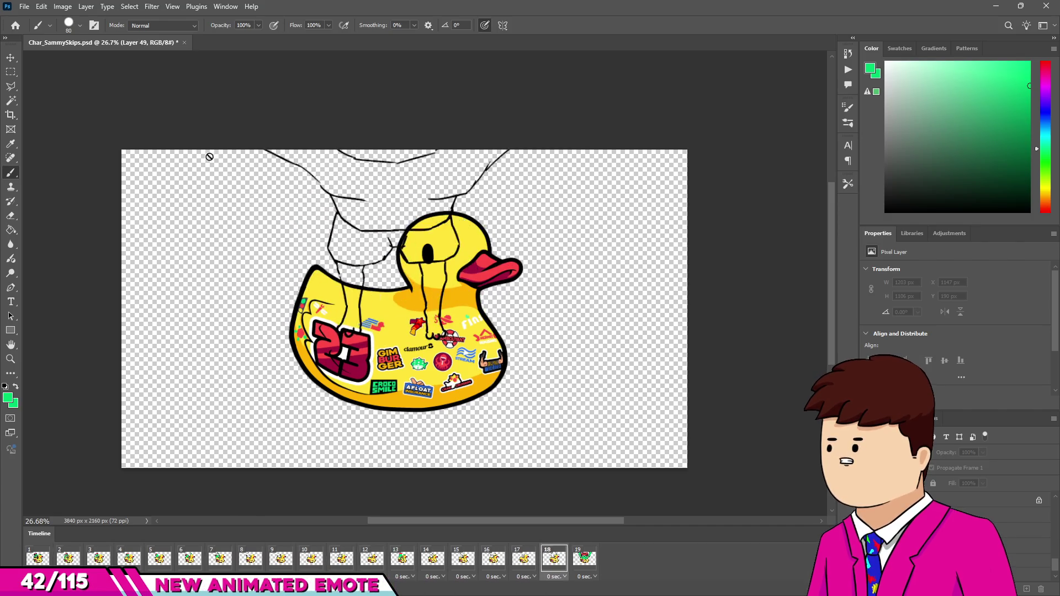
left_click(25, 7)
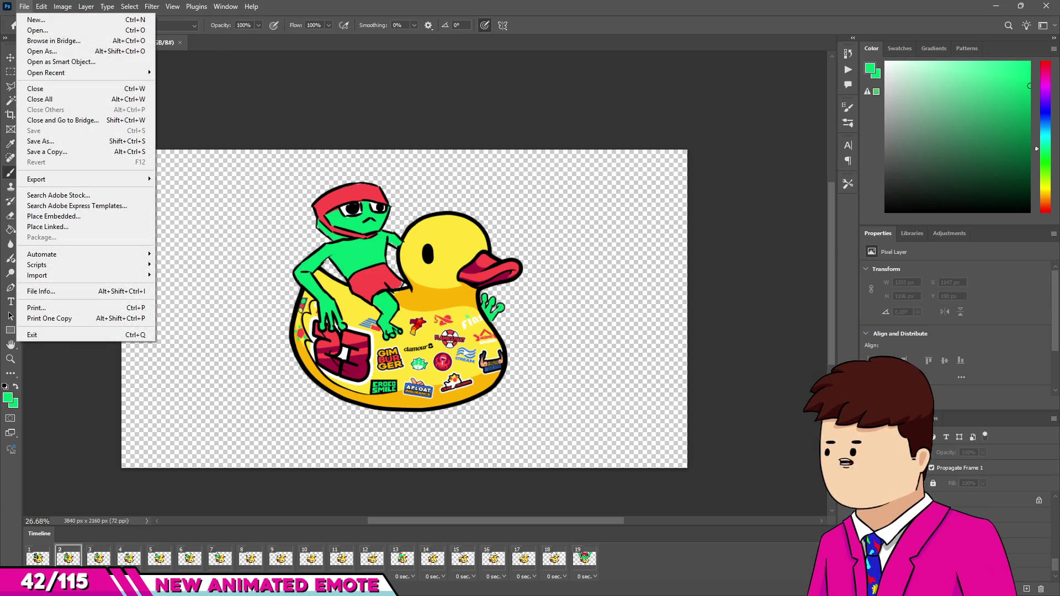
Step: Delete all 228 old Char_SammySkips PNG and meta files from the StandupAnimation folder
key("Escape")
key("super+e")
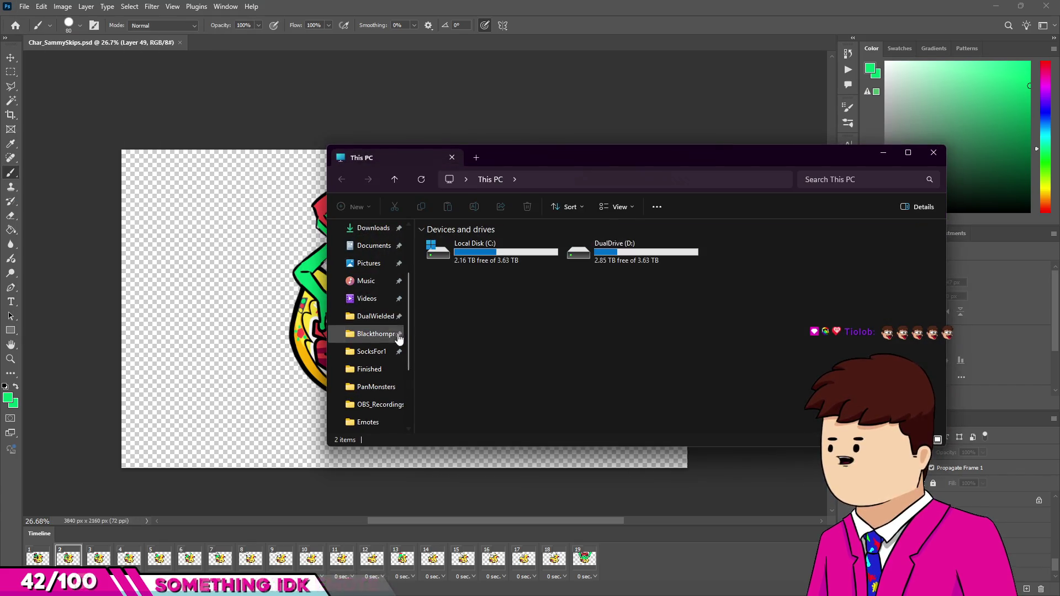
scroll(374, 331, "down", 2)
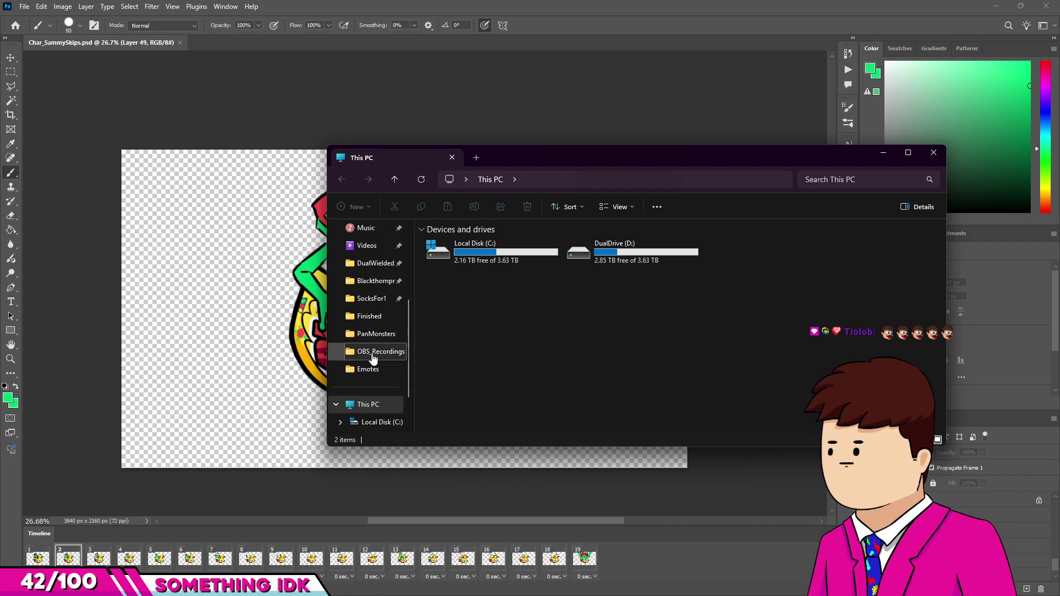
left_click_drag(512, 165, 1059, 165)
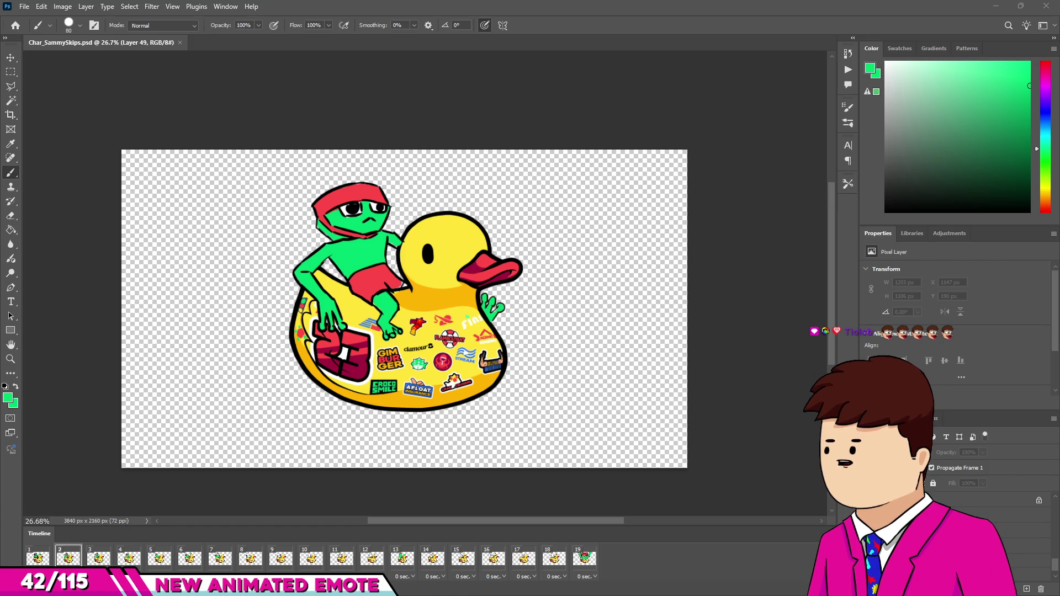
key("alt+Tab")
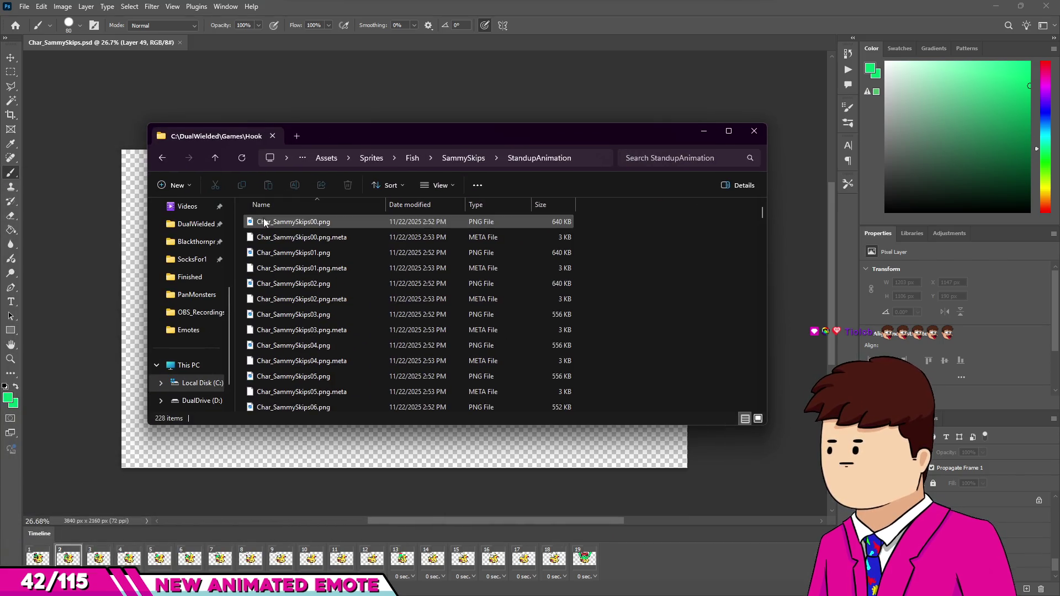
scroll(394, 343, "down", 20)
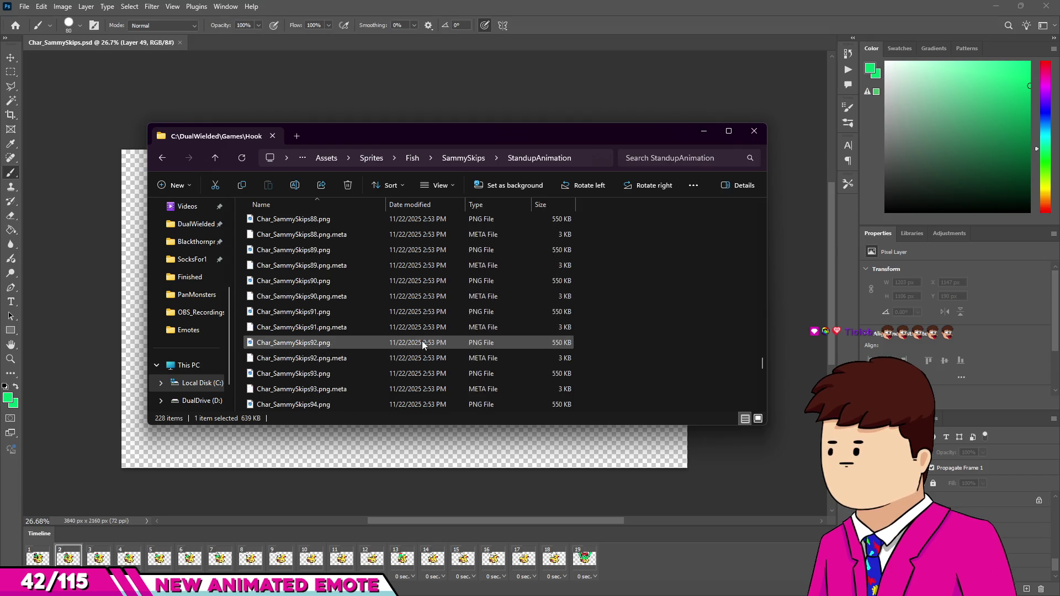
key("ctrl+a")
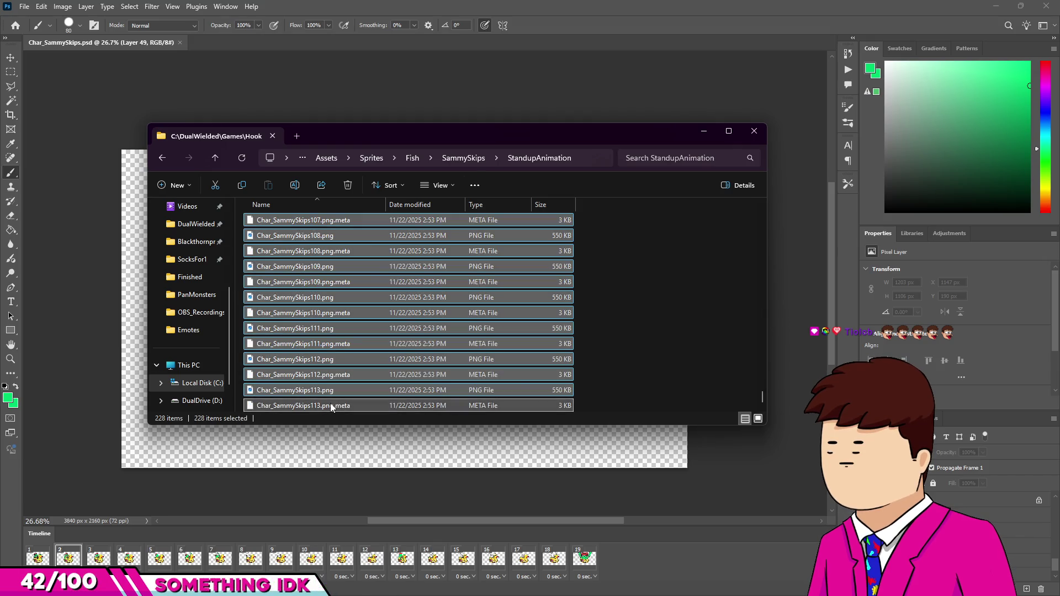
key("Delete")
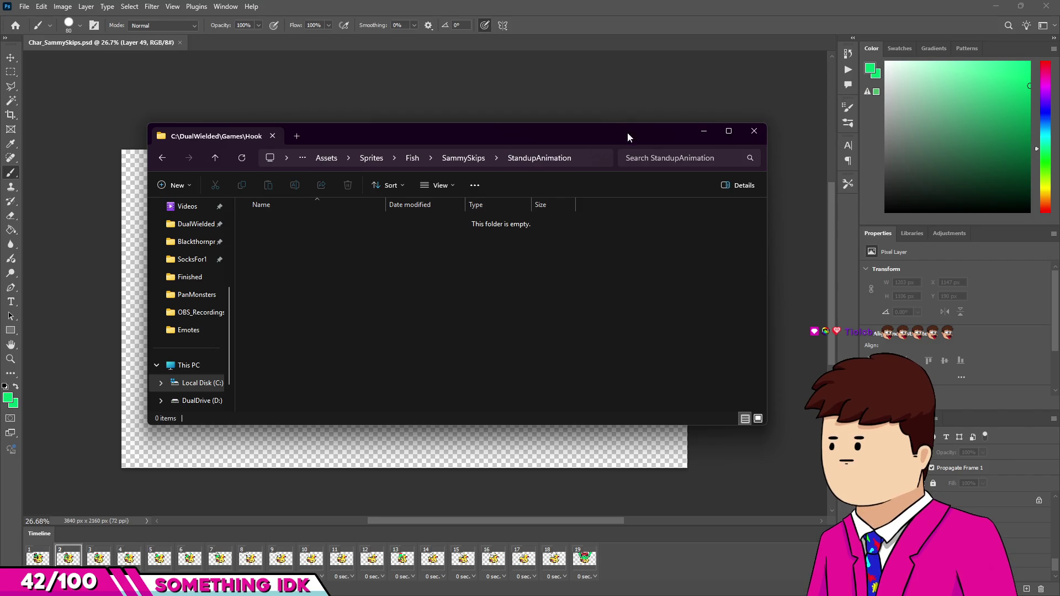
key("alt+Tab")
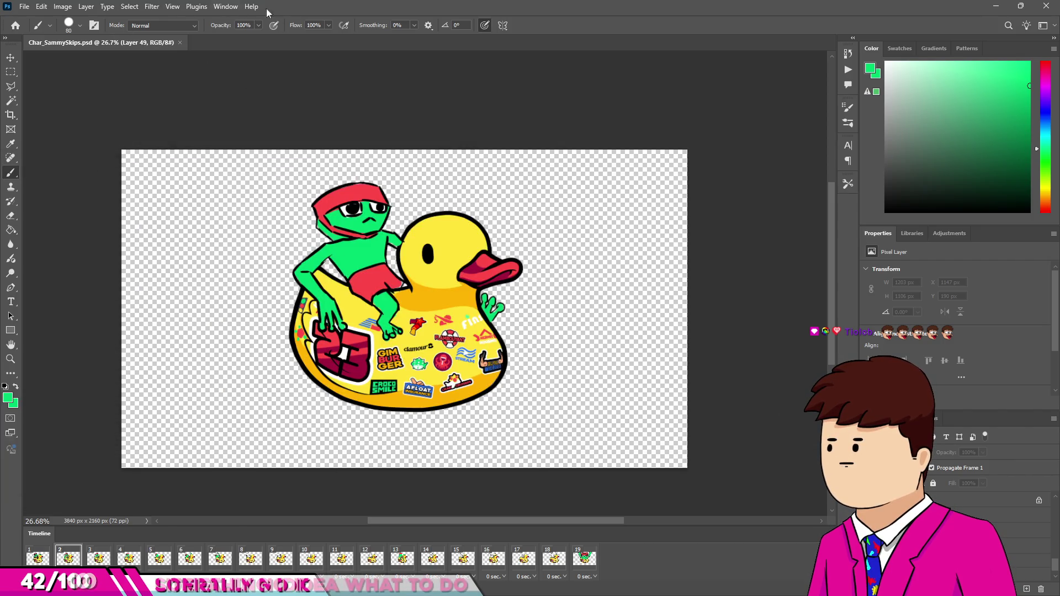
Step: Open Render Video and set StandupAnimation as the output folder
left_click(24, 6)
mouse_move(56, 179)
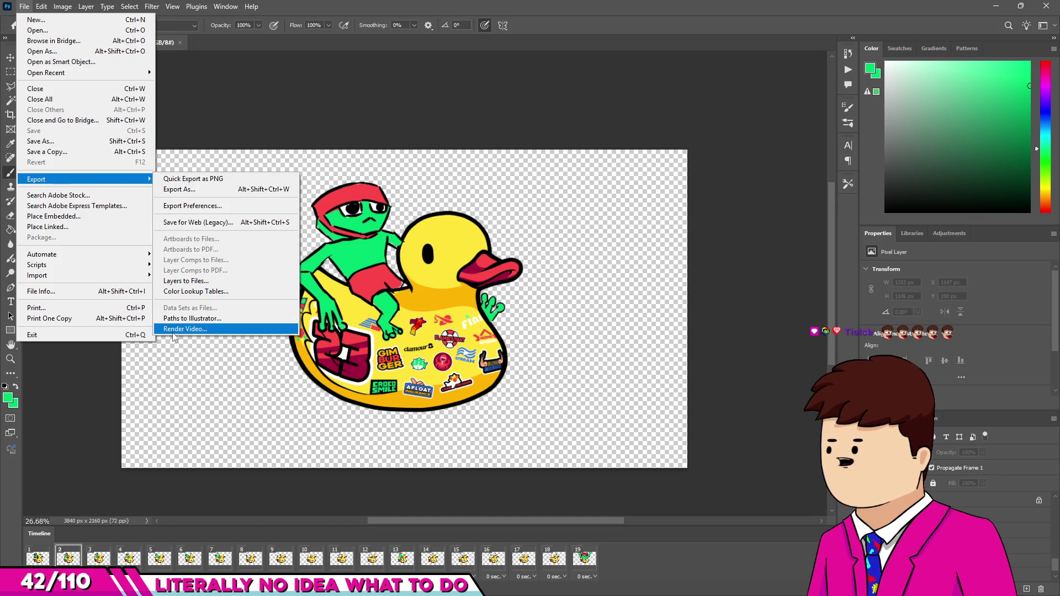
left_click(172, 333)
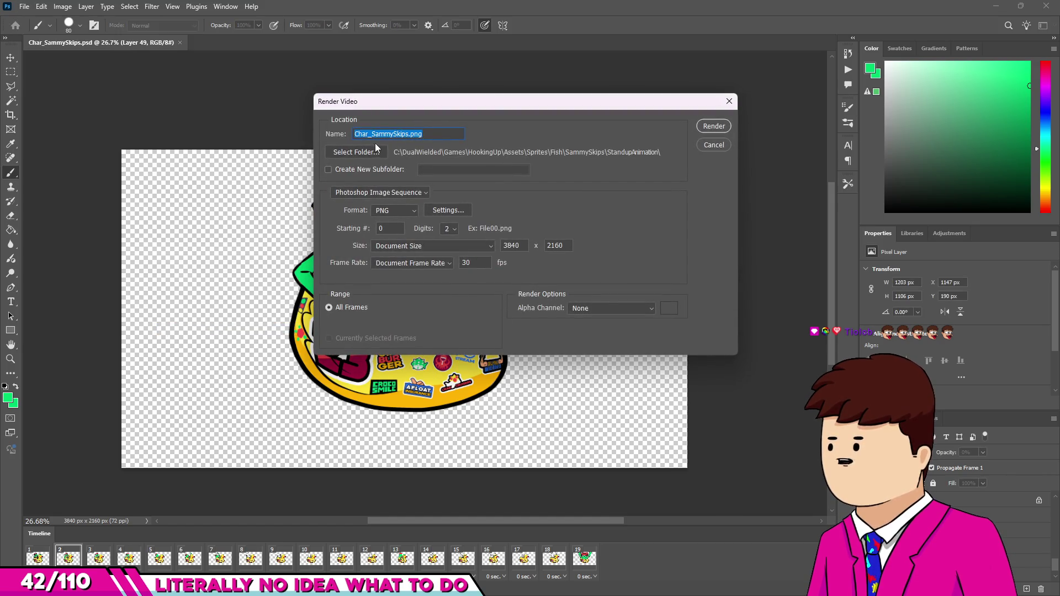
left_click(359, 154)
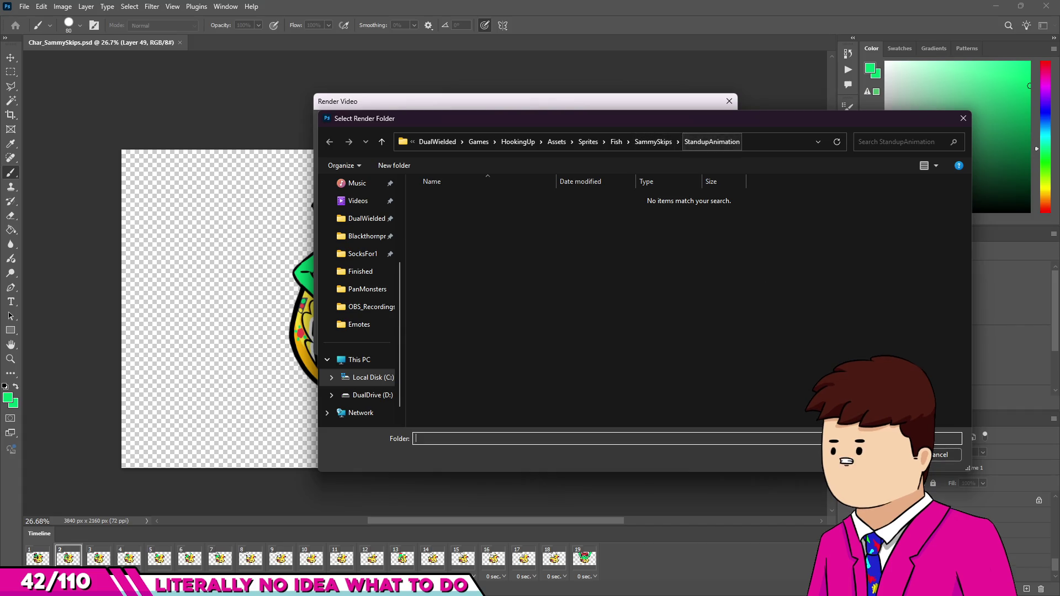
key("Return")
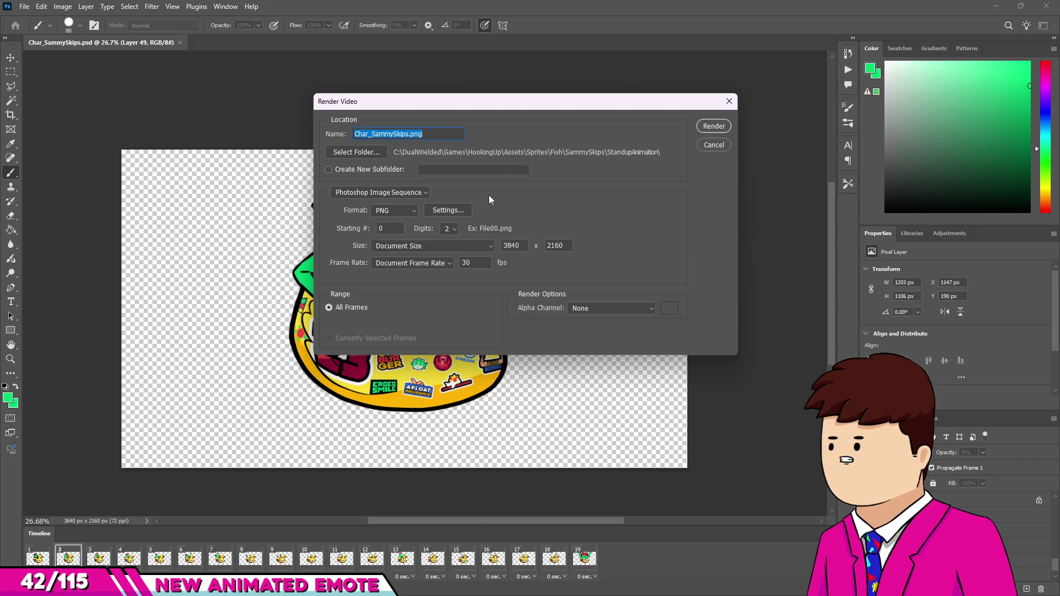
Step: Render a PNG sequence with Straight - Unmatted alpha and check the 19 Char_SammySkips00–18 frames
left_click(594, 310)
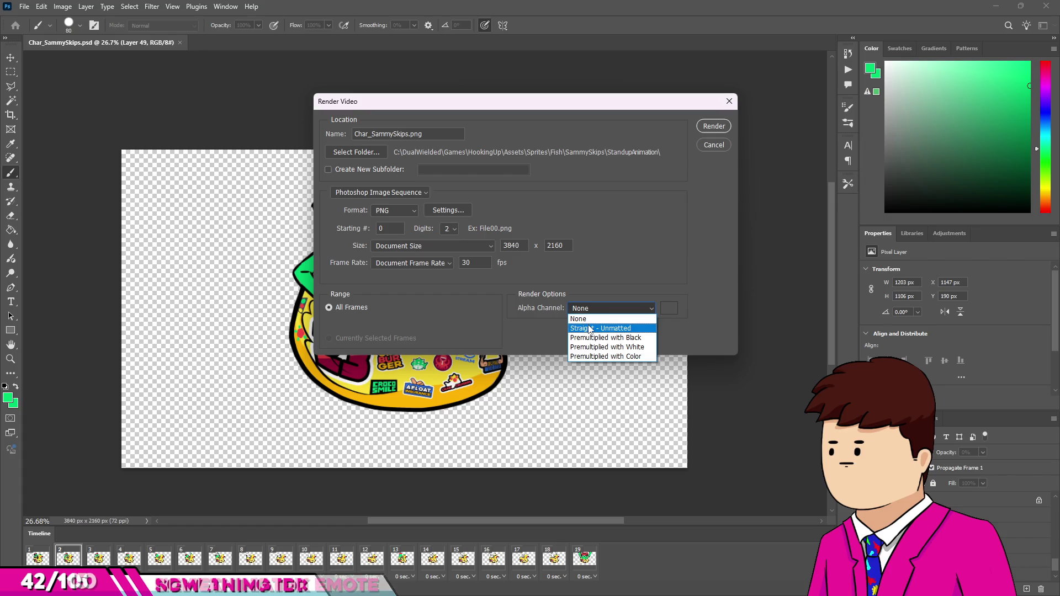
left_click(590, 328)
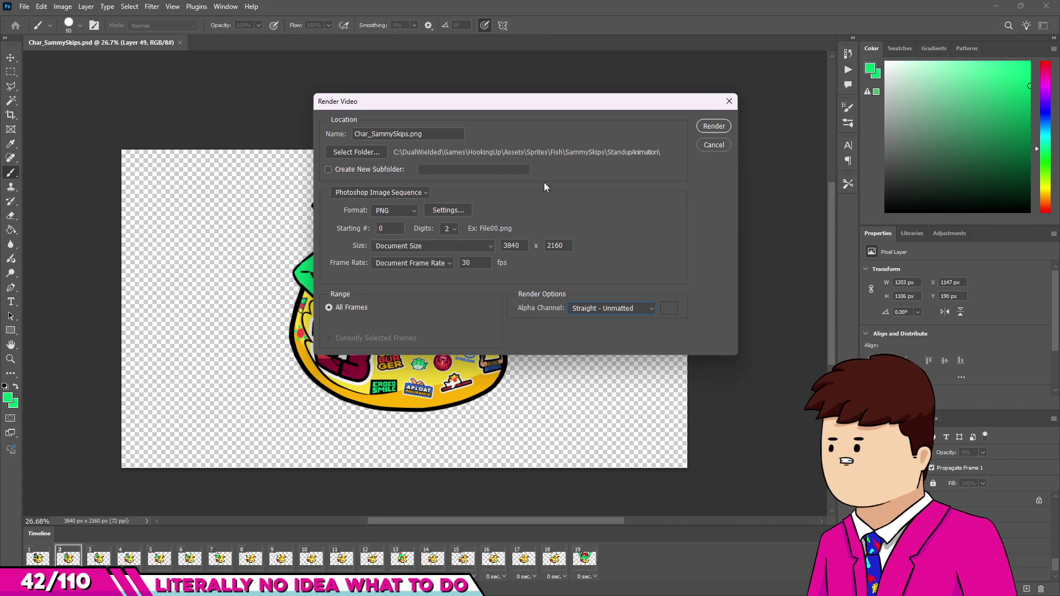
left_click(704, 128)
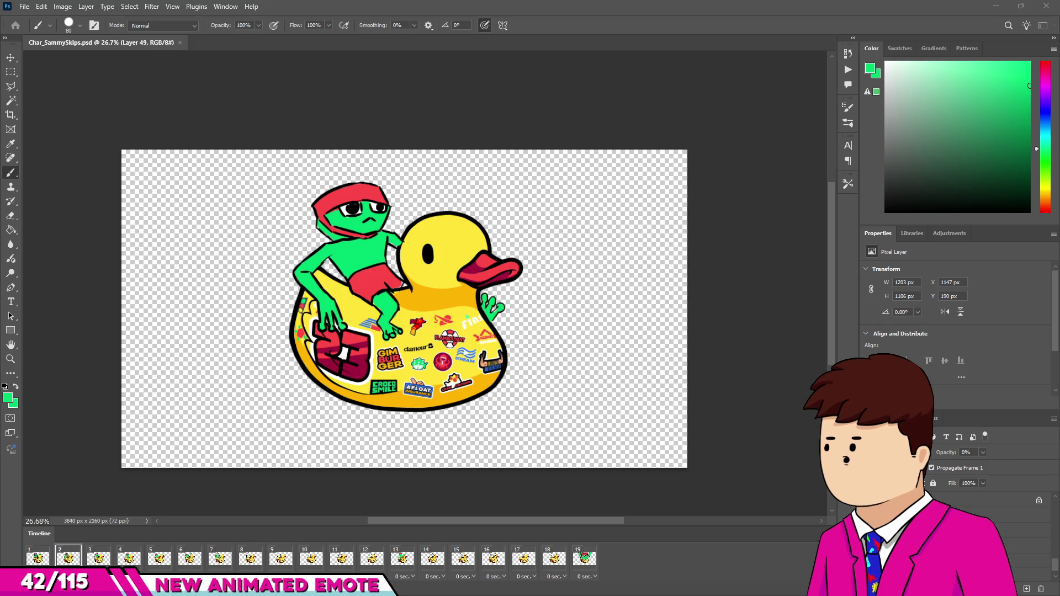
key("alt+Tab")
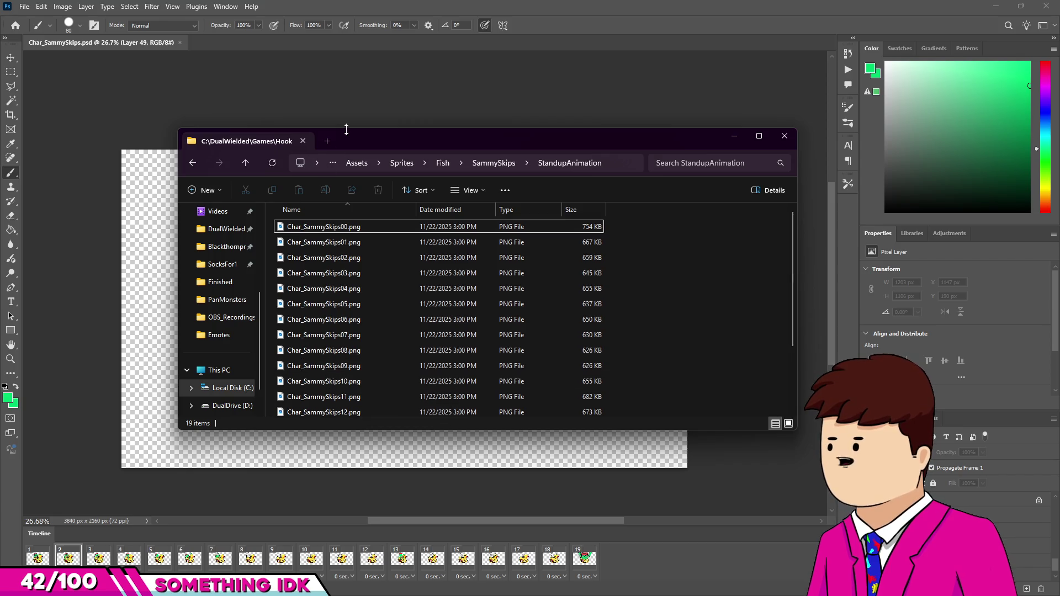
key("alt+Tab")
key("alt+Tab")
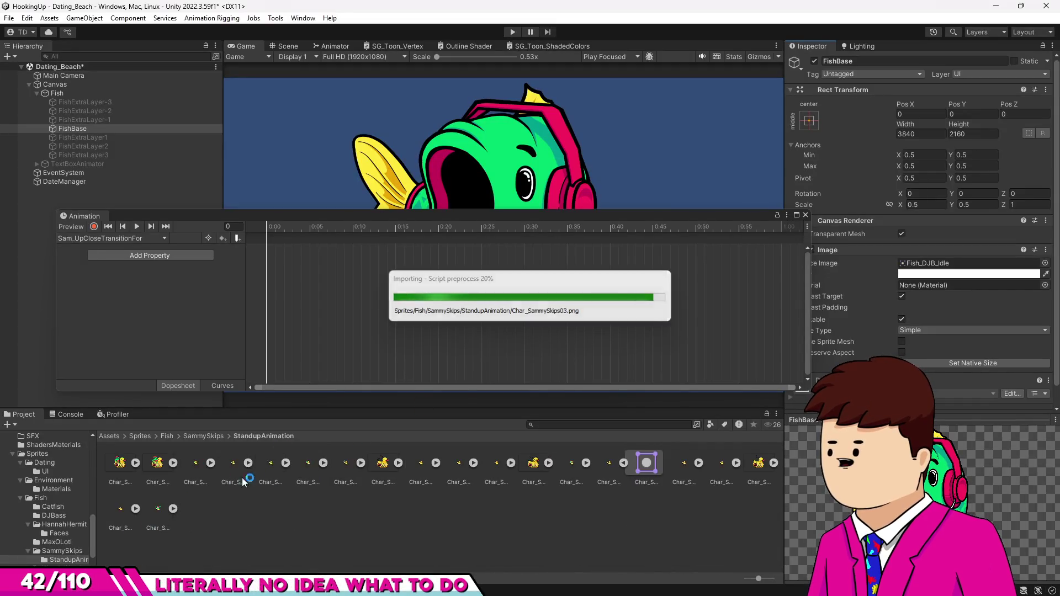
Step: Give the 19 StandupAnimation textures a Max Size of 4096 and apply
key("ctrl+a")
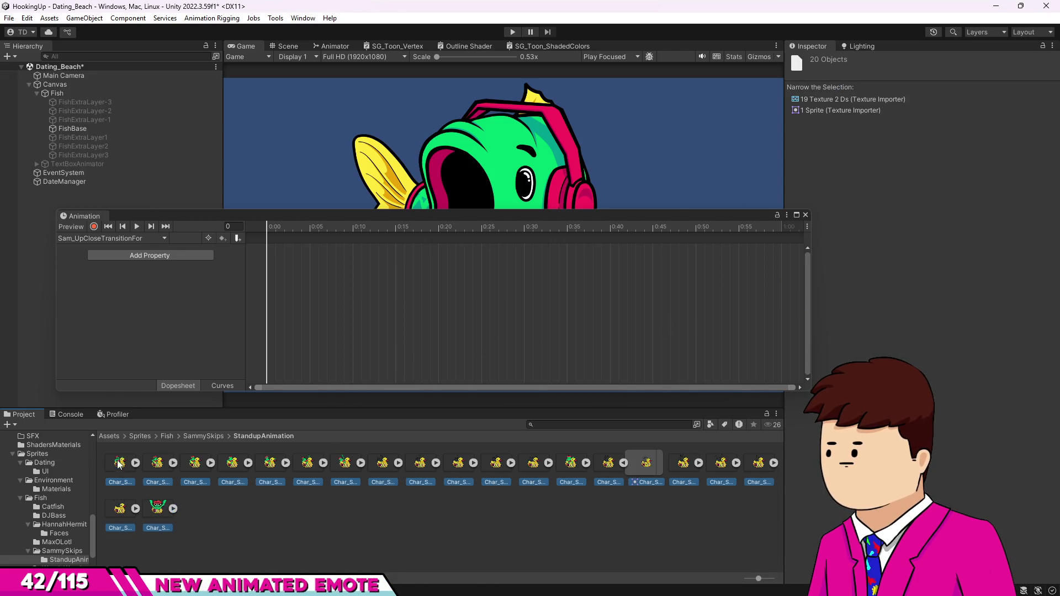
left_click(118, 463)
left_click(149, 506, "shift")
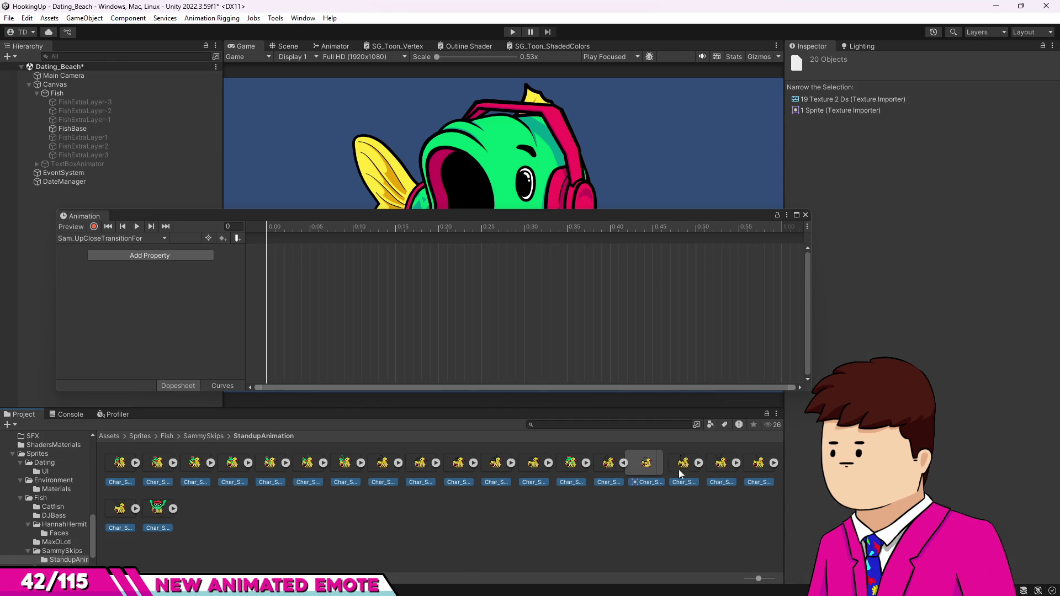
left_click(853, 99)
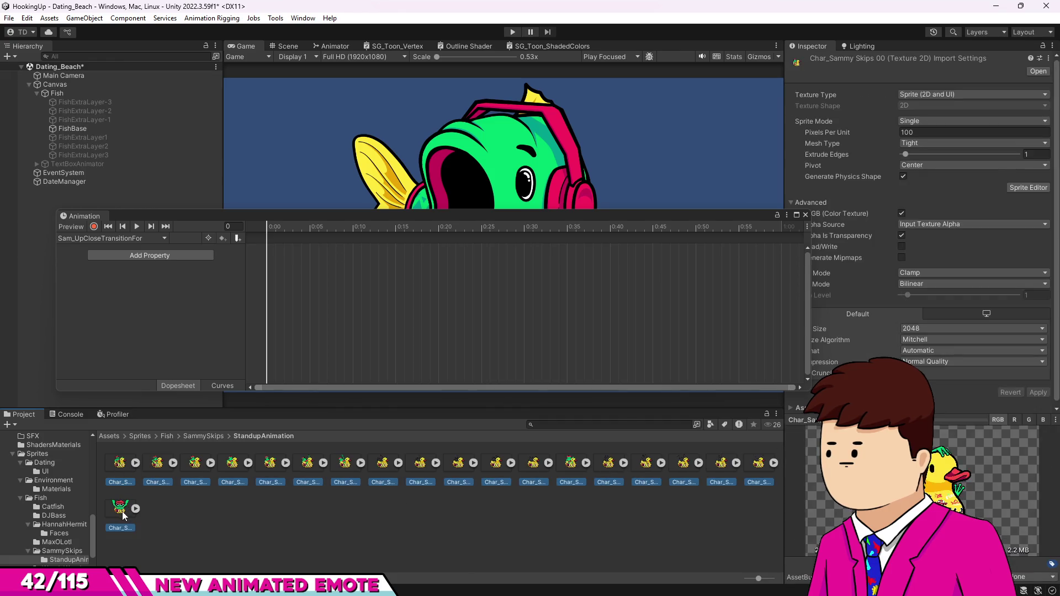
left_click(939, 328)
left_click(961, 339)
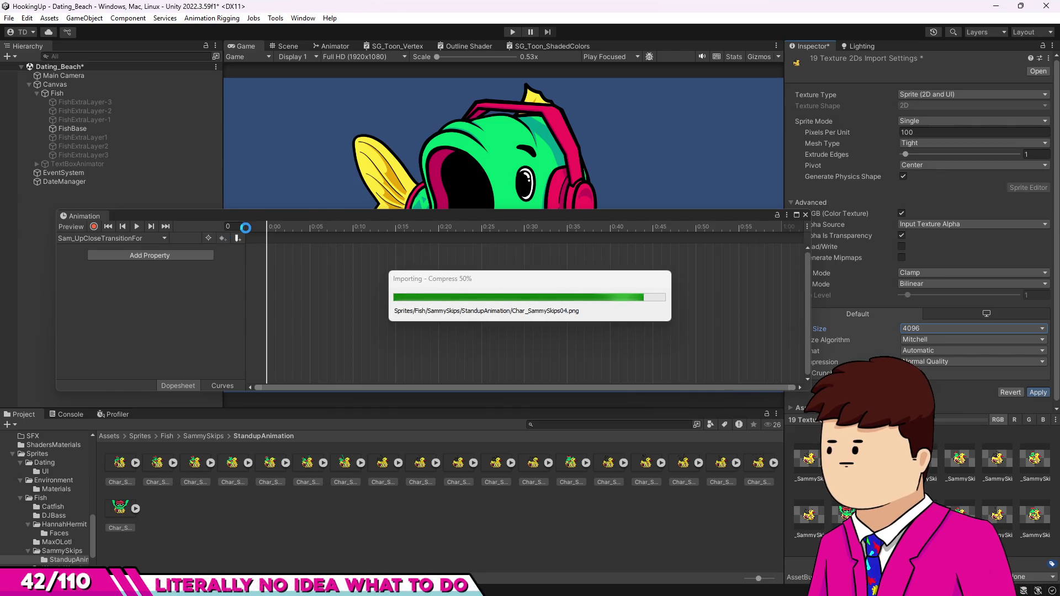
Step: Enable animation recording, select FishBase, and set its source image to FirebellyToad
left_click_drag(258, 219, 256, 243)
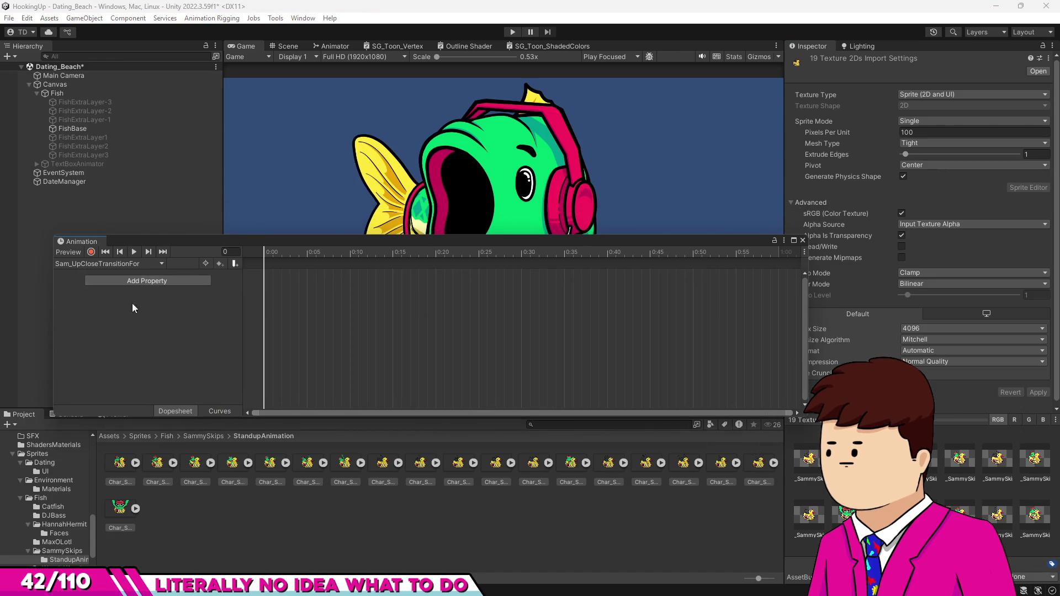
left_click(93, 252)
left_click_drag(110, 475, 260, 291)
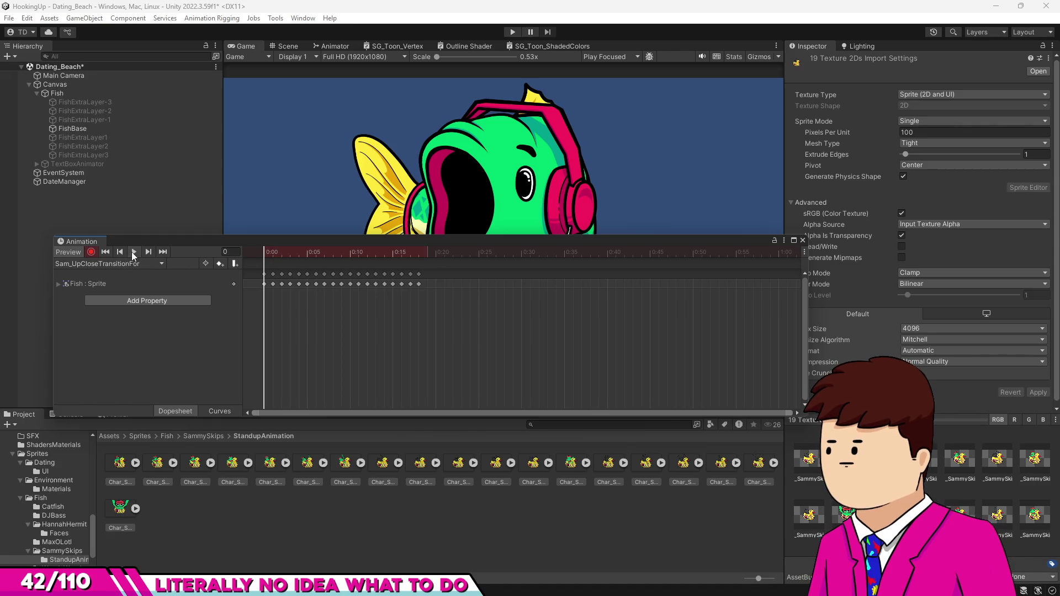
mouse_move(323, 245)
left_mouse_down()
mouse_move(350, 333)
mouse_move(307, 352)
mouse_move(330, 352)
mouse_move(283, 352)
left_mouse_up()
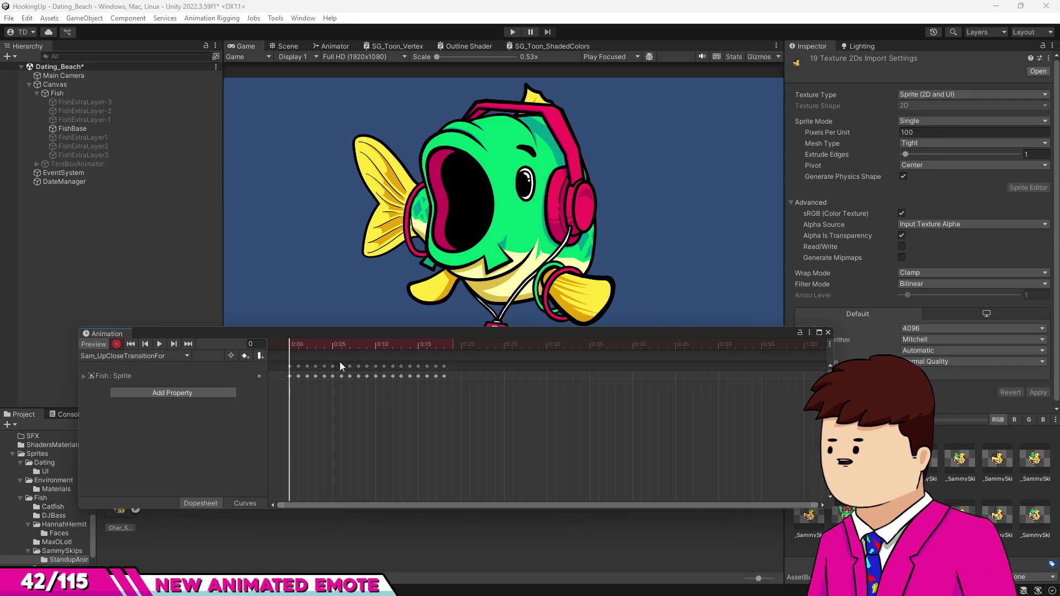
left_click(72, 129)
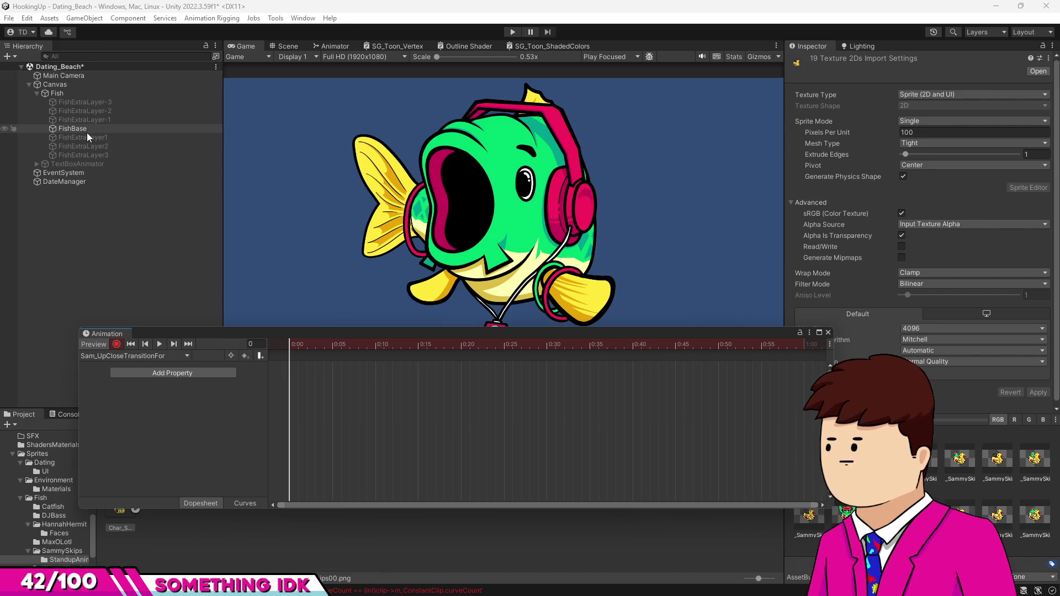
left_click_drag(305, 336, 213, 252)
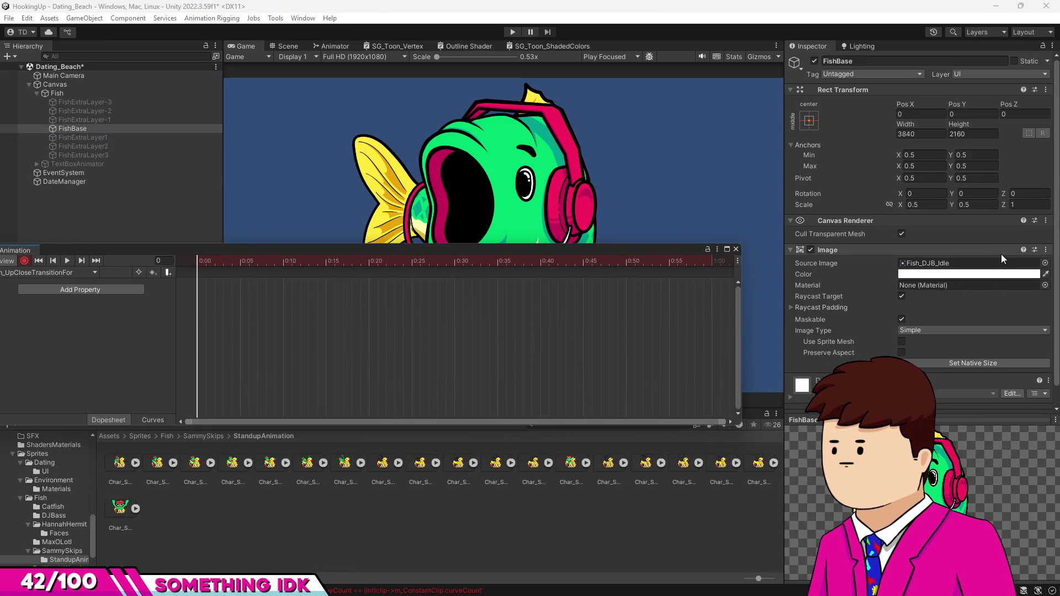
left_click(1044, 263)
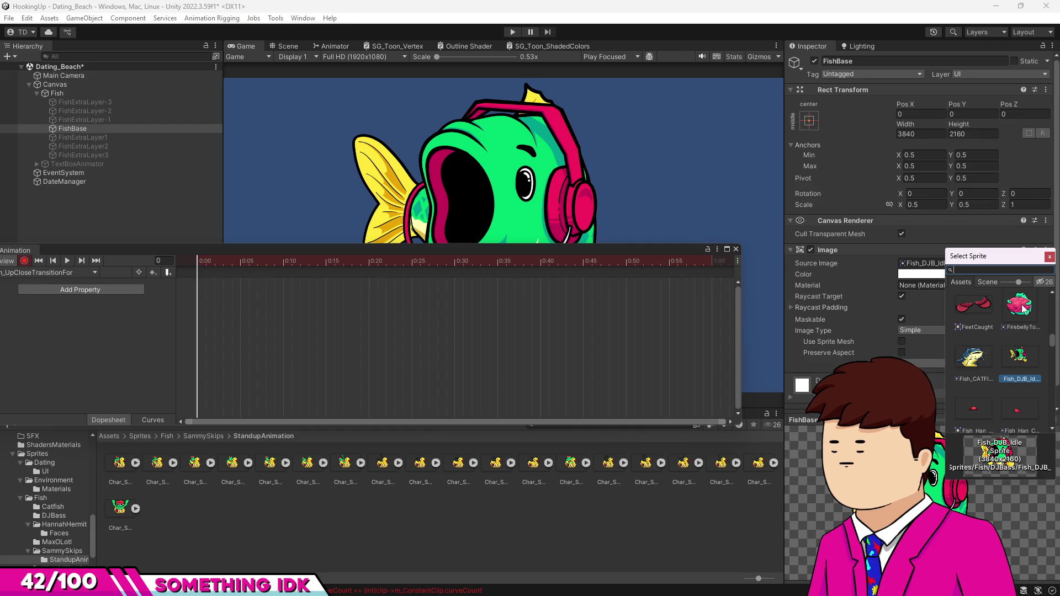
left_click(1023, 308)
left_click(305, 524)
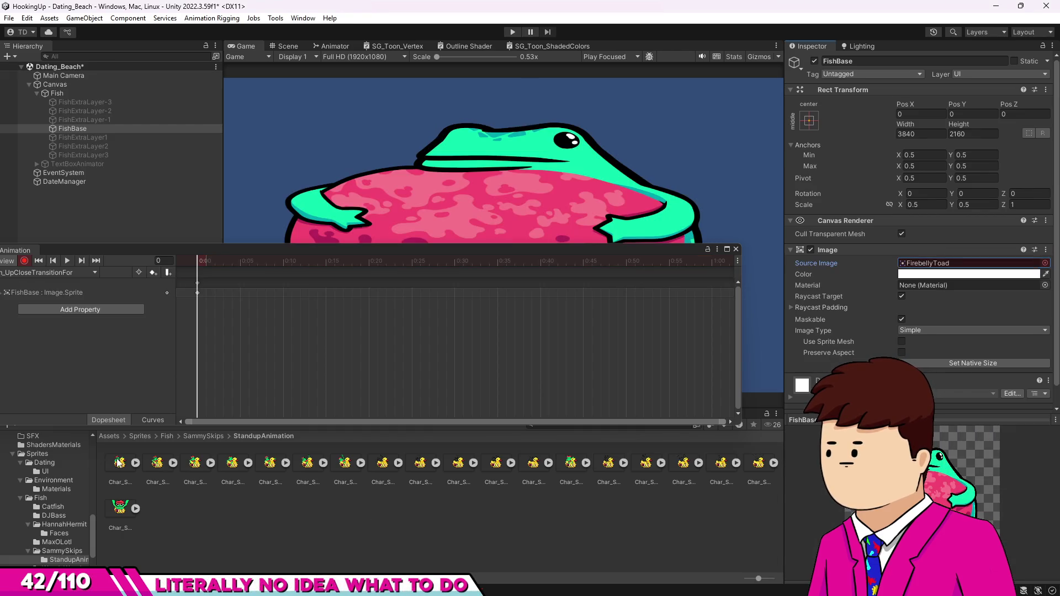
Step: Drop the 19 sprite frames as keys on FishBase's Image.Sprite track and preview them
left_click(119, 463)
left_click(120, 508, "shift")
left_click_drag(119, 508, 187, 400)
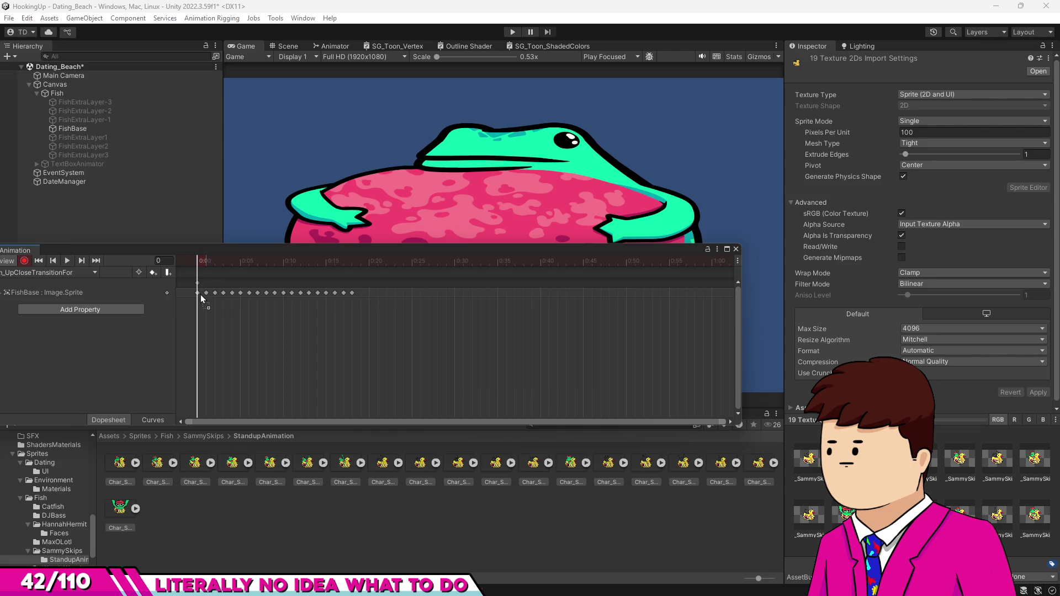
left_click_drag(202, 299, 202, 298)
left_click(67, 260)
mouse_move(351, 256)
left_mouse_down()
mouse_move(418, 321)
mouse_move(432, 352)
left_mouse_up()
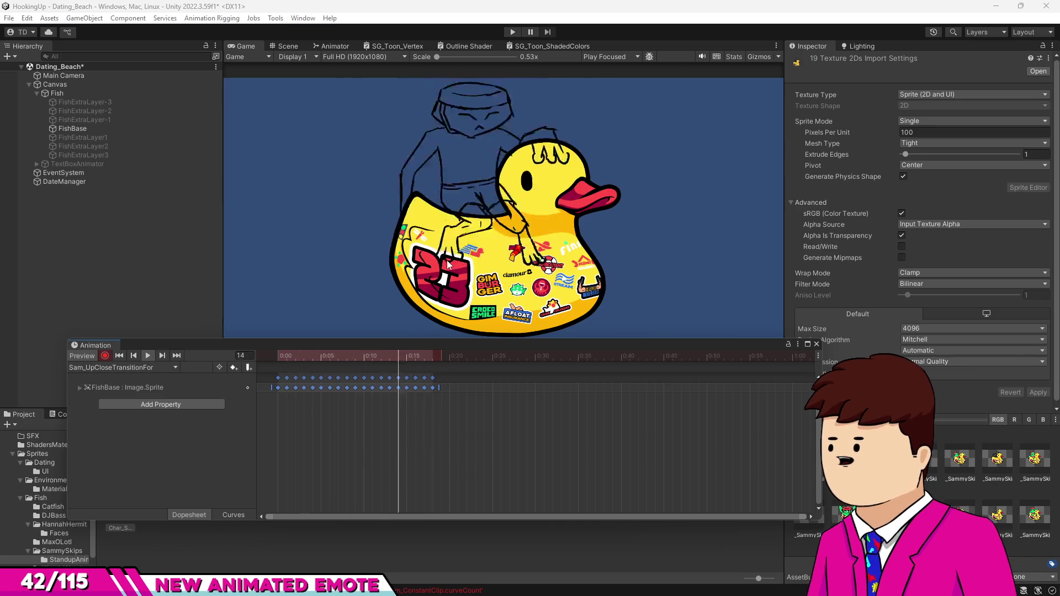
Step: Stretch all sprite keys so the clip ends around 0:35, then scrub through the frog poses
scroll(457, 412, "down", 1)
scroll(458, 412, "down", 3)
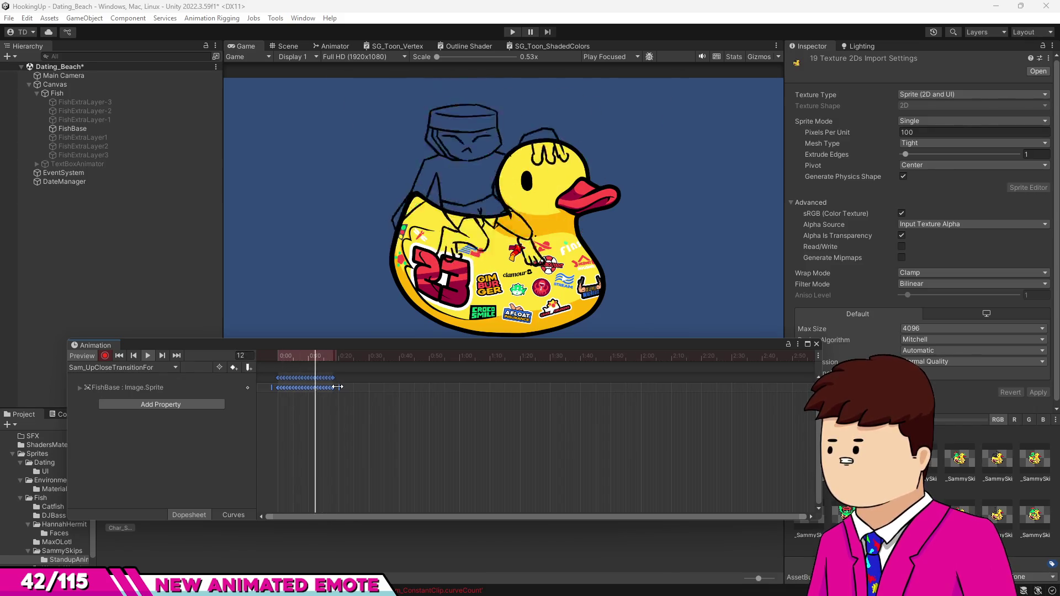
left_click_drag(338, 387, 393, 396)
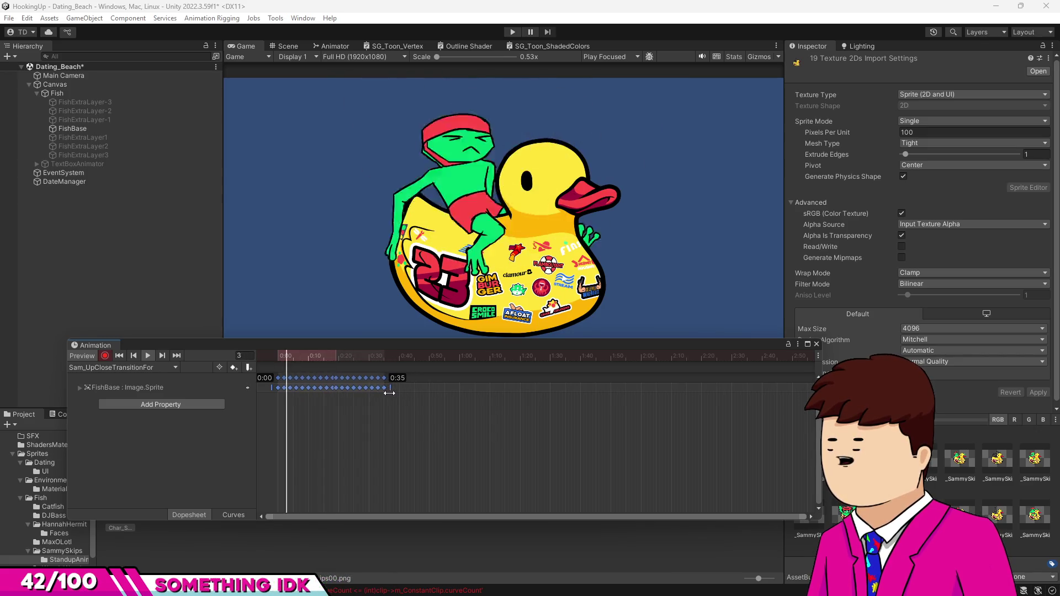
left_click(395, 374)
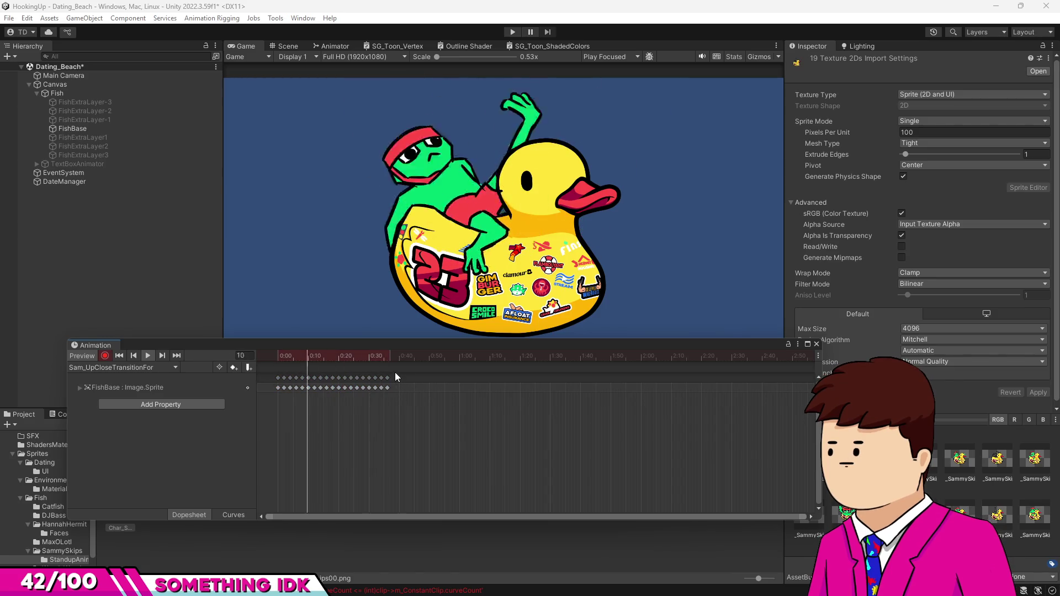
left_click_drag(422, 401, 277, 369)
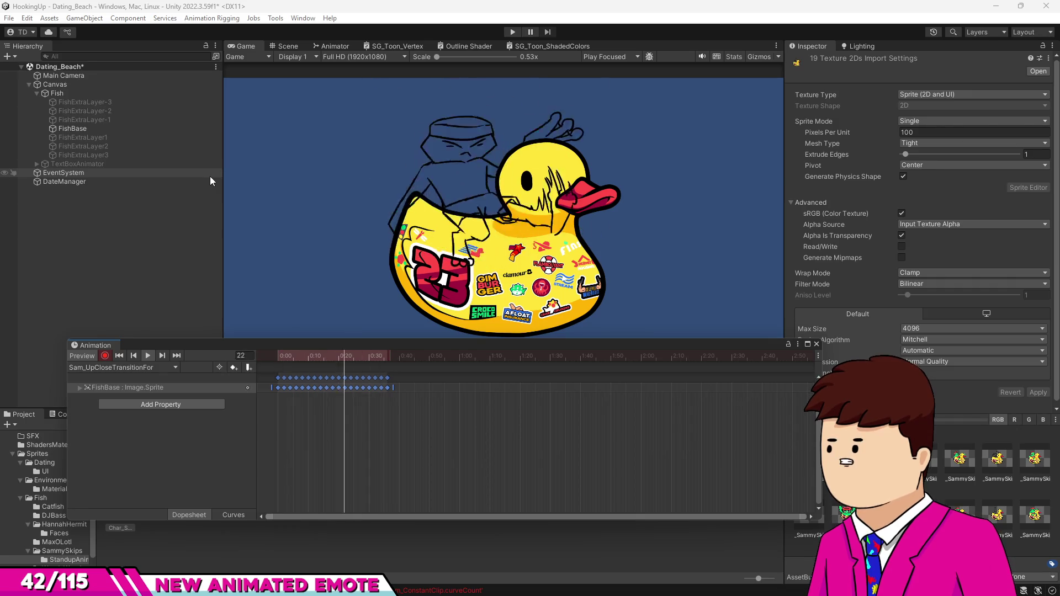
left_click_drag(288, 344, 317, 373)
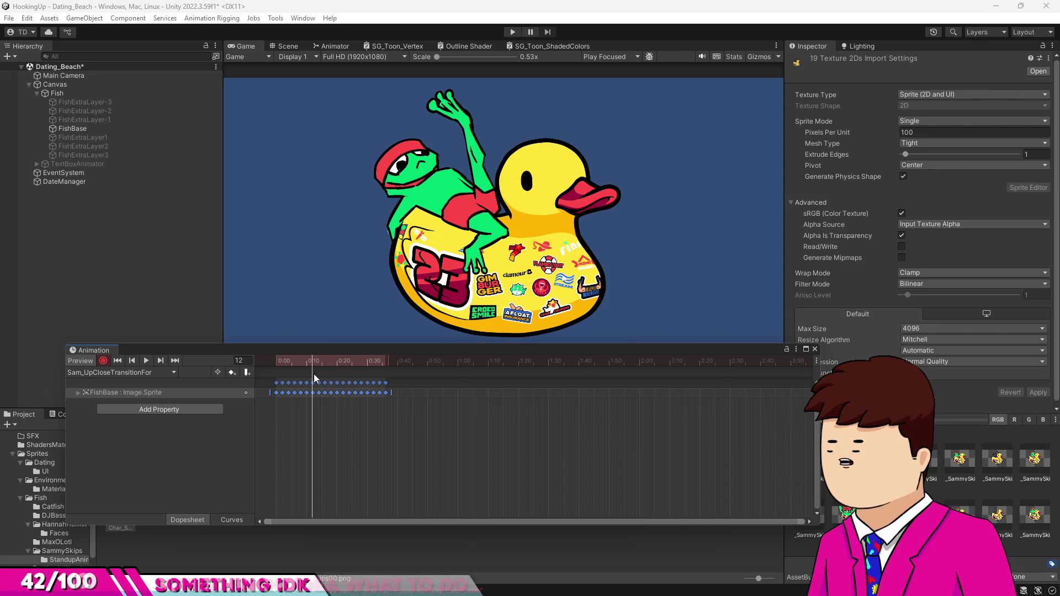
mouse_move(316, 373)
left_mouse_down()
mouse_move(303, 375)
mouse_move(335, 381)
mouse_move(304, 376)
mouse_move(313, 377)
left_mouse_up()
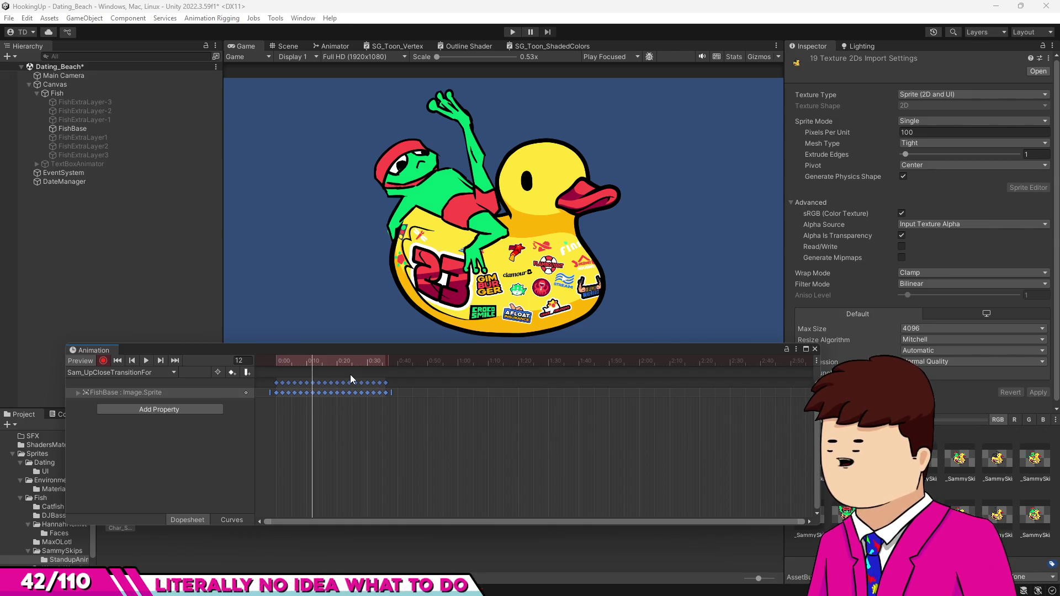
mouse_move(307, 361)
left_mouse_down()
mouse_move(320, 366)
mouse_move(285, 360)
left_mouse_up()
left_click(148, 360)
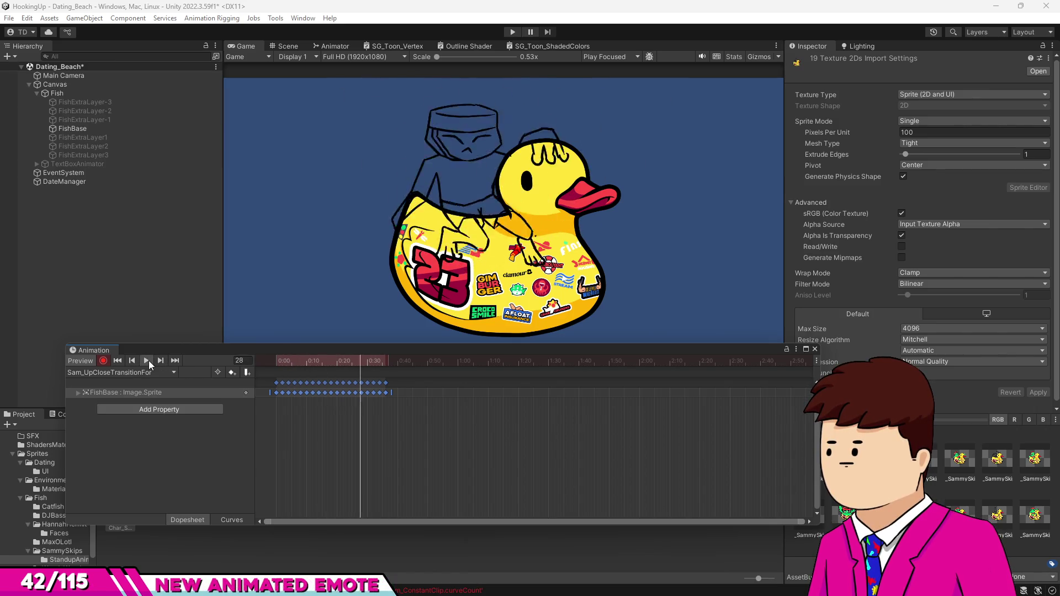
Step: Stretch the sprite keys from about 0:47 to 0:54, then to near 0:57, previewing the slower animation
left_click(148, 360)
mouse_move(333, 360)
left_mouse_down()
mouse_move(275, 370)
mouse_move(341, 393)
mouse_move(301, 400)
mouse_move(321, 403)
mouse_move(307, 406)
mouse_move(359, 439)
mouse_move(315, 442)
mouse_move(362, 453)
left_mouse_up()
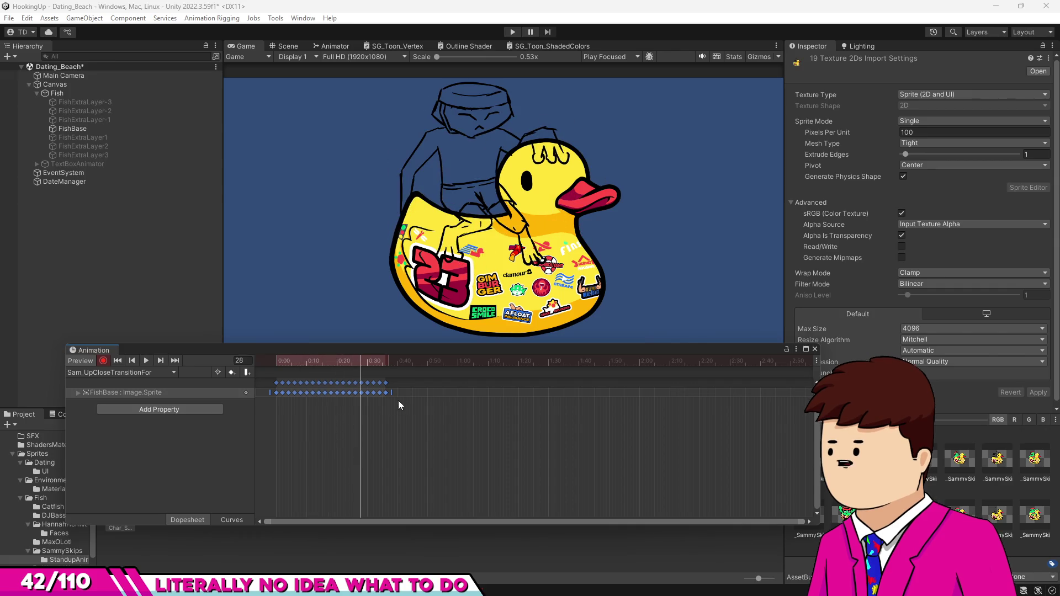
left_click_drag(388, 396, 434, 403)
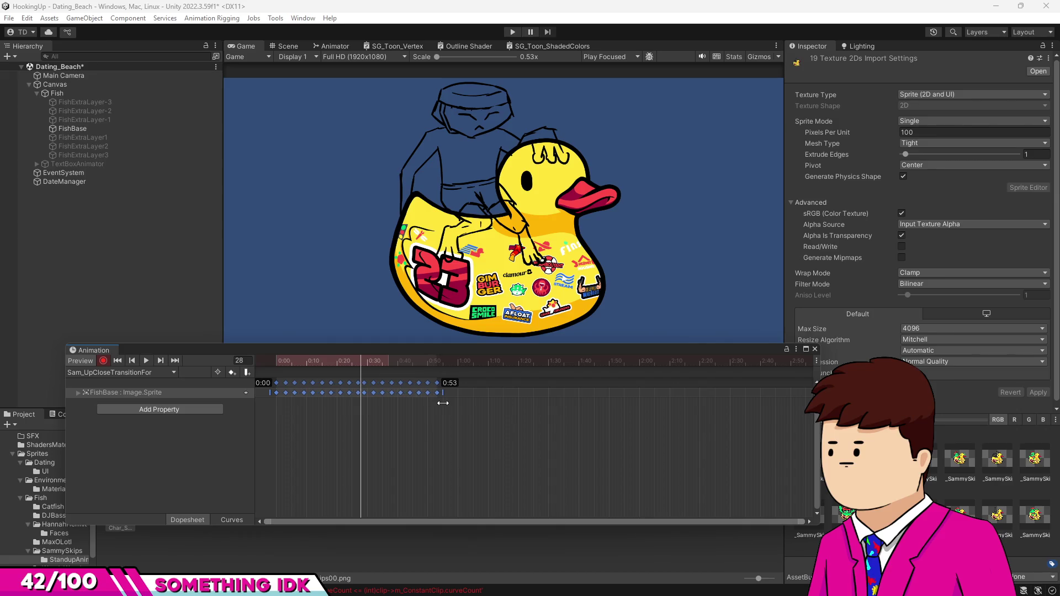
left_click_drag(446, 404, 446, 403)
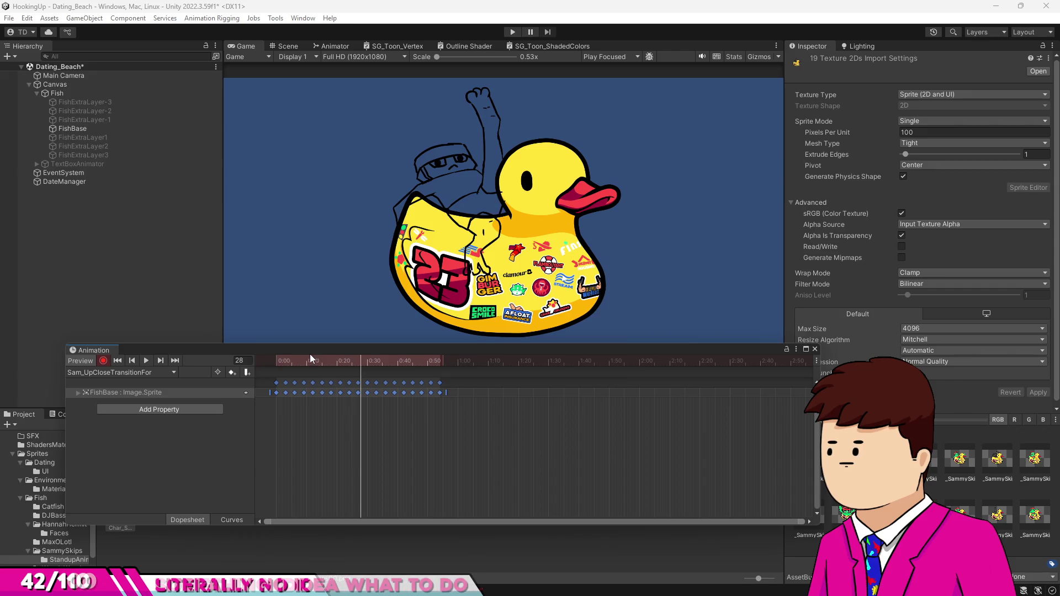
left_click_drag(311, 361, 196, 356)
left_click(148, 360)
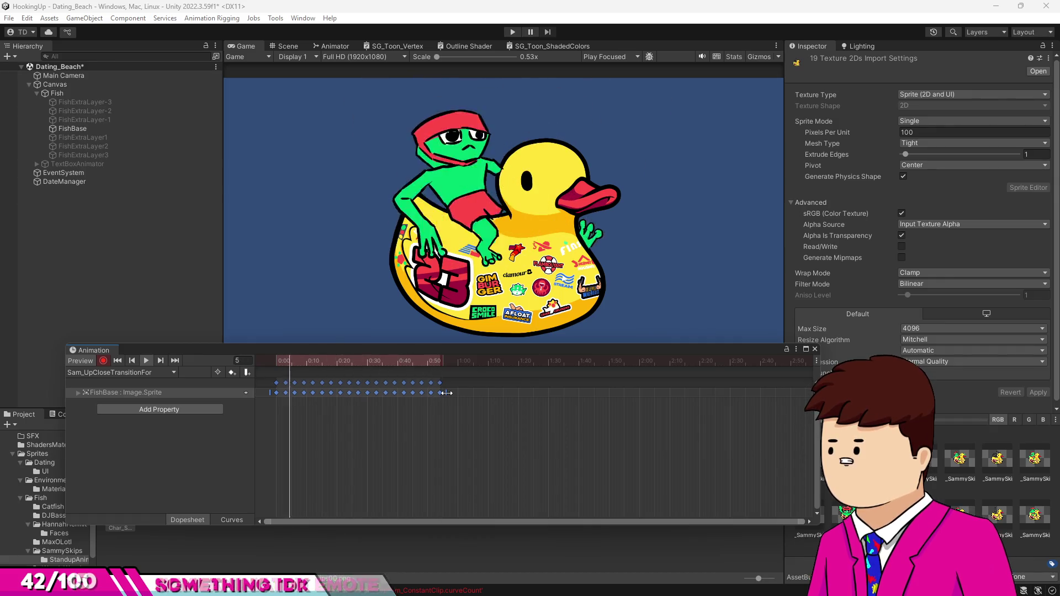
left_click_drag(447, 393, 513, 400)
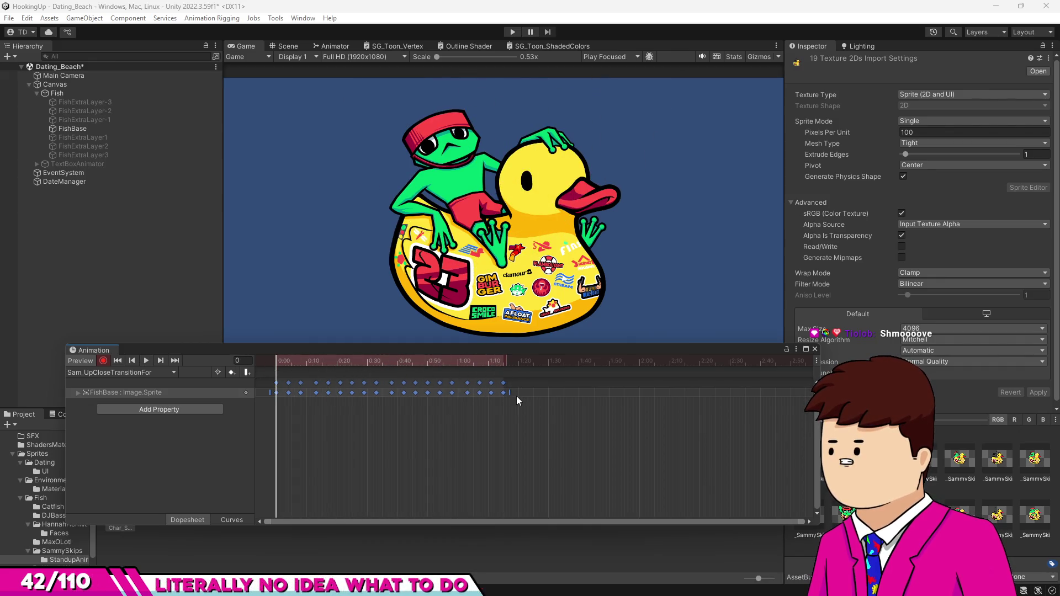
left_click_drag(511, 394, 520, 394)
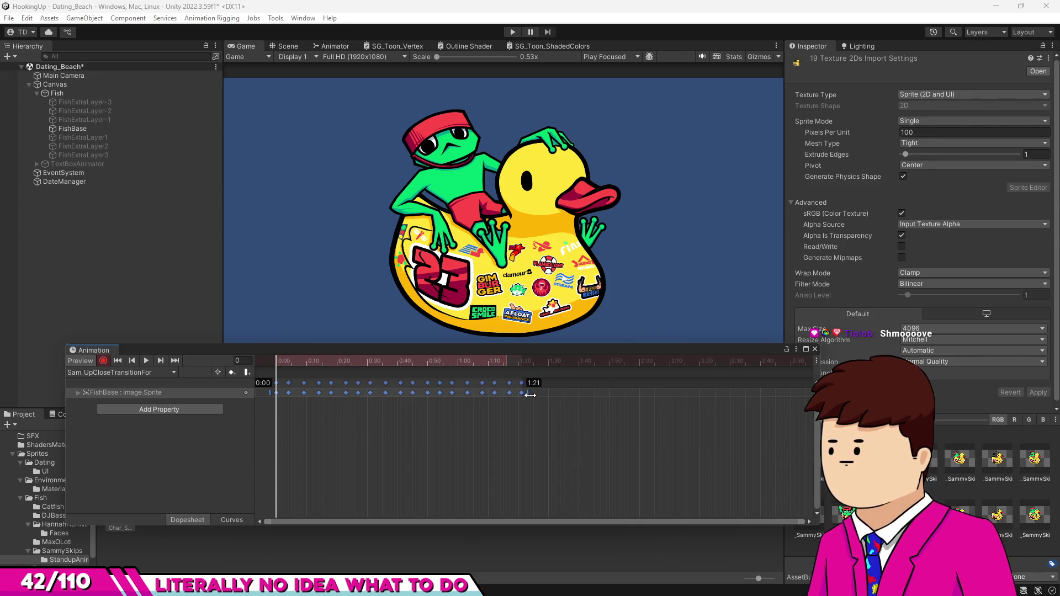
left_click_drag(540, 397, 556, 399)
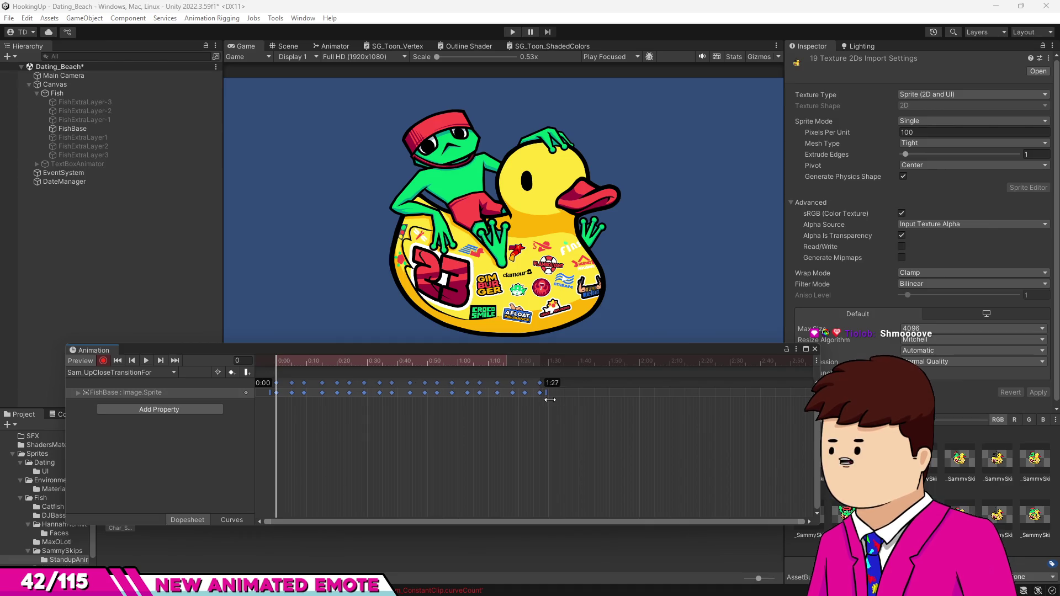
left_click_drag(546, 398, 539, 399)
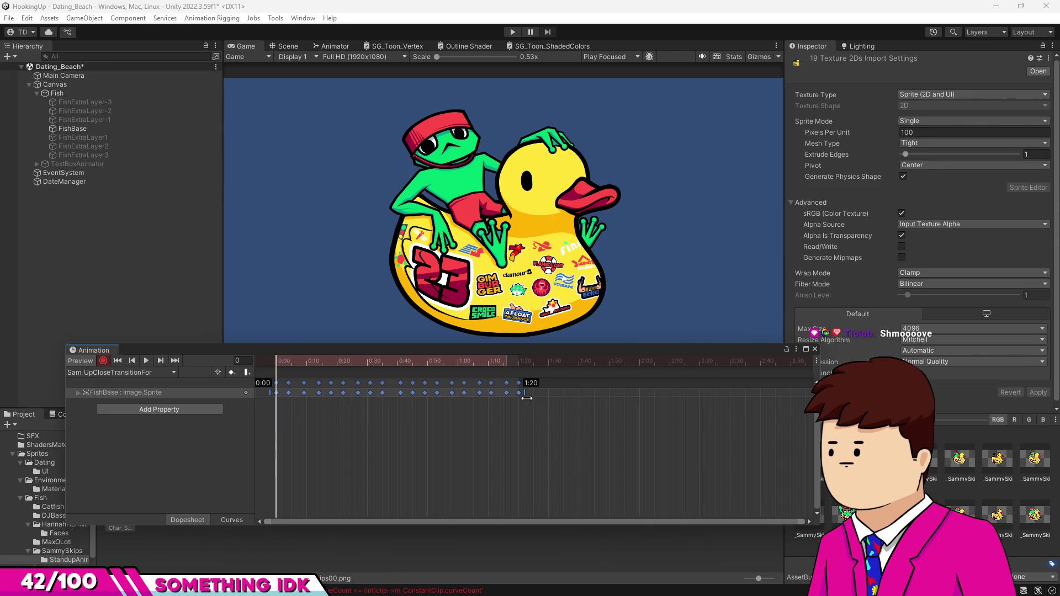
left_click_drag(532, 398, 558, 399)
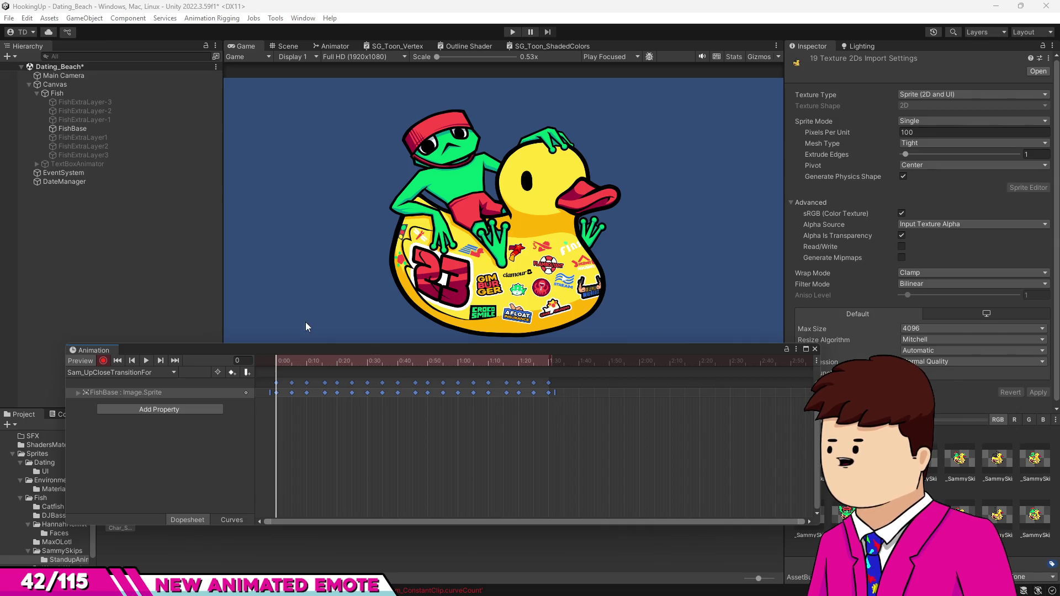
left_click(148, 362)
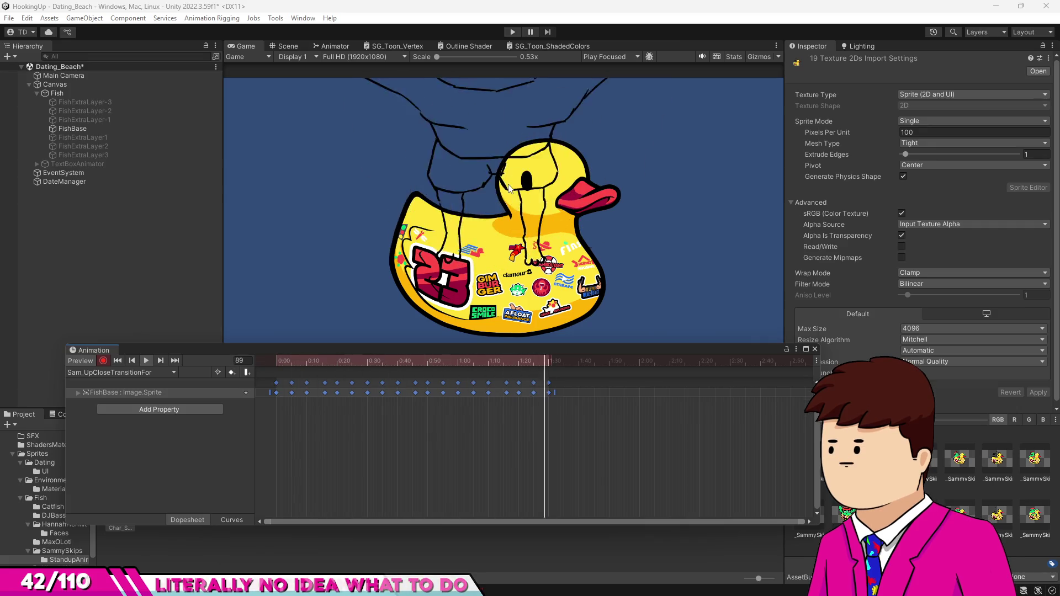
mouse_move(392, 366)
left_mouse_down()
mouse_move(363, 362)
mouse_move(351, 401)
mouse_move(339, 361)
mouse_move(416, 386)
left_mouse_up()
Step: Try shifting the keys from about 0:45 to 1:27 earlier, then undo and deselect
scroll(381, 402, "up", 3)
scroll(353, 406, "left", 3)
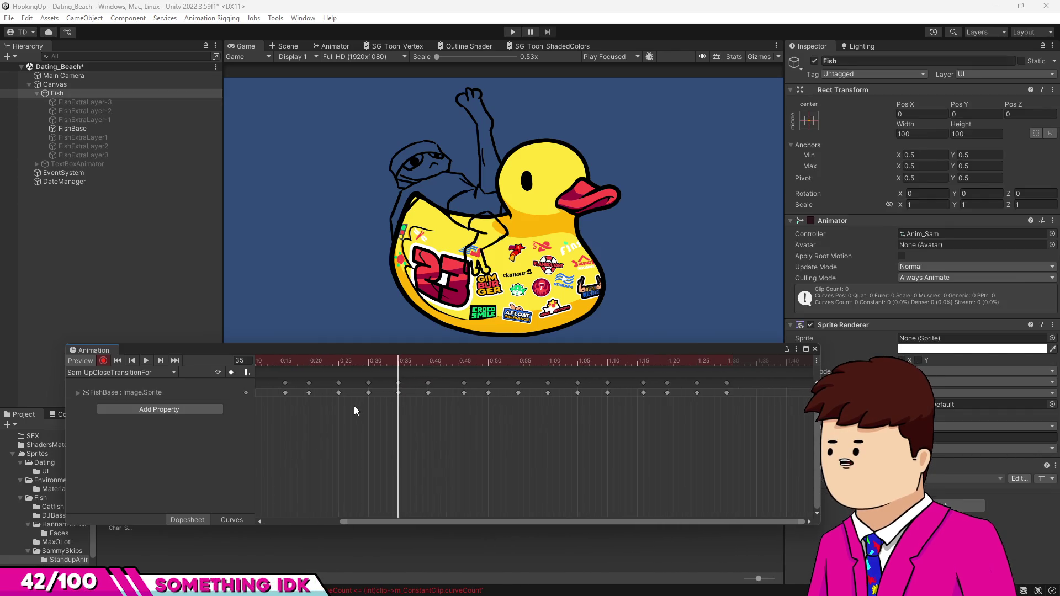
mouse_move(711, 409)
left_mouse_down()
mouse_move(493, 367)
mouse_move(473, 378)
left_mouse_up()
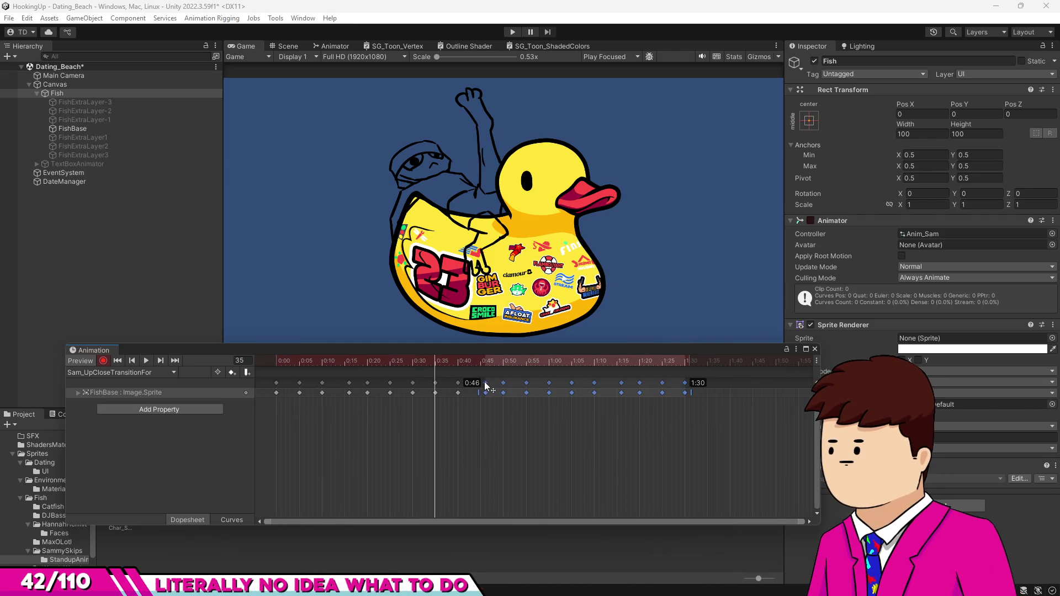
left_click(601, 419)
mouse_move(722, 417)
left_mouse_down()
mouse_move(612, 384)
mouse_move(459, 377)
mouse_move(602, 401)
left_mouse_up()
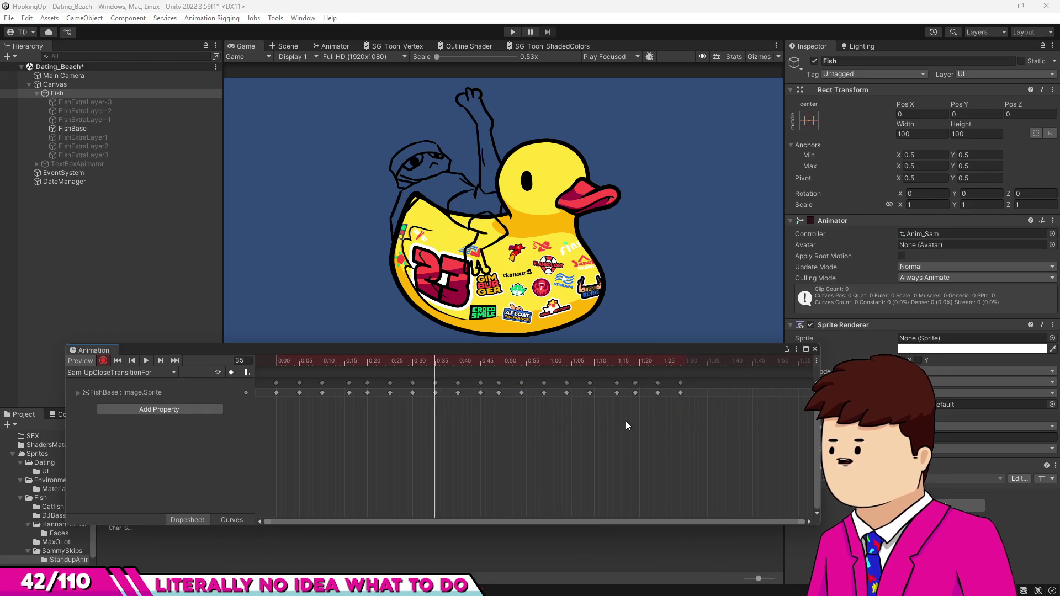
key("ctrl+z")
key("ctrl+z")
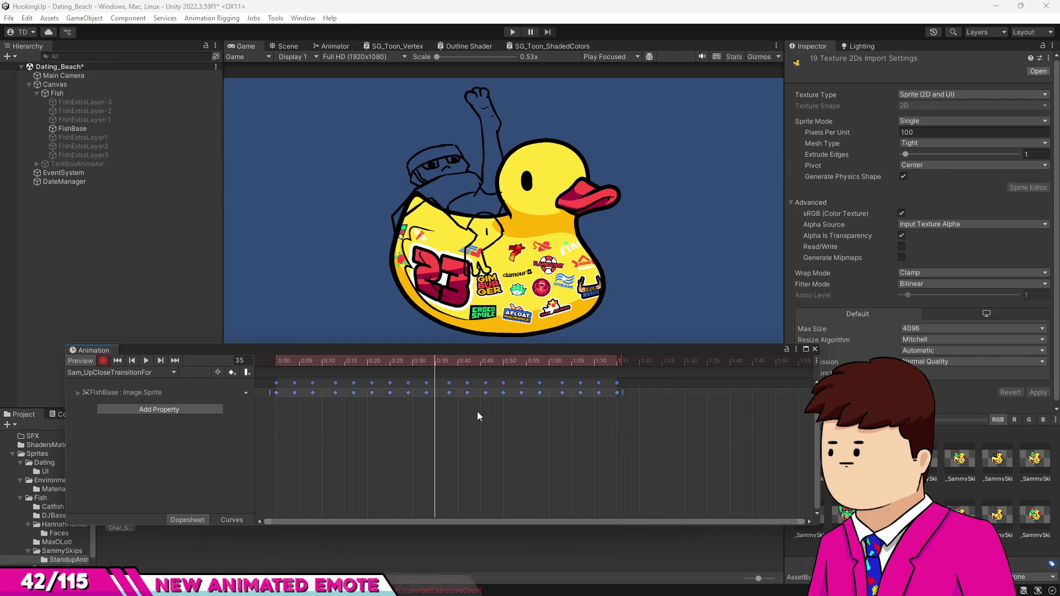
mouse_move(639, 432)
left_mouse_down()
mouse_move(491, 393)
mouse_move(515, 432)
left_mouse_up()
Step: Nudge the 0:13 key one frame earlier and move the 0:29 key to 0:28
scroll(272, 408, "up", 4)
scroll(273, 403, "up", 2)
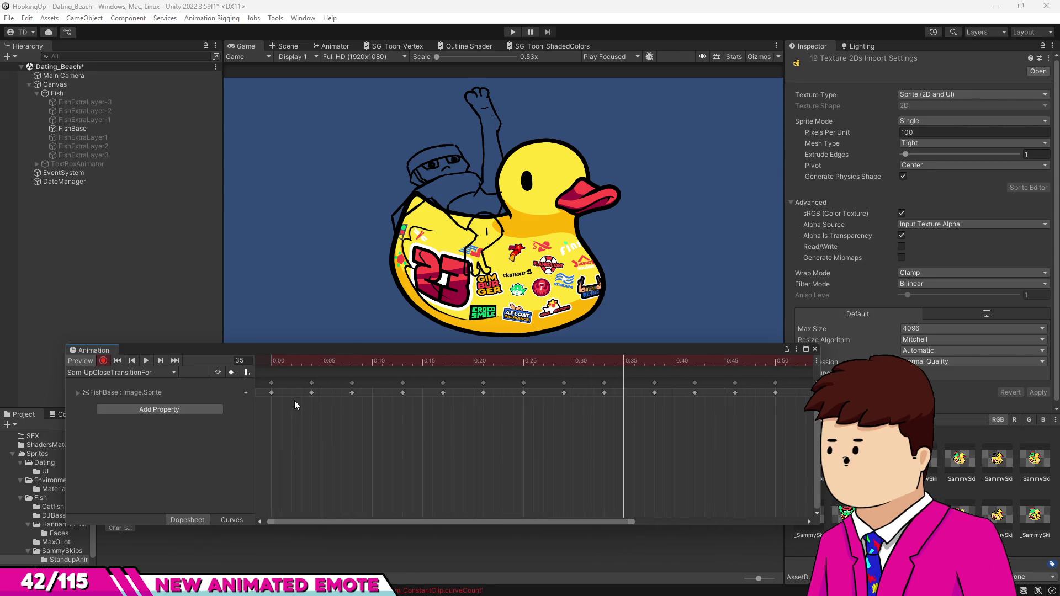
left_click(402, 362)
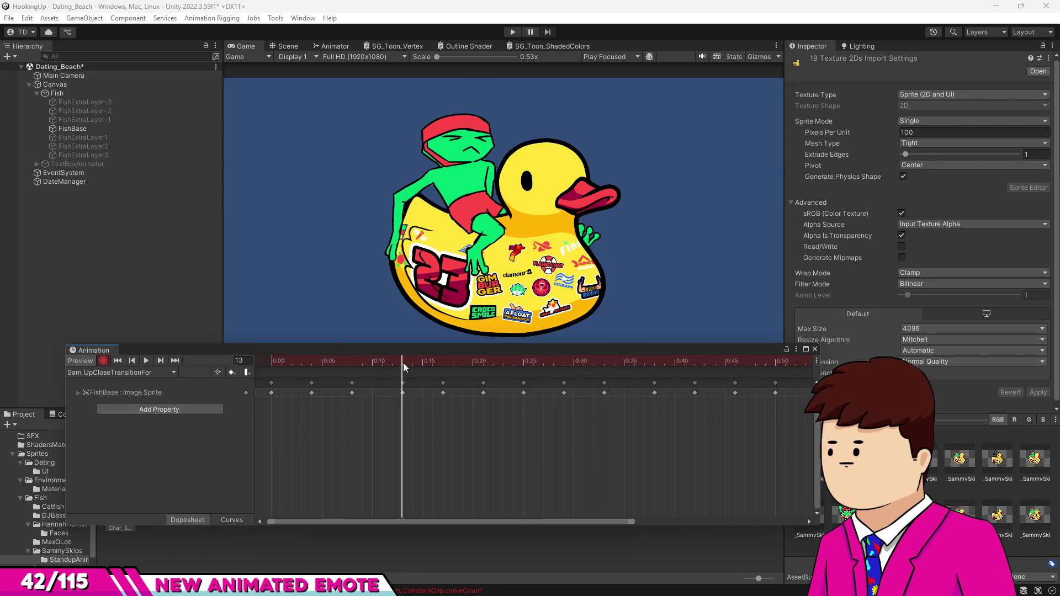
left_click(394, 361)
mouse_move(402, 383)
left_mouse_down()
mouse_move(393, 384)
mouse_move(473, 393)
left_mouse_up()
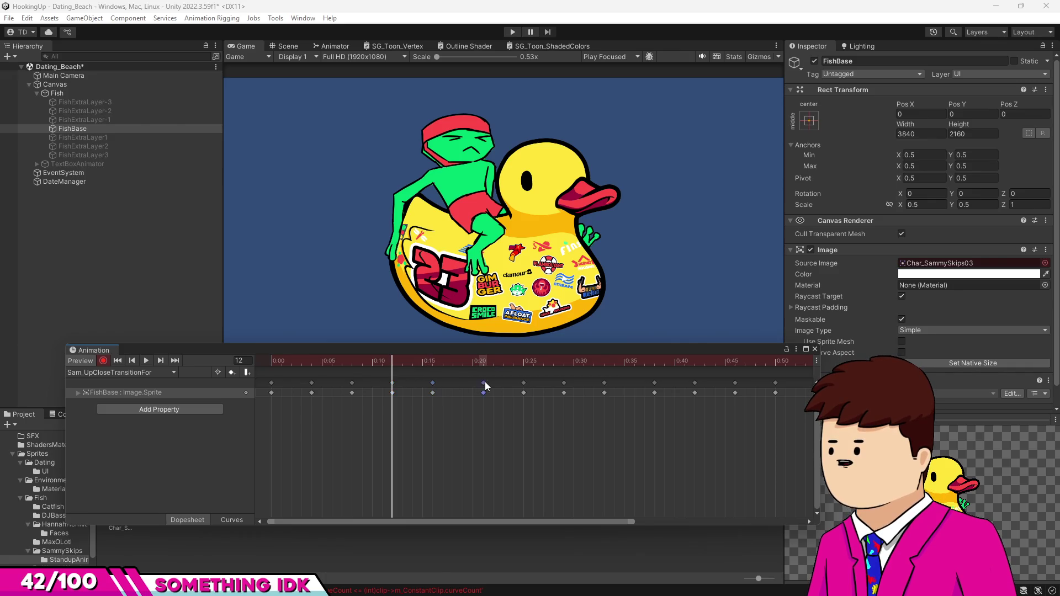
mouse_move(564, 383)
left_mouse_down()
mouse_move(555, 383)
mouse_move(586, 383)
left_mouse_up()
left_click(605, 382)
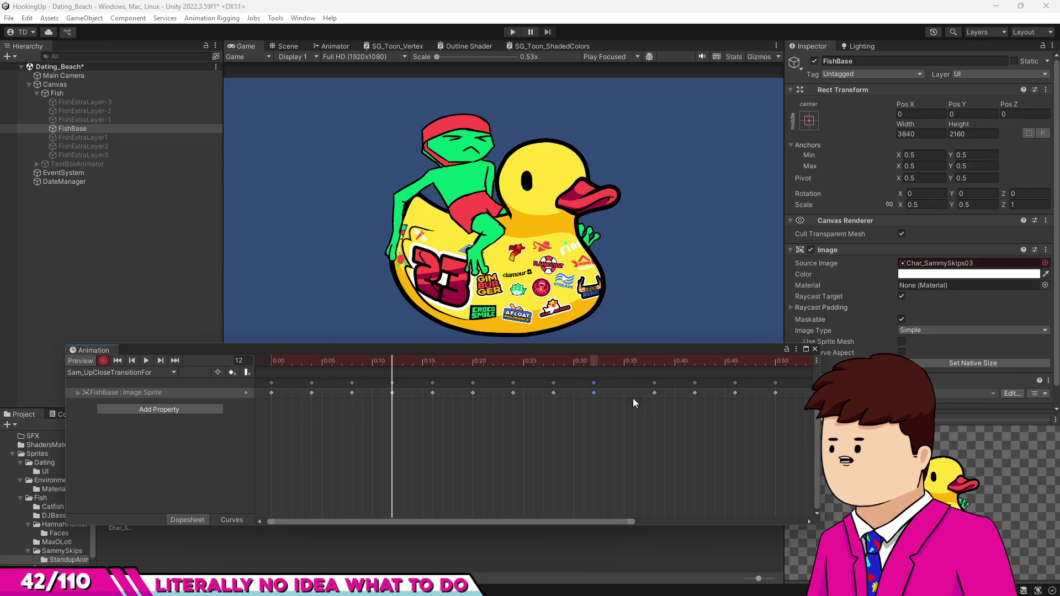
Step: Move the 0:41 key to 0:40, pull the 0:54 and 0:58 keys earlier, and push 1:04 toward 1:11
scroll(621, 393, "right", 5)
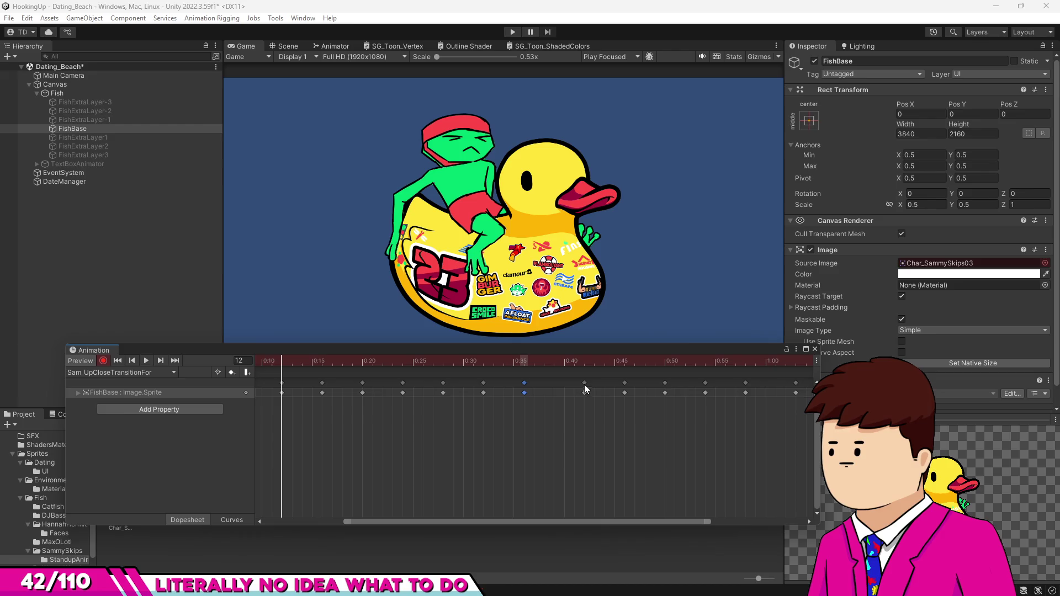
mouse_move(586, 386)
left_mouse_down()
mouse_move(565, 385)
mouse_move(685, 383)
left_mouse_up()
scroll(678, 416, "right", 7)
left_click_drag(592, 382, 574, 384)
scroll(626, 403, "right", 4)
mouse_move(556, 383)
left_mouse_down()
mouse_move(631, 386)
mouse_move(598, 385)
left_mouse_up()
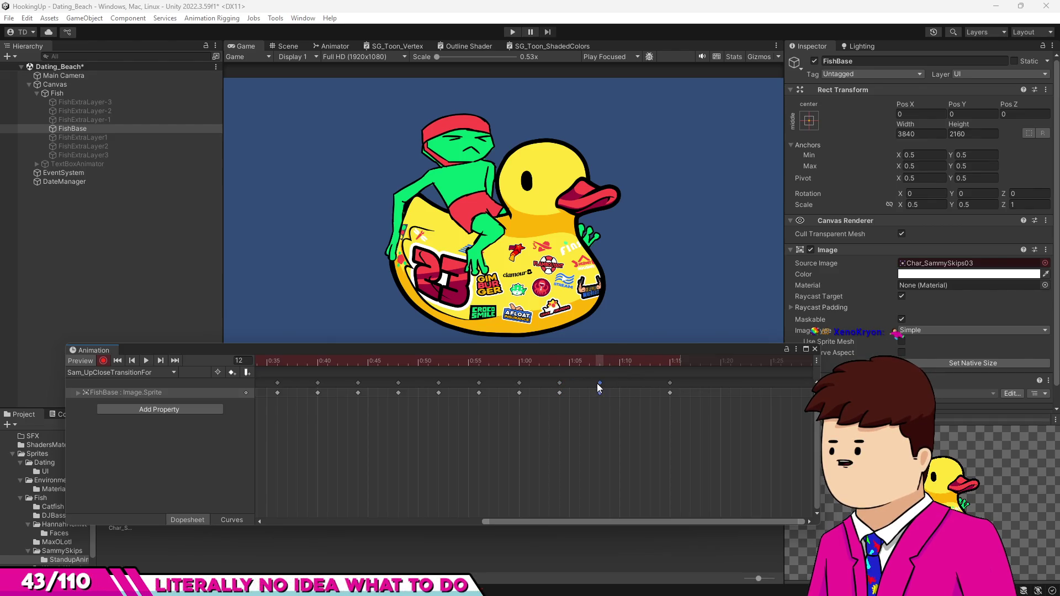
left_click_drag(663, 384, 643, 380)
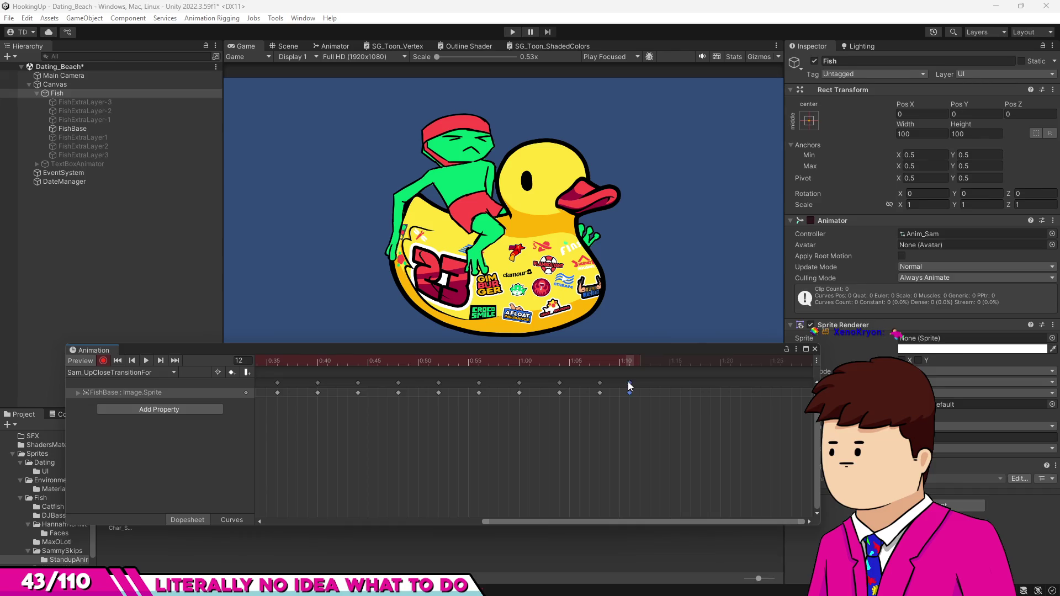
scroll(715, 409, "down", 1)
scroll(714, 410, "down", 5)
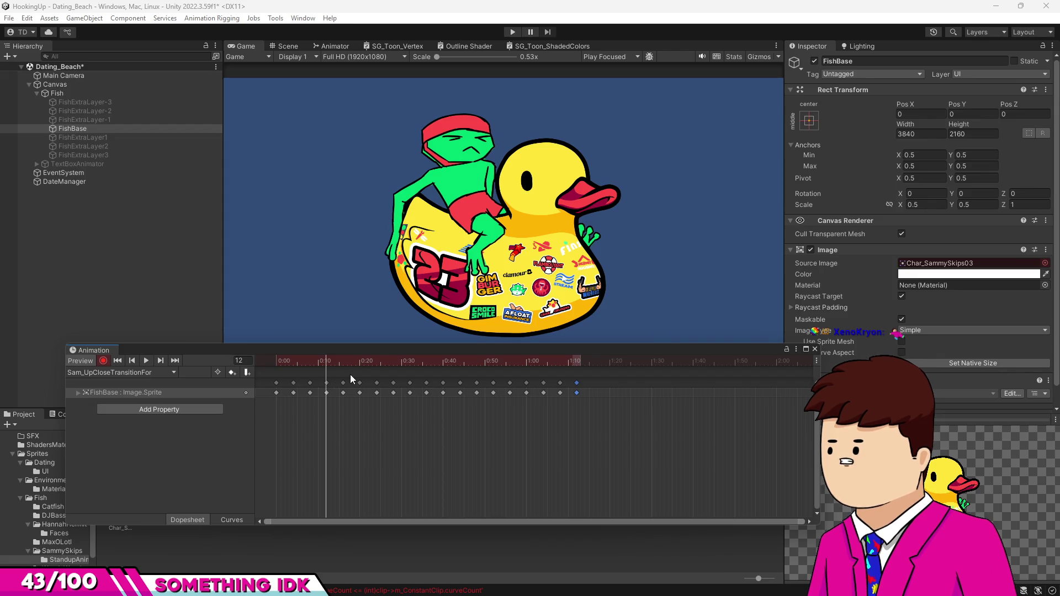
Step: Preview the retimed frog animation from frame 0, stopping and replaying near the start
left_click_drag(299, 360, 276, 360)
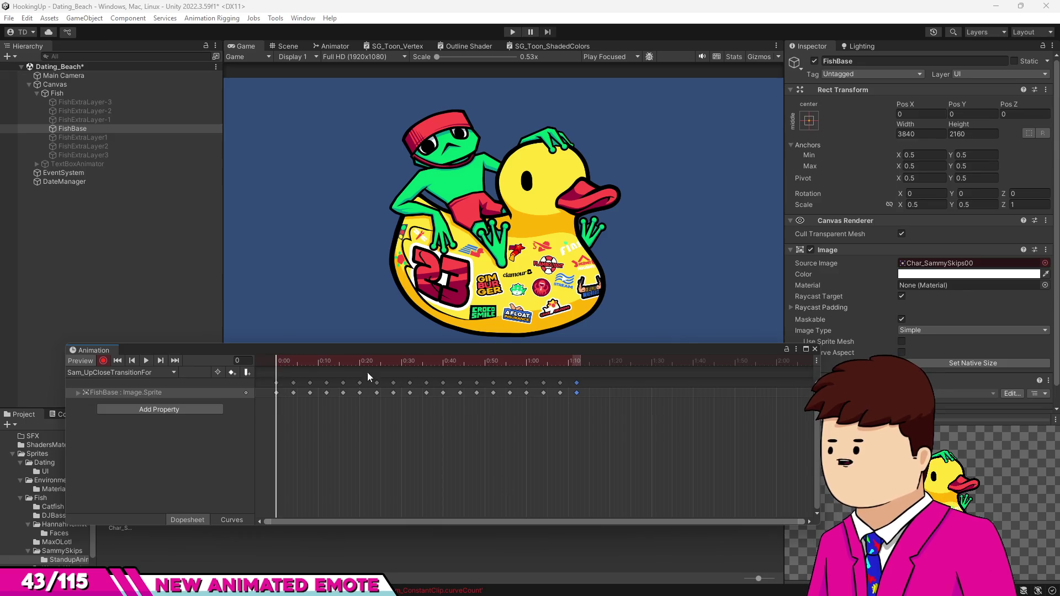
left_click(146, 360)
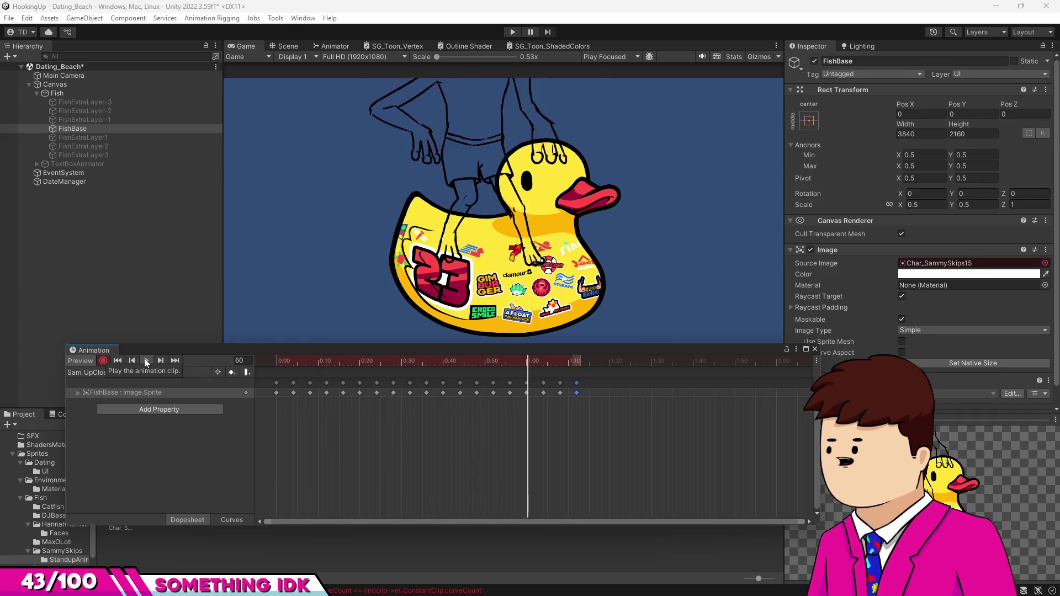
mouse_move(285, 360)
left_mouse_down()
mouse_move(395, 381)
mouse_move(296, 383)
left_mouse_up()
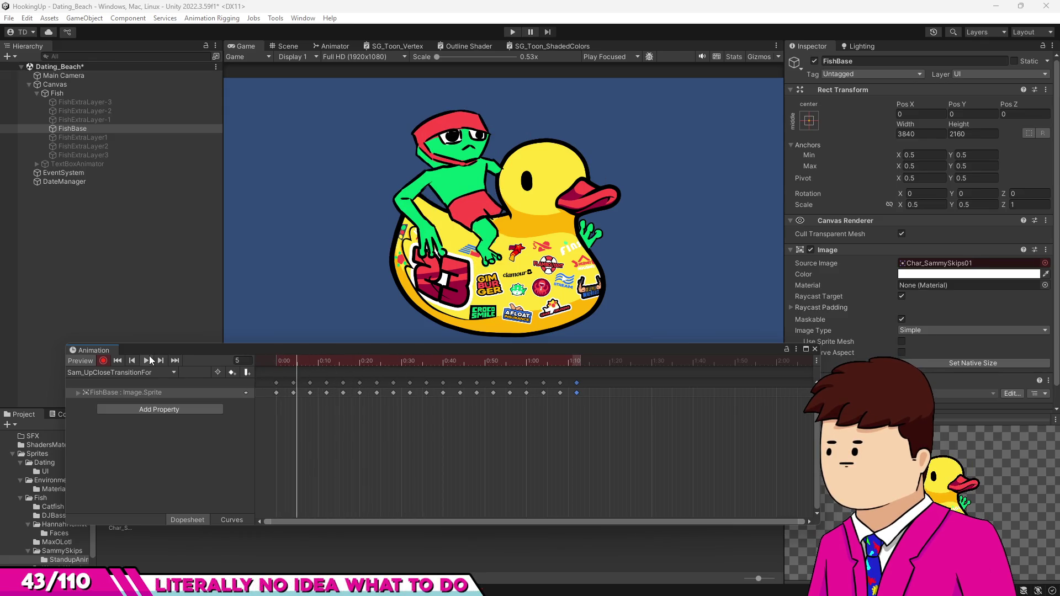
left_click(146, 362)
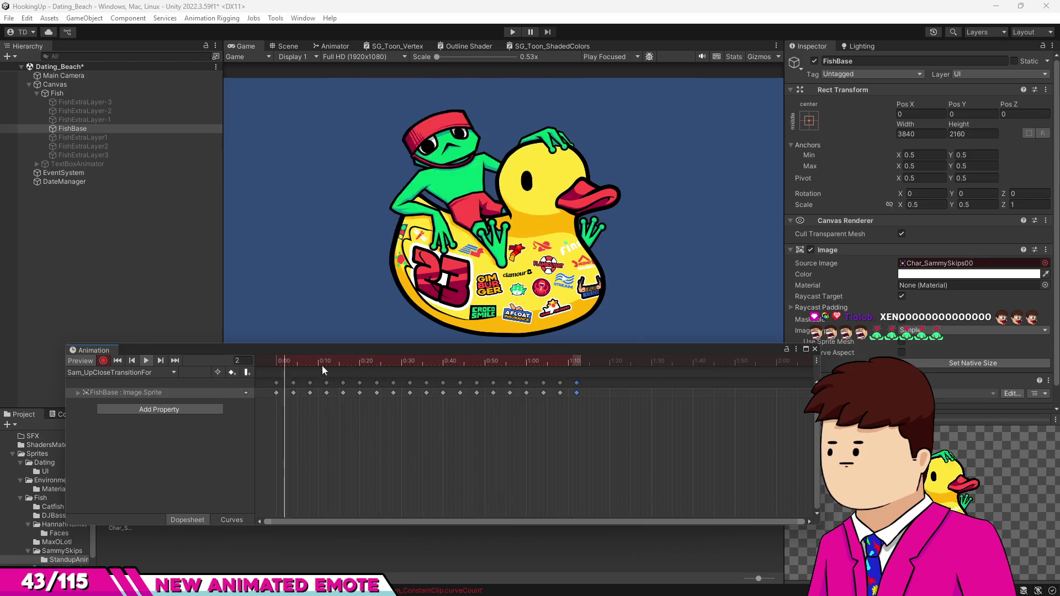
left_click(296, 362)
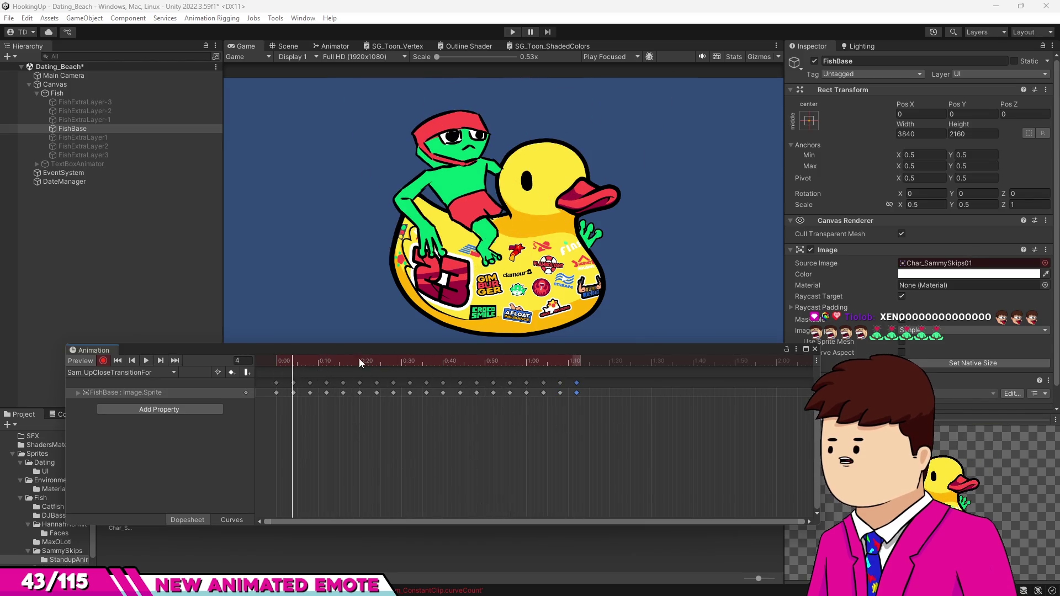
Step: Box-select every sprite keyframe in the clip for copying
left_click_drag(608, 402, 271, 380)
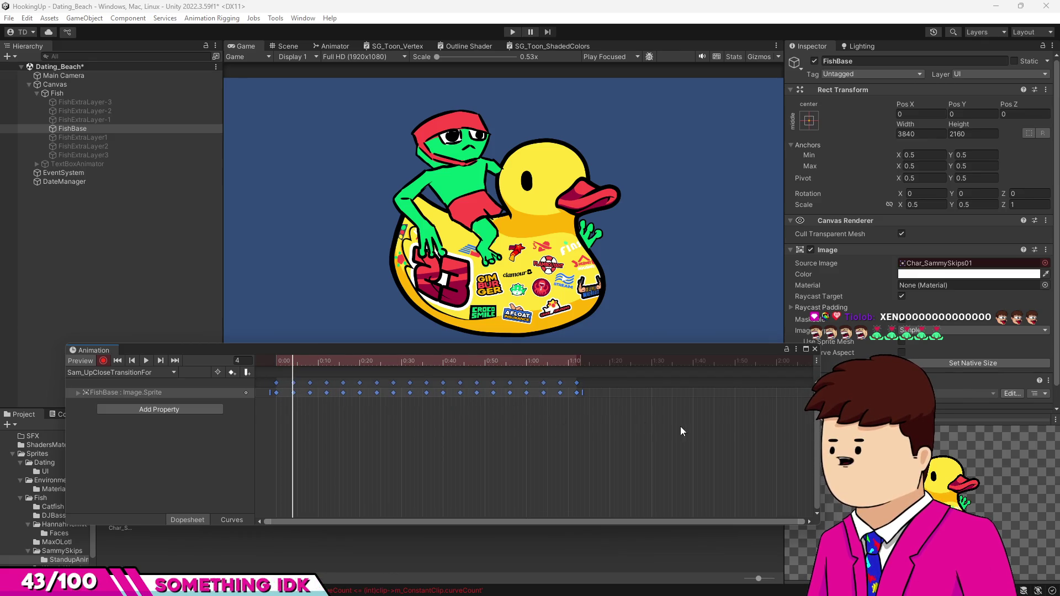
left_click_drag(681, 426, 386, 442)
left_click(502, 364)
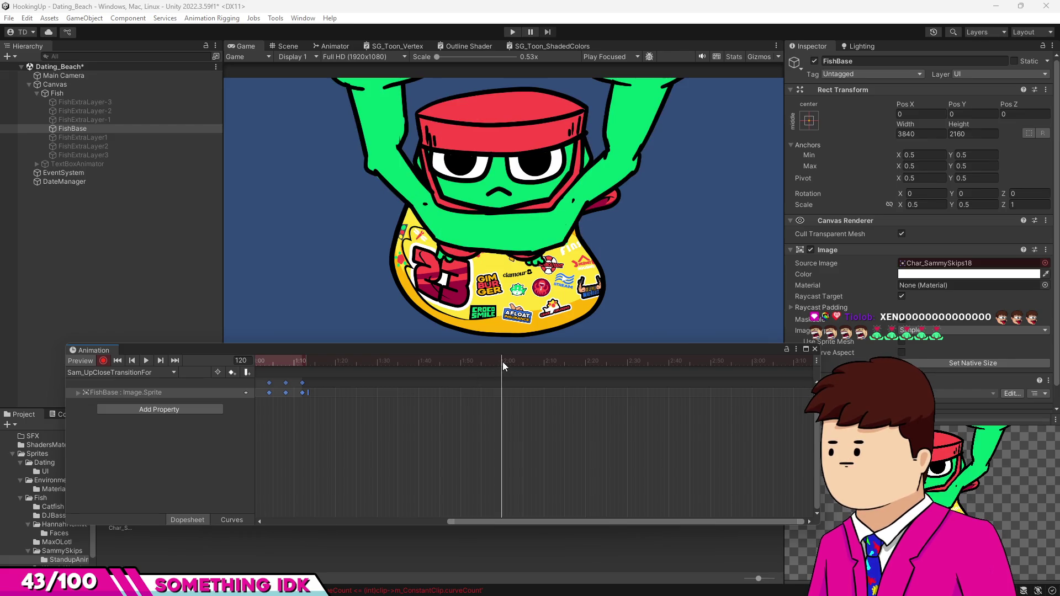
Step: Paste the copied sprite keys starting at 2:00 and preview the result
key("ctrl+v")
key("space")
left_click(146, 360)
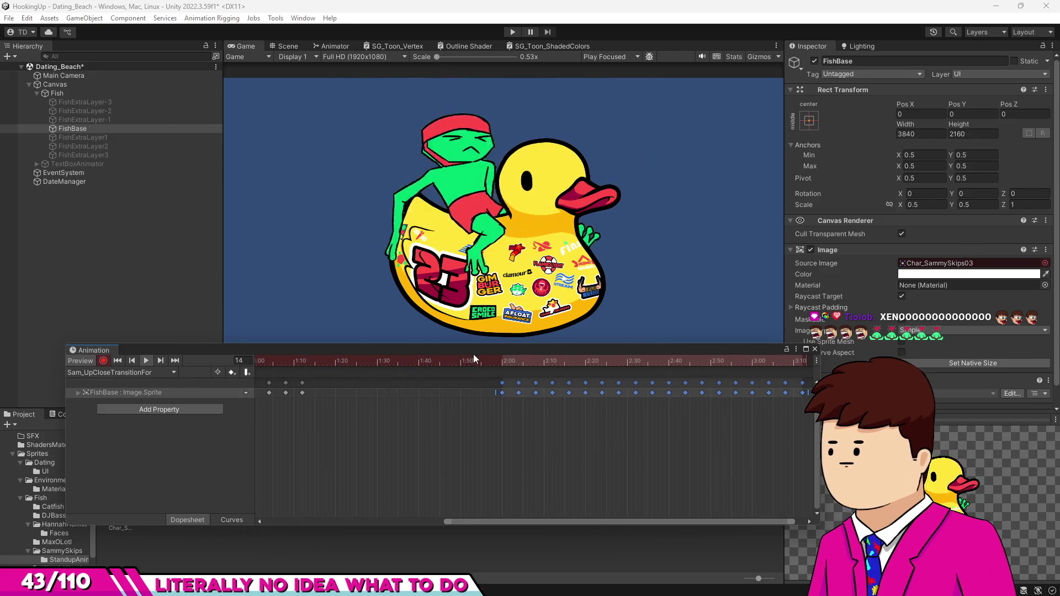
left_click(505, 361)
left_click(492, 428)
Step: Shift the pasted keys from about 2:05 onward roughly five frames later, then nudge 2:14 onward
scroll(617, 440, "up", 4)
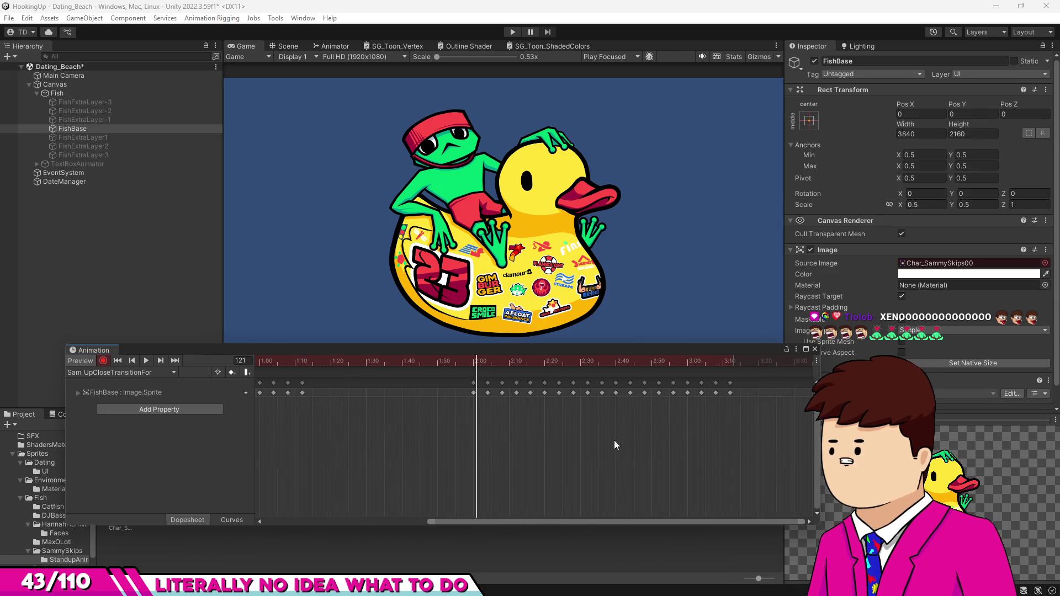
mouse_move(784, 419)
left_mouse_down()
mouse_move(403, 386)
mouse_move(417, 386)
left_mouse_up()
scroll(409, 386, "up", 2)
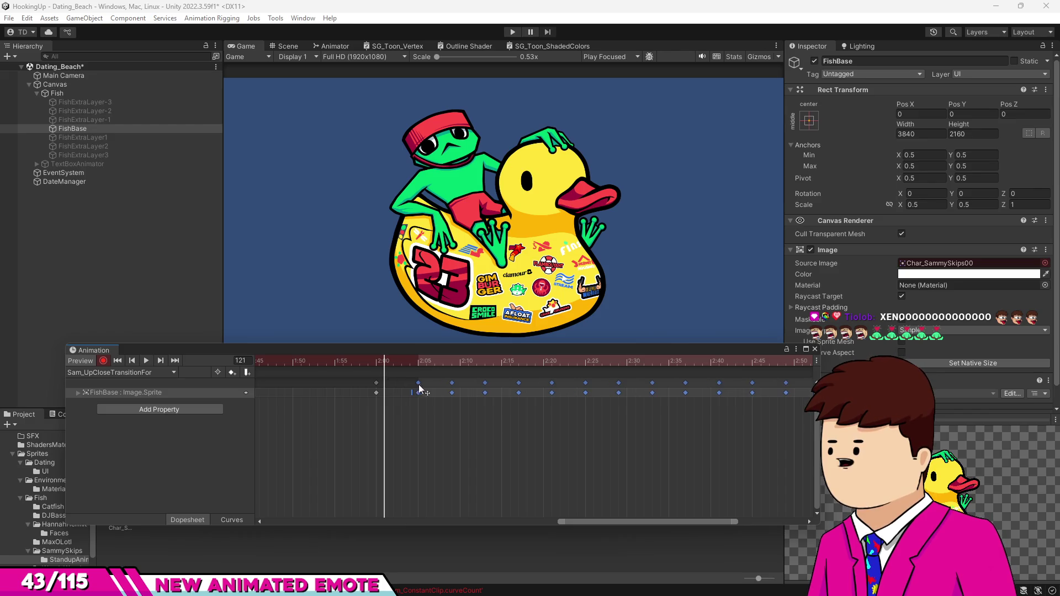
scroll(396, 363, "up", 1)
left_click(436, 370)
key("period")
left_click_drag(456, 382, 482, 386)
left_click(492, 382, "ctrl")
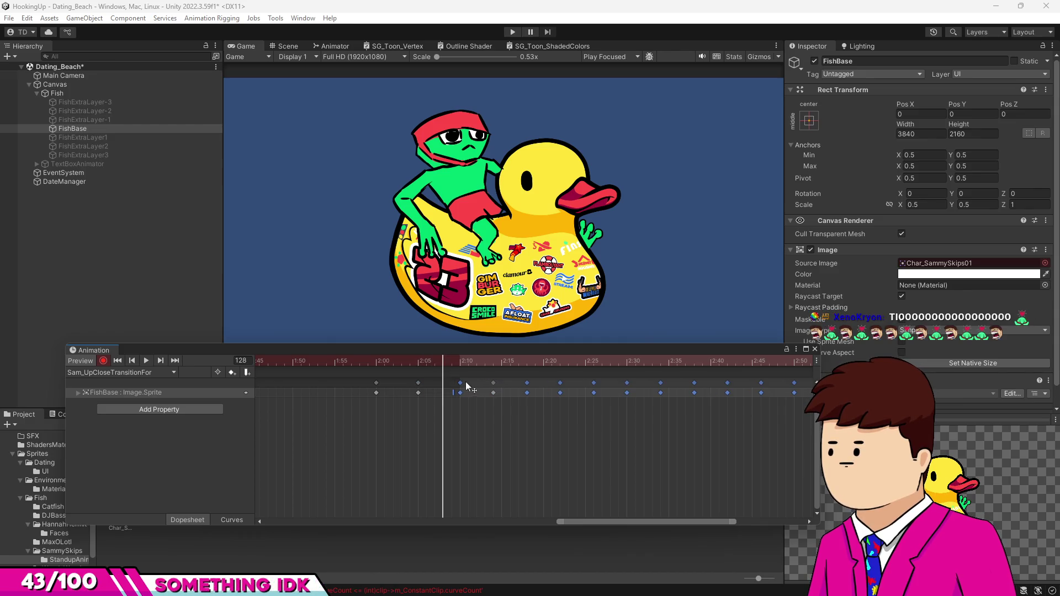
left_click(460, 382, "ctrl")
left_click(495, 382, "ctrl")
mouse_move(494, 383)
left_mouse_down()
mouse_move(452, 372)
mouse_move(536, 376)
left_mouse_up()
Step: Place the selected keys at 2:20, shift the later ones one frame, and clear the selection
left_click(463, 363)
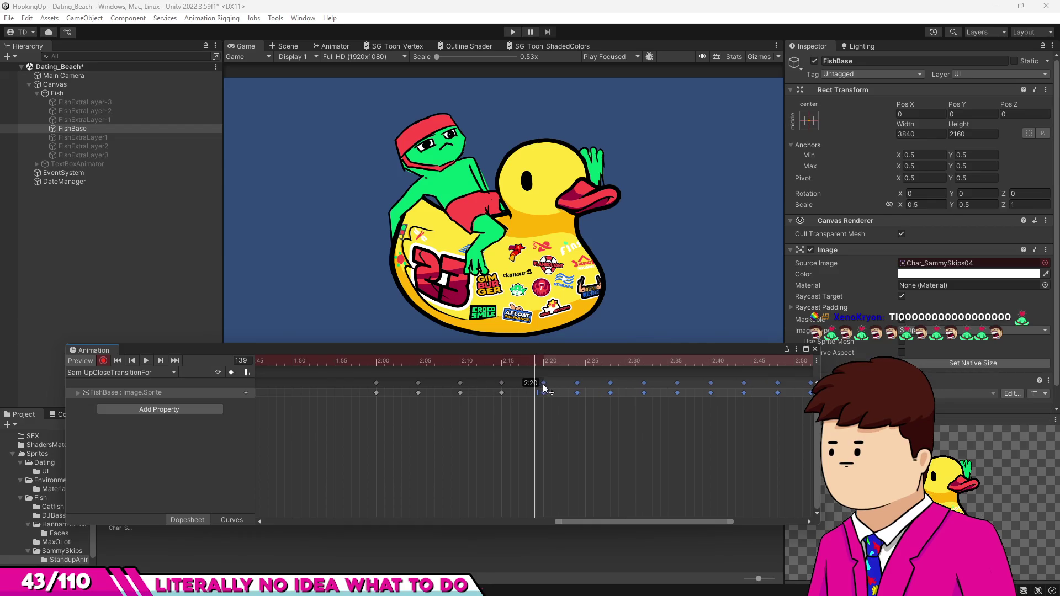
left_click_drag(543, 388, 540, 389)
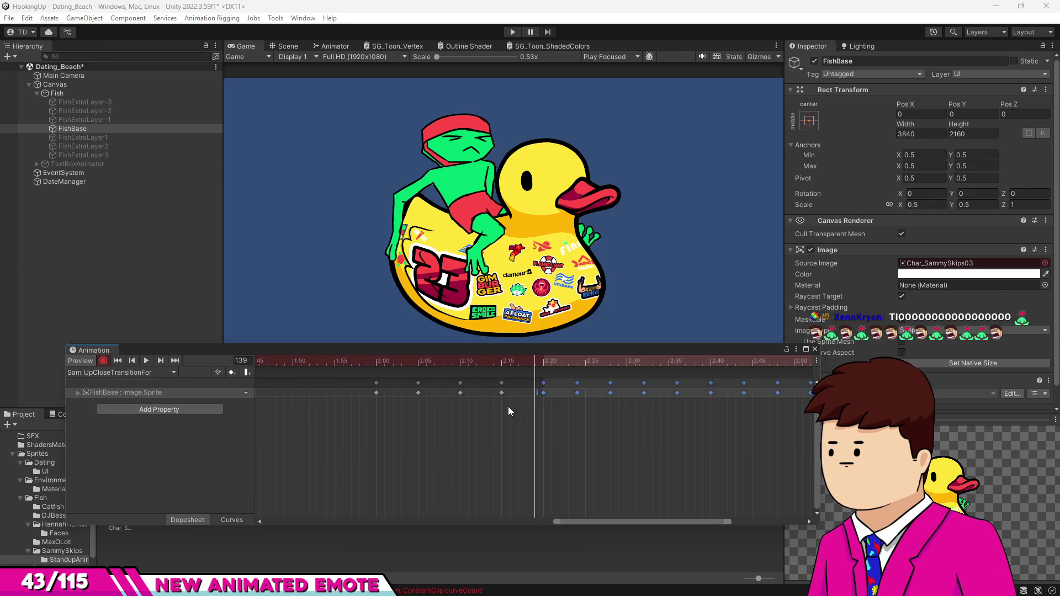
scroll(508, 407, "down", 3)
left_click_drag(529, 363, 585, 374)
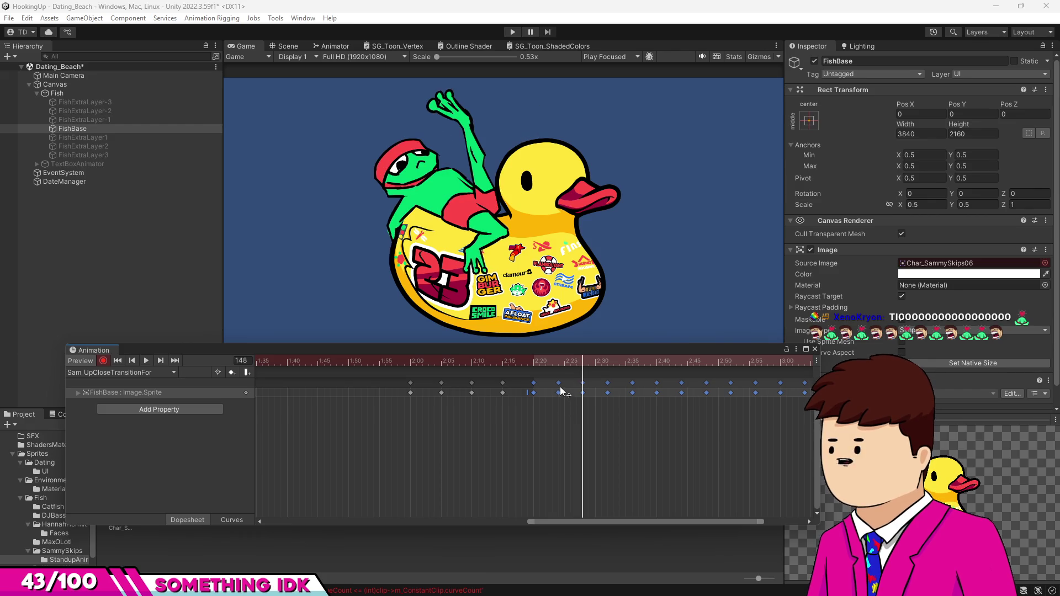
mouse_move(534, 387)
left_mouse_down()
mouse_move(587, 383)
mouse_move(591, 362)
mouse_move(664, 372)
mouse_move(653, 363)
left_mouse_up()
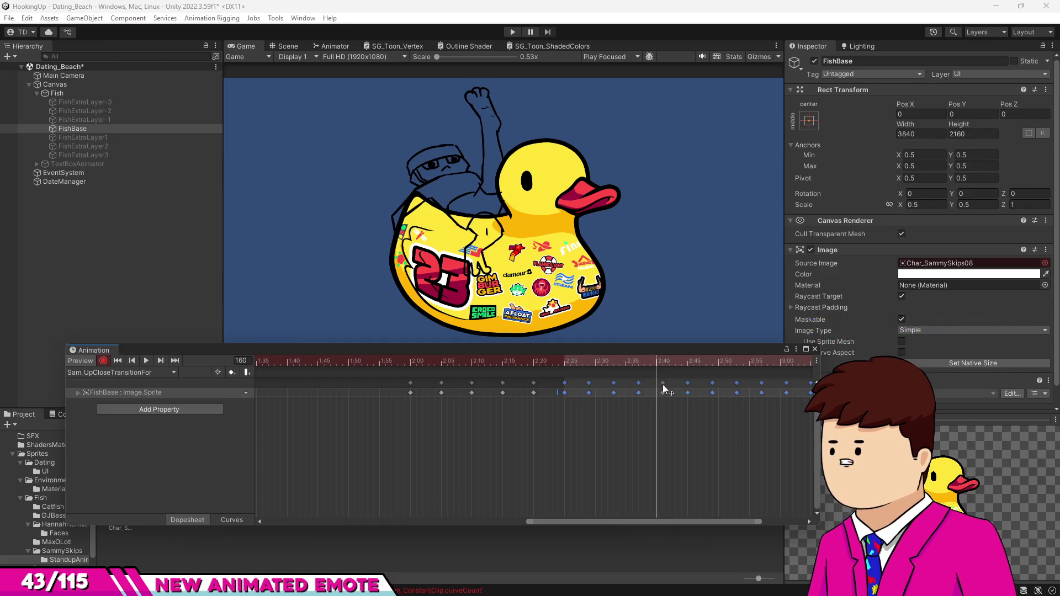
left_click(640, 382)
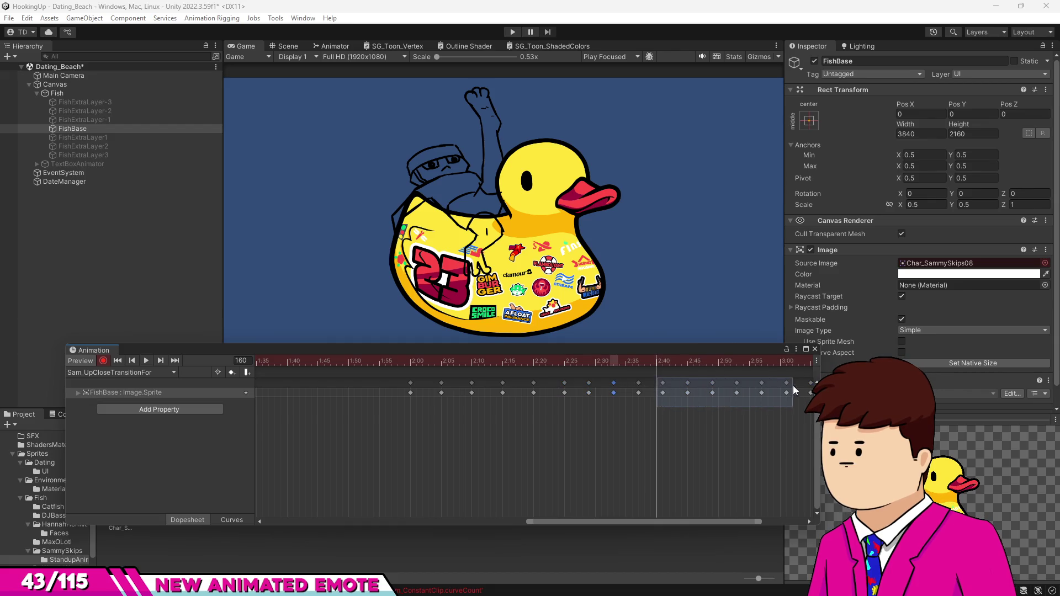
Step: Shift the sprite keys starting at 2:41 a few frames later, to about 2:46
left_click_drag(872, 408, 872, 408)
scroll(591, 397, "down", 2)
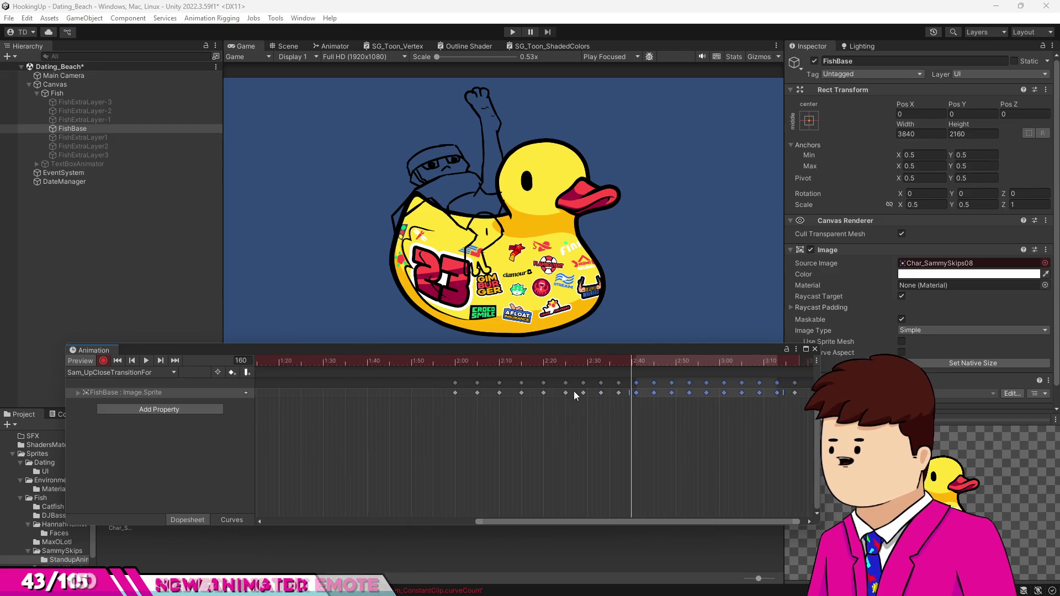
scroll(597, 395, "up", 3)
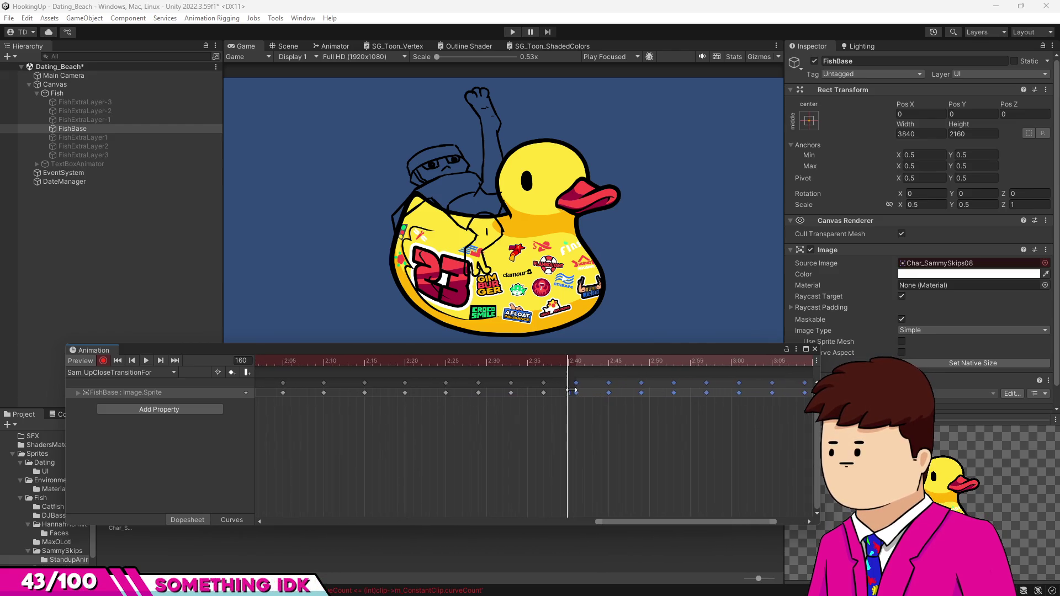
left_click_drag(582, 383, 712, 383)
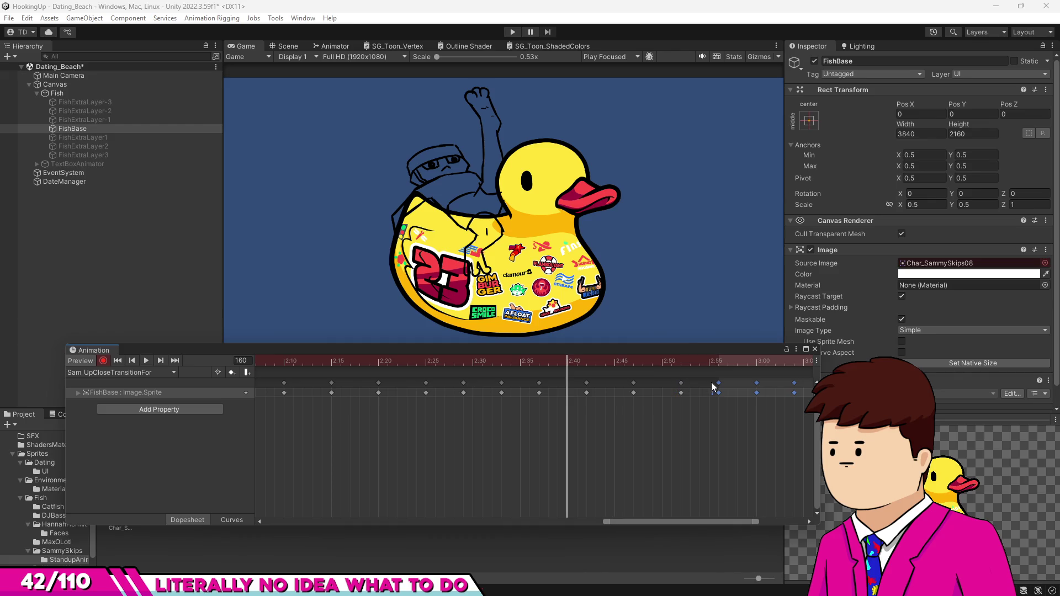
mouse_move(602, 363)
left_mouse_down()
mouse_move(706, 374)
mouse_move(732, 364)
left_mouse_up()
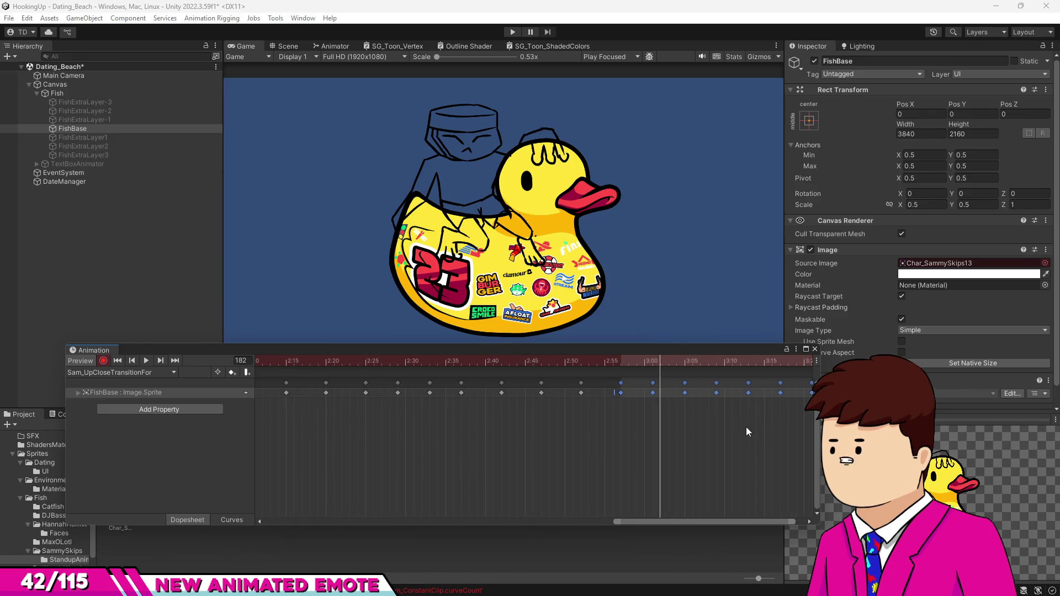
key("f")
mouse_move(472, 382)
left_mouse_down()
mouse_move(466, 389)
mouse_move(476, 366)
mouse_move(518, 386)
mouse_move(565, 388)
left_mouse_up()
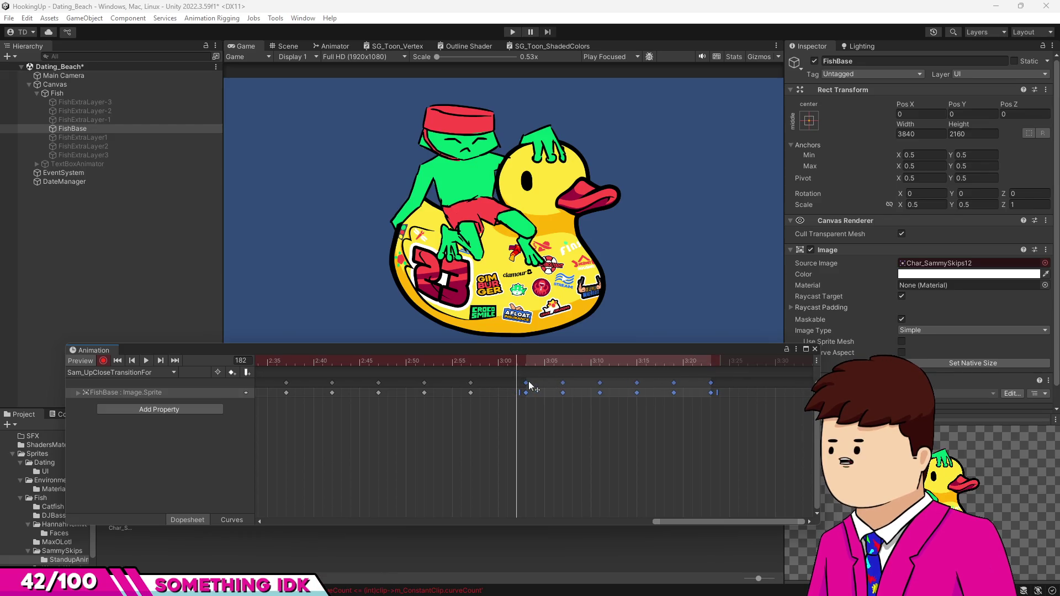
Step: Drop the 3:02 and 3:09 keys from the selection and nudge the last three keys one frame later
left_click(527, 384, "shift")
left_click(582, 384, "shift")
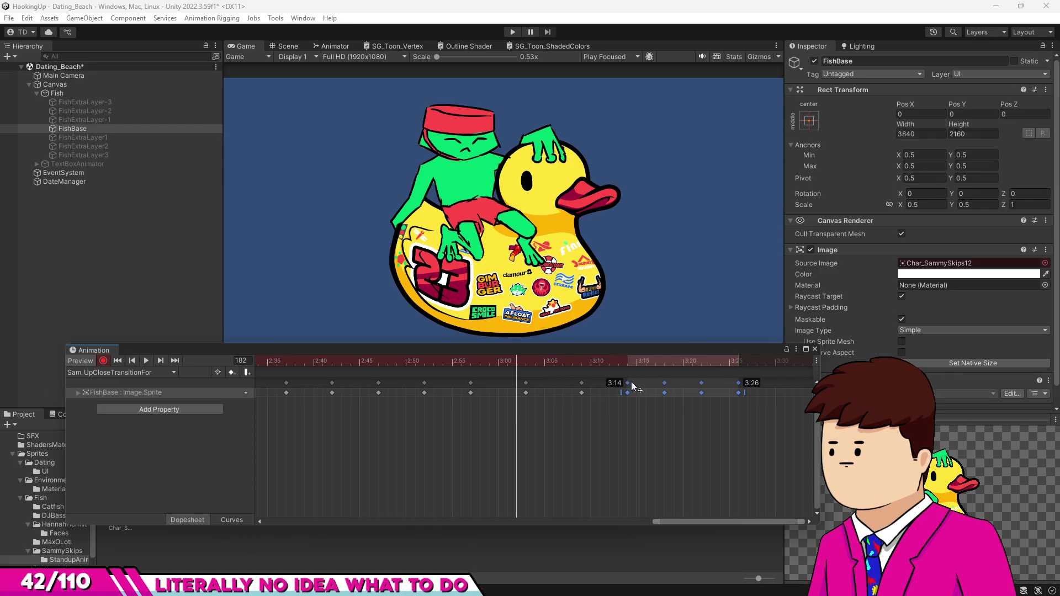
mouse_move(580, 372)
left_mouse_down()
mouse_move(537, 367)
mouse_move(673, 380)
left_mouse_up()
left_click(674, 383, "shift")
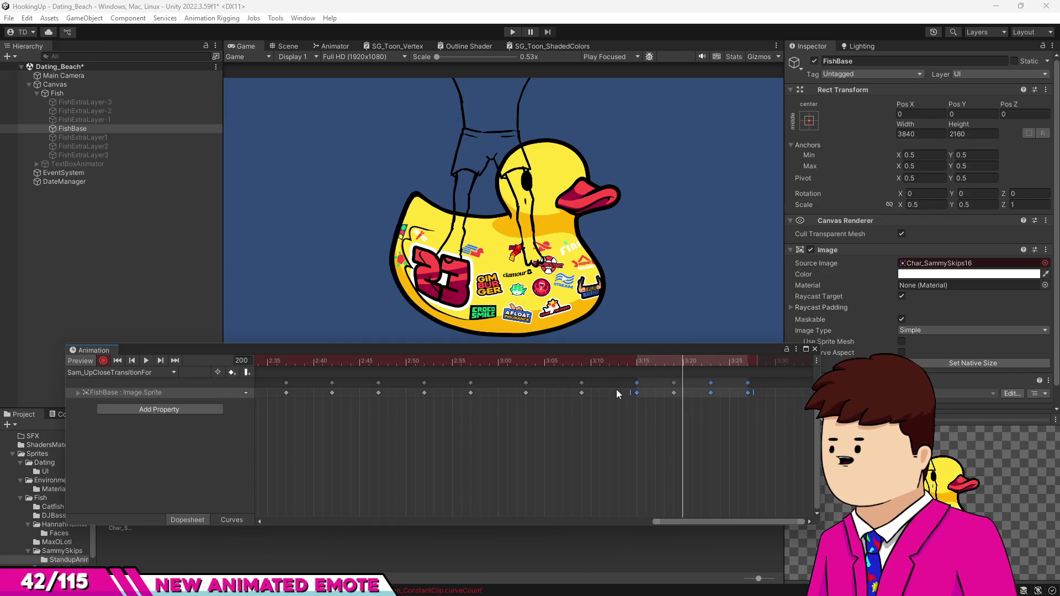
left_click(638, 391, "shift")
left_click(673, 385, "shift")
left_click_drag(674, 385, 770, 383)
scroll(750, 387, "down", 4)
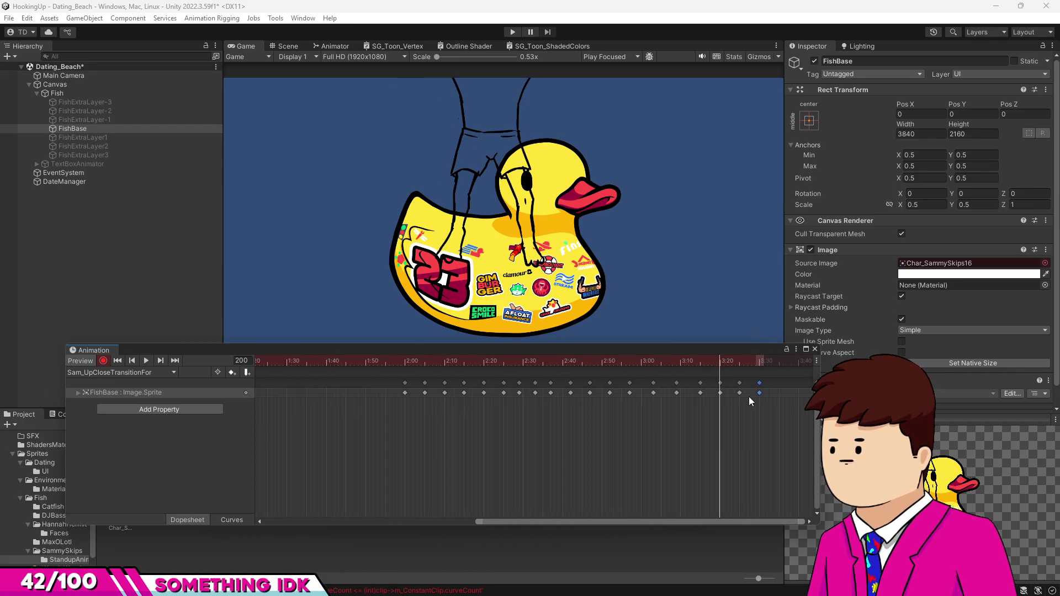
scroll(750, 396, "down", 3)
left_click(462, 363)
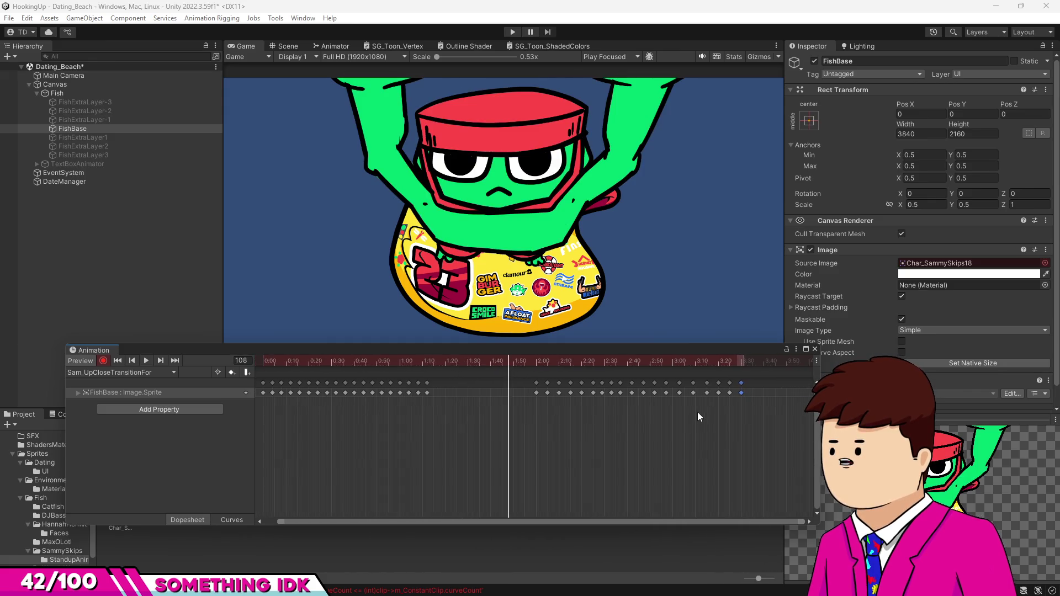
Step: Play the preview and delete the early sprite keys from 0:00 to 1:20
left_click(316, 362)
scroll(307, 387, "down", 3)
key("space")
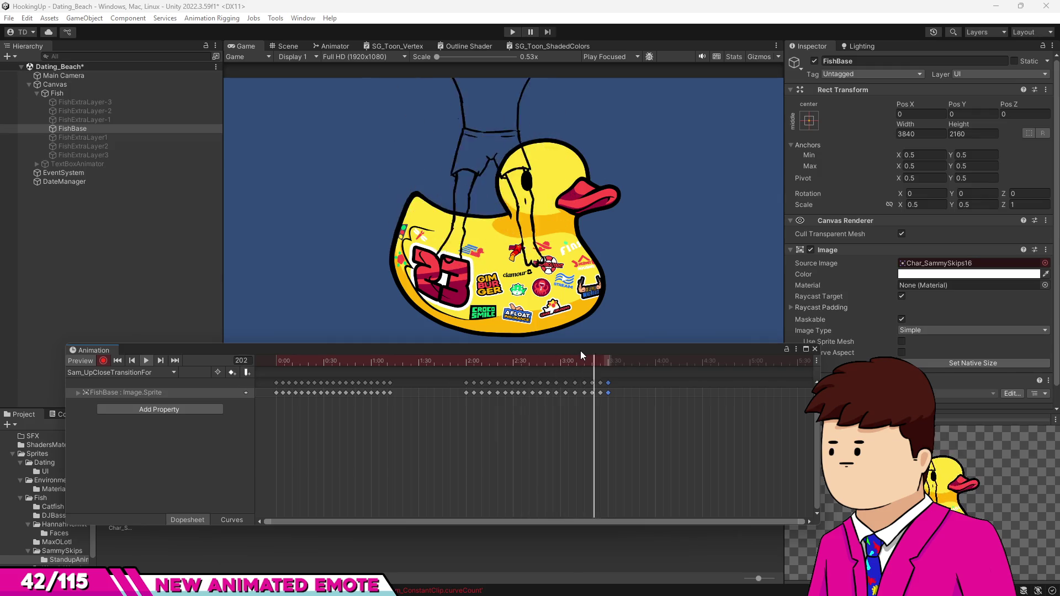
mouse_move(499, 359)
left_mouse_down()
mouse_move(452, 362)
mouse_move(495, 369)
left_mouse_up()
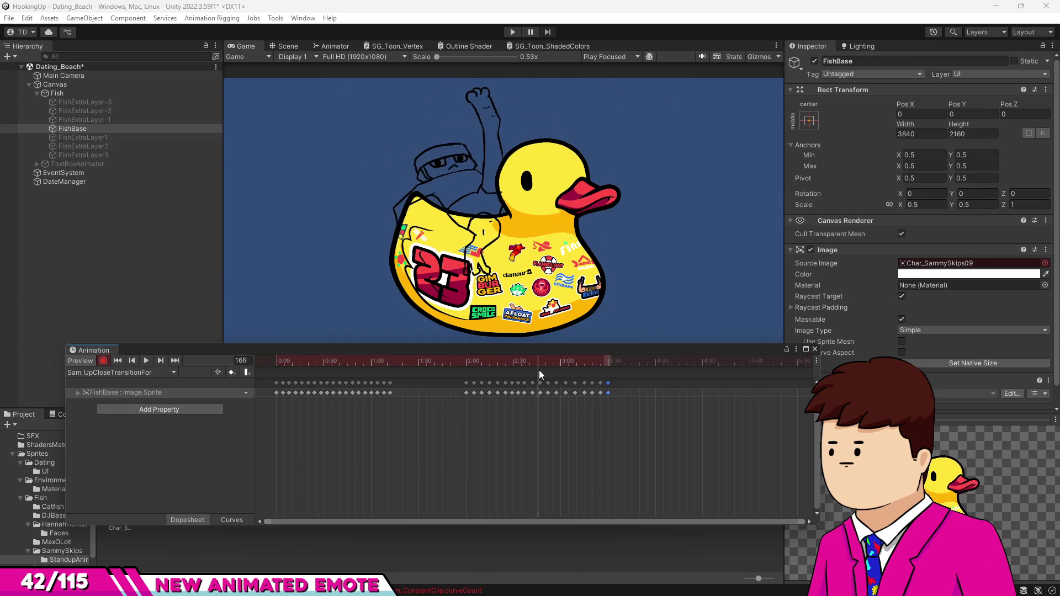
left_click_drag(586, 374, 279, 364)
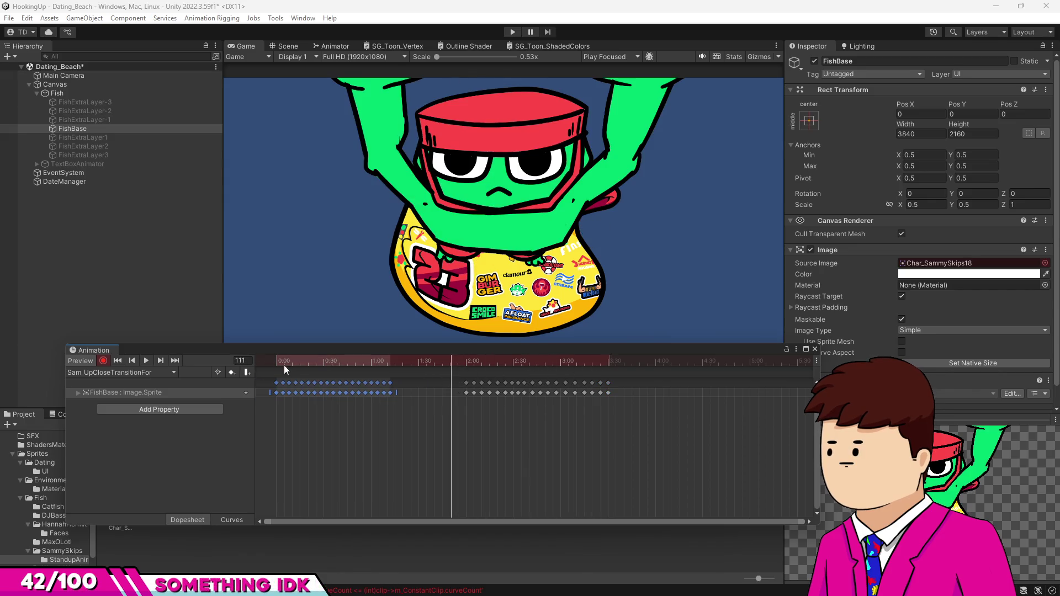
key("Delete")
Step: Move the remaining sprite keys so the sequence starts at 0:00
left_click_drag(442, 391, 612, 391)
left_click_drag(475, 386, 299, 366)
key("ctrl+z")
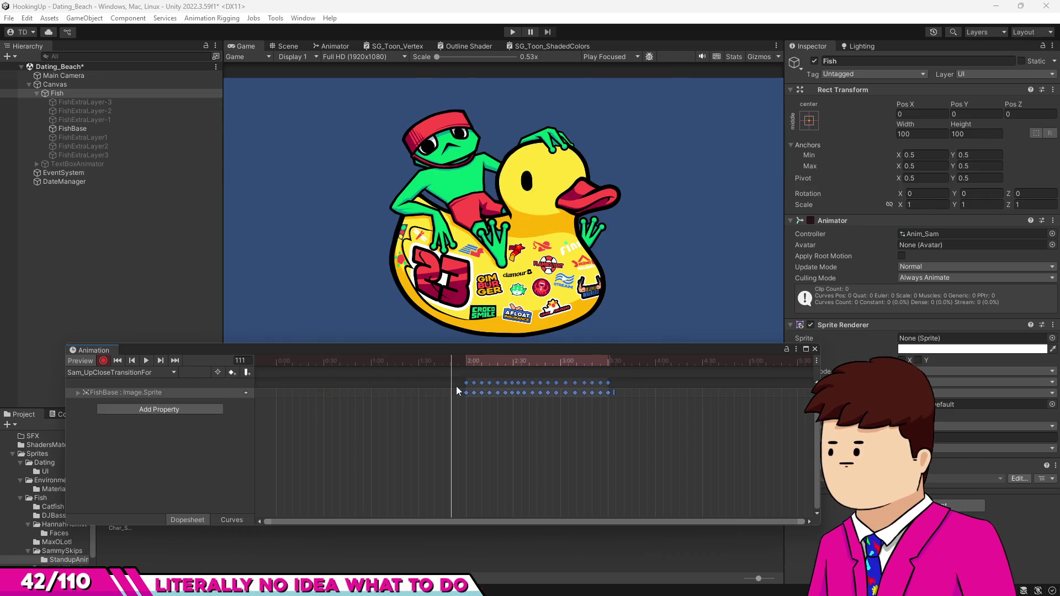
left_click_drag(455, 387, 279, 387)
left_click(256, 361)
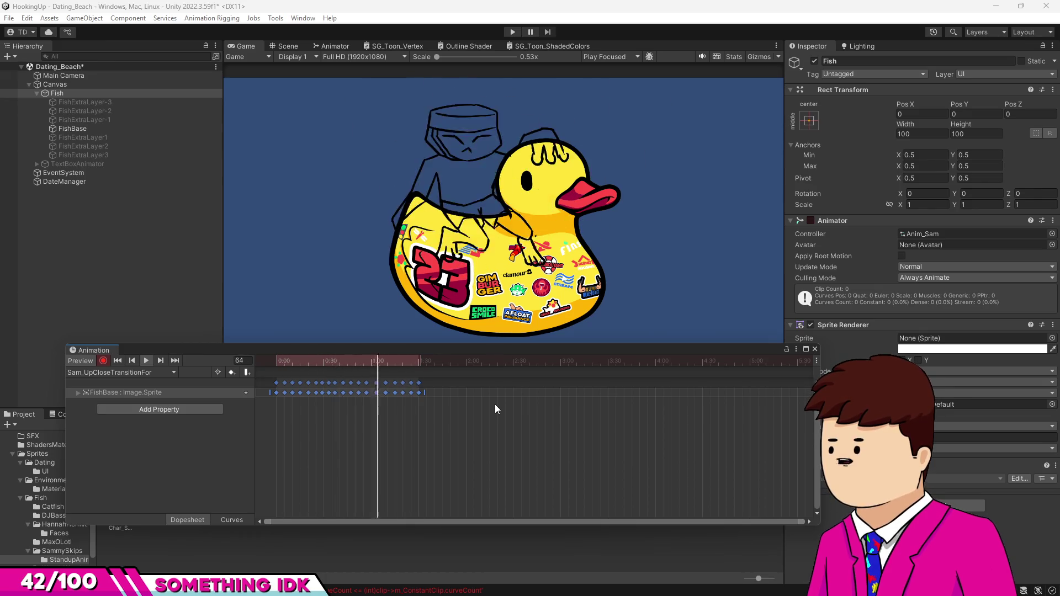
Step: Shift the keys from 0:27 to 1:30 about three frames later and preview the result
scroll(332, 420, "up", 5)
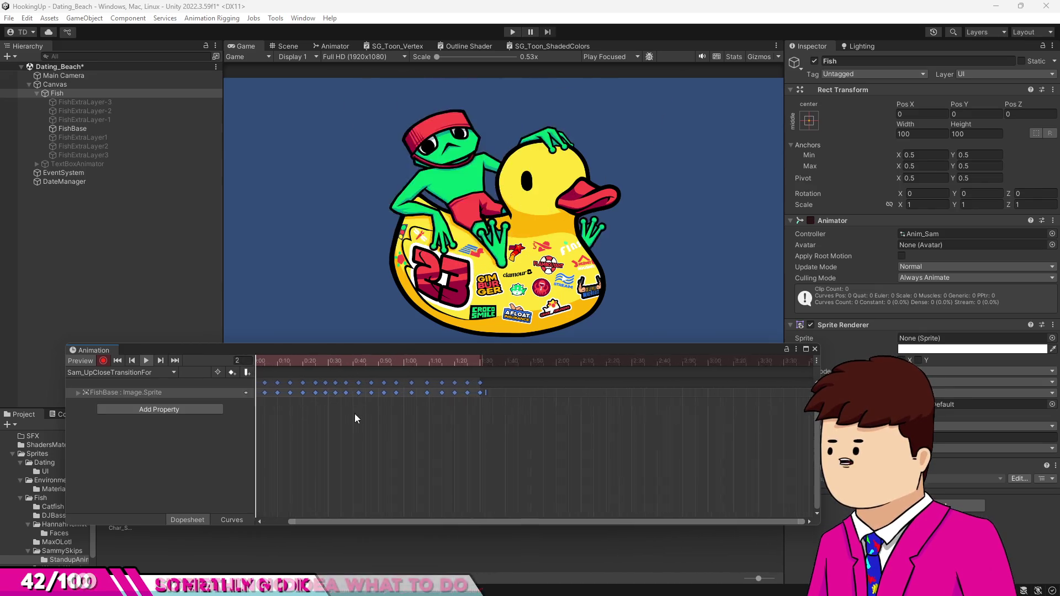
scroll(409, 406, "up", 2)
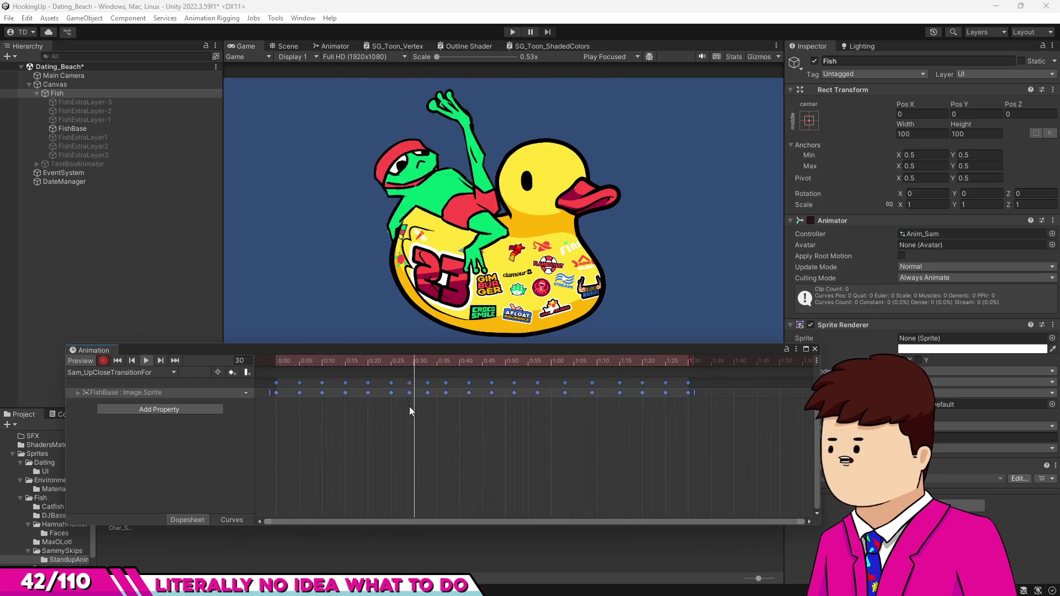
left_click(392, 358)
left_click_drag(406, 412, 697, 378)
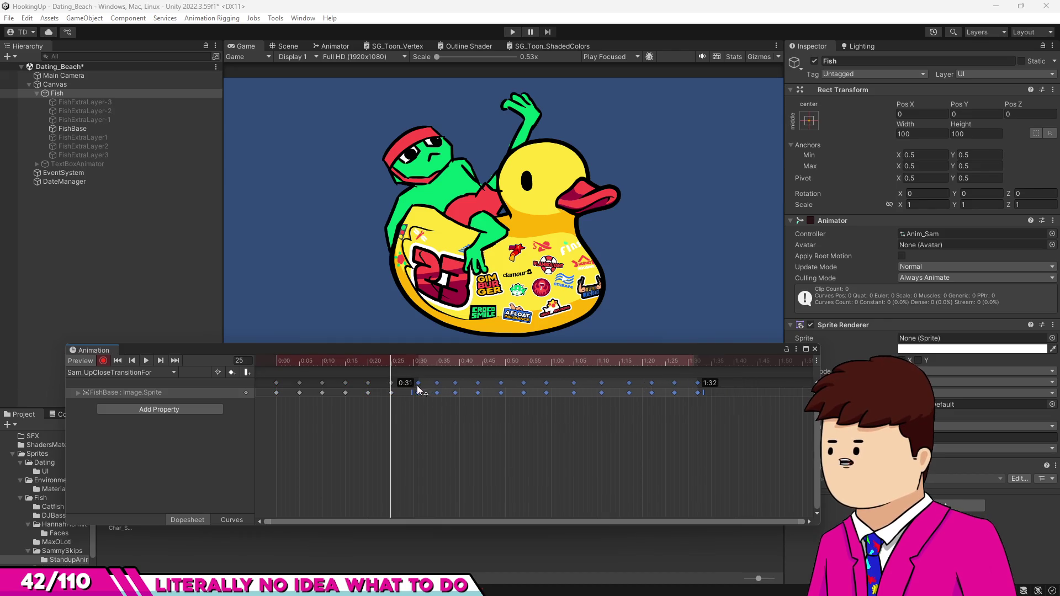
left_click_drag(418, 390, 438, 388)
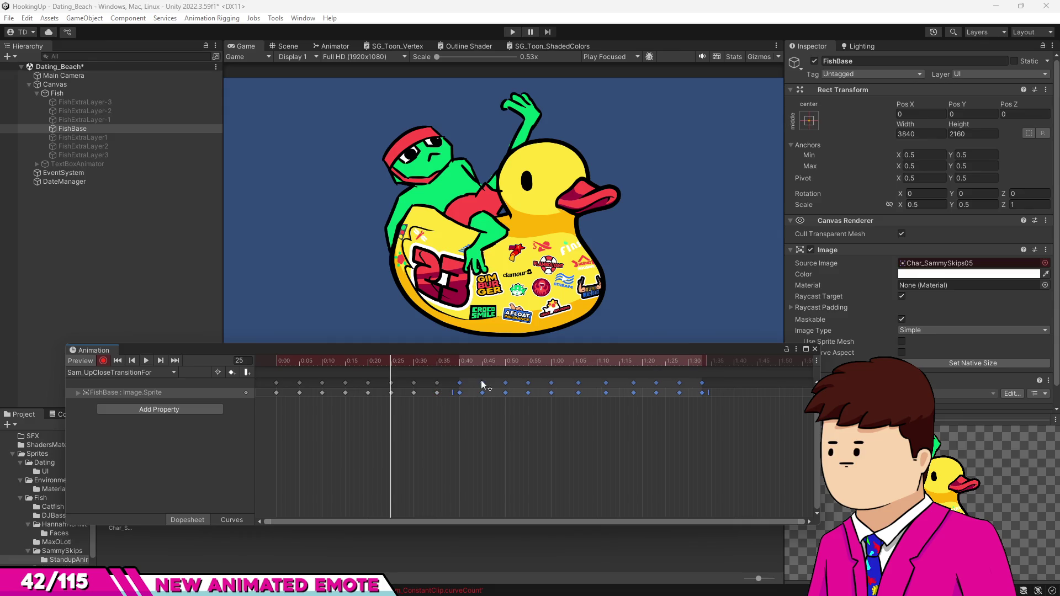
left_click_drag(467, 362, 248, 362)
left_click(145, 361)
left_click(466, 442)
scroll(465, 440, "down", 3)
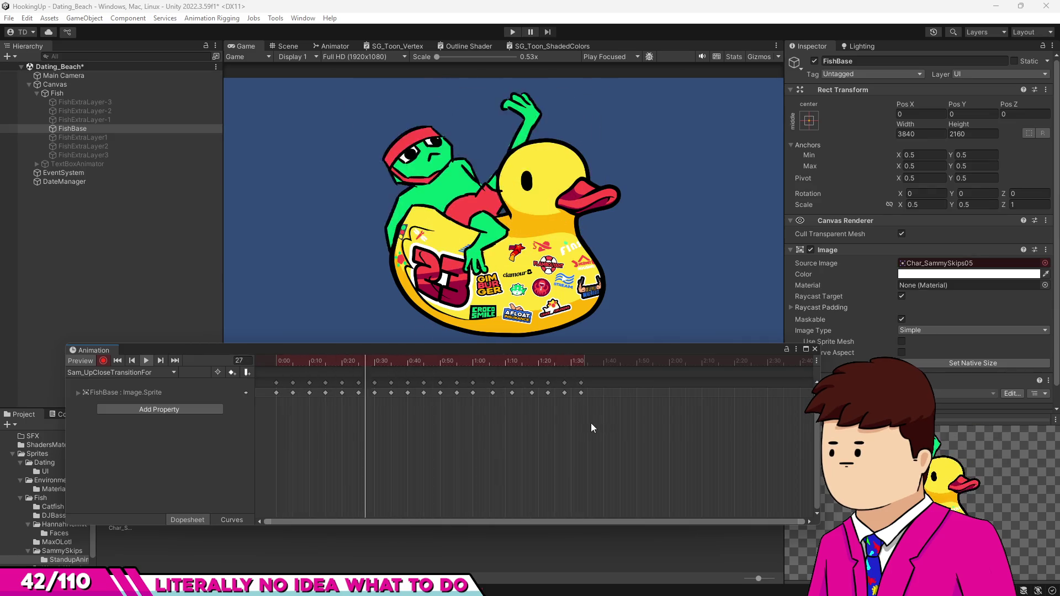
scroll(489, 398, "up", 3)
Step: Move the 1:05 sprite key later to 1:16
left_click(498, 382)
left_click_drag(498, 382, 642, 385)
left_click_drag(635, 382, 634, 382)
Step: Try stretching all sprite keys to end at 2:05, then undo to keep even spacing ending near 1:29
scroll(693, 419, "down", 3)
mouse_move(619, 426)
left_mouse_down()
mouse_move(576, 403)
mouse_move(258, 379)
left_mouse_up()
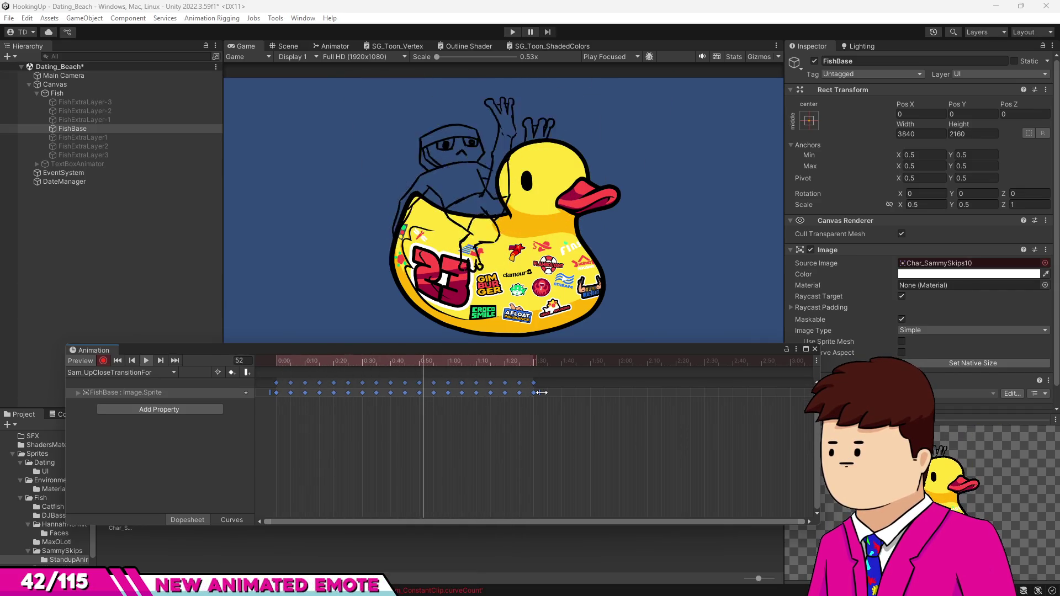
mouse_move(542, 393)
left_mouse_down()
mouse_move(641, 395)
mouse_move(547, 396)
mouse_move(594, 397)
left_mouse_up()
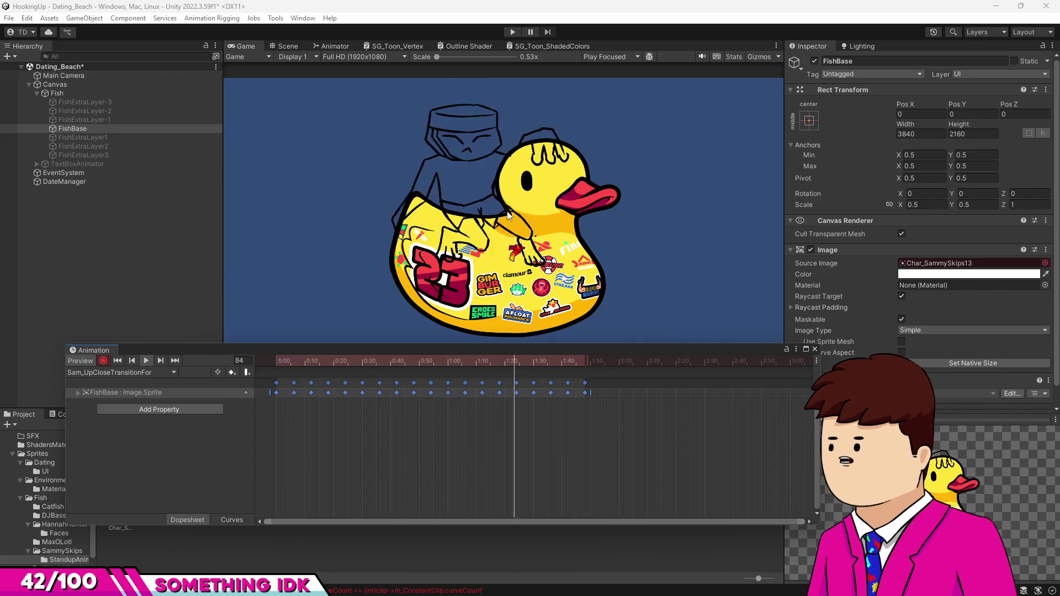
key("ctrl+z")
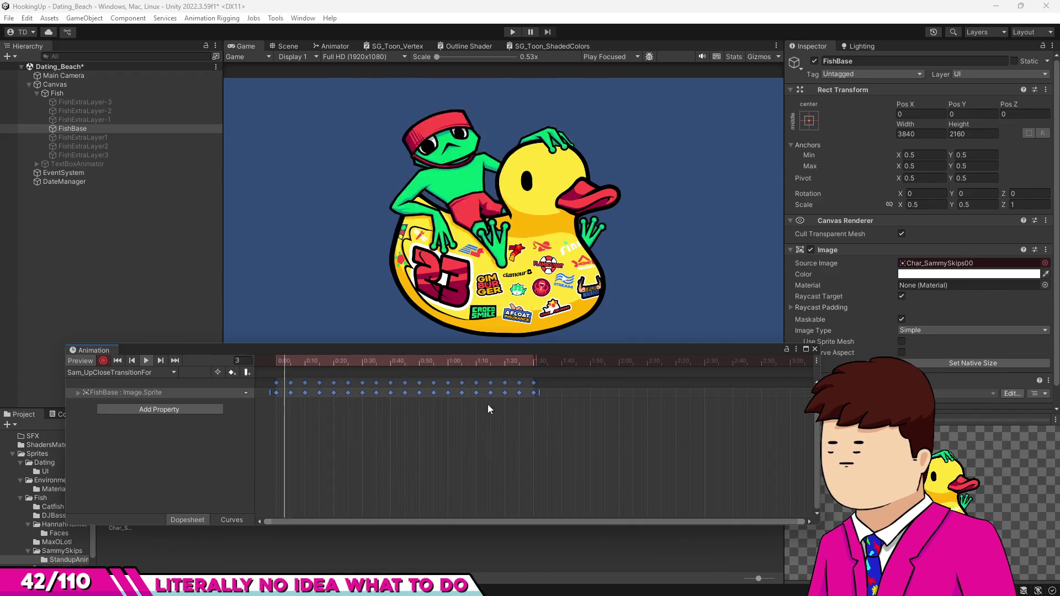
Step: Paste a copy of all sprite keys at 2:00 and compress it to end at 3:12
left_click(555, 399)
left_click_drag(544, 384, 270, 399)
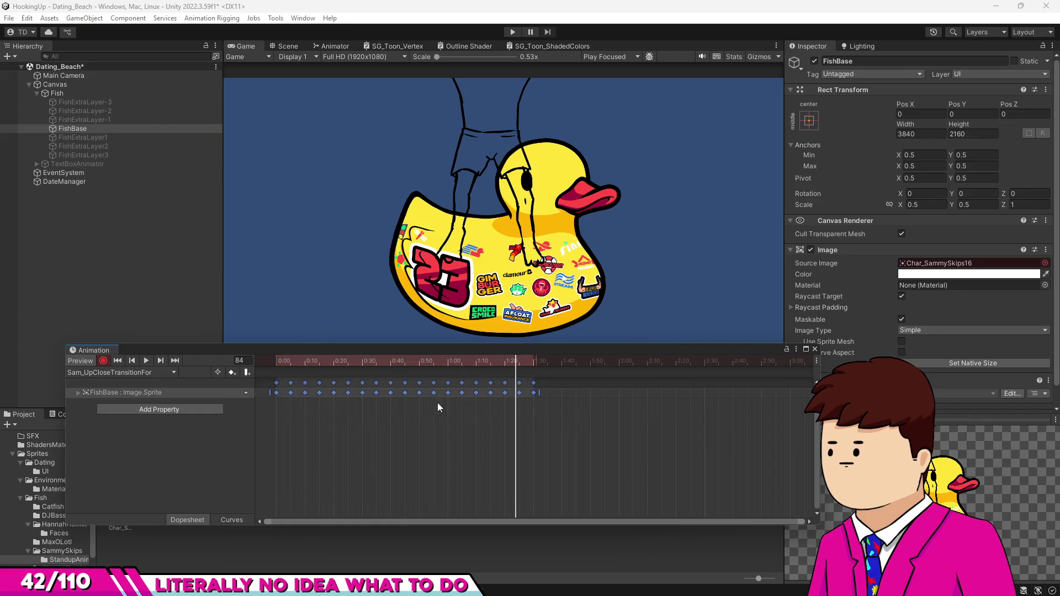
scroll(516, 397, "down", 3)
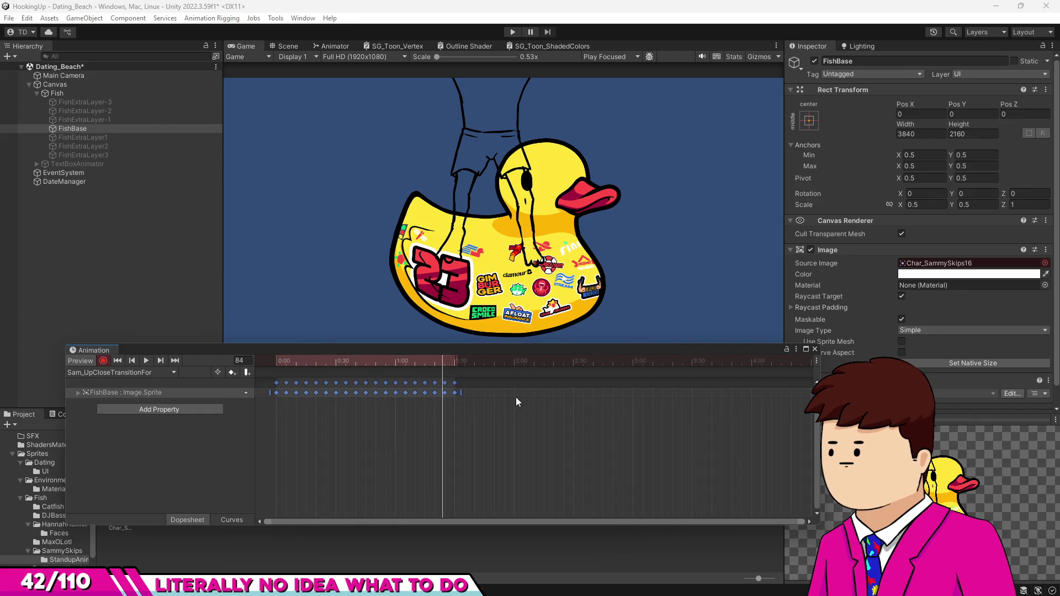
left_click(516, 360)
key("ctrl+v")
scroll(636, 412, "up", 3)
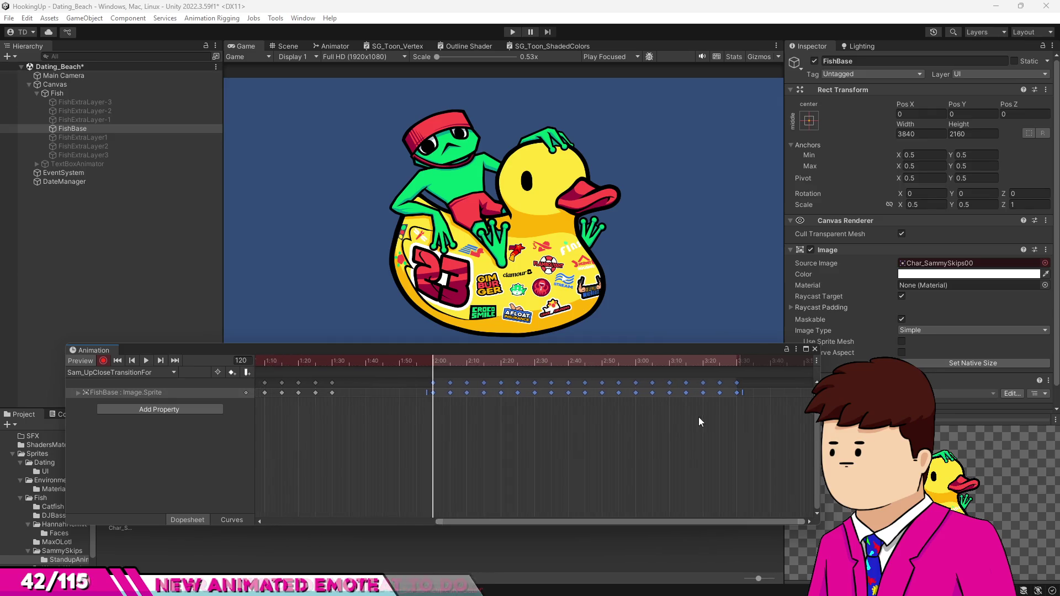
scroll(701, 422, "up", 1)
left_click_drag(737, 393, 685, 394)
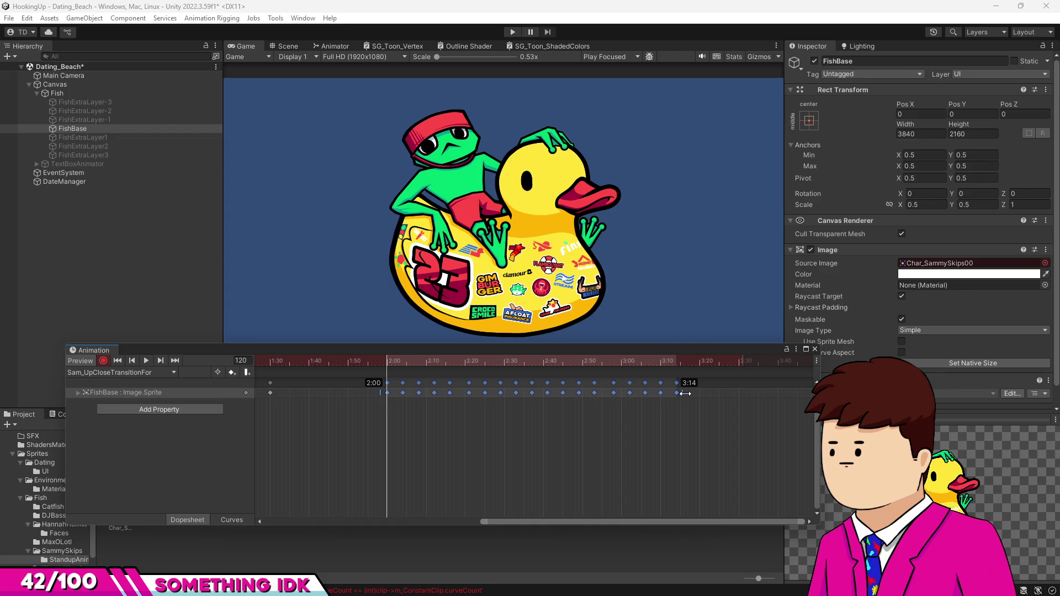
left_click_drag(680, 393, 677, 393)
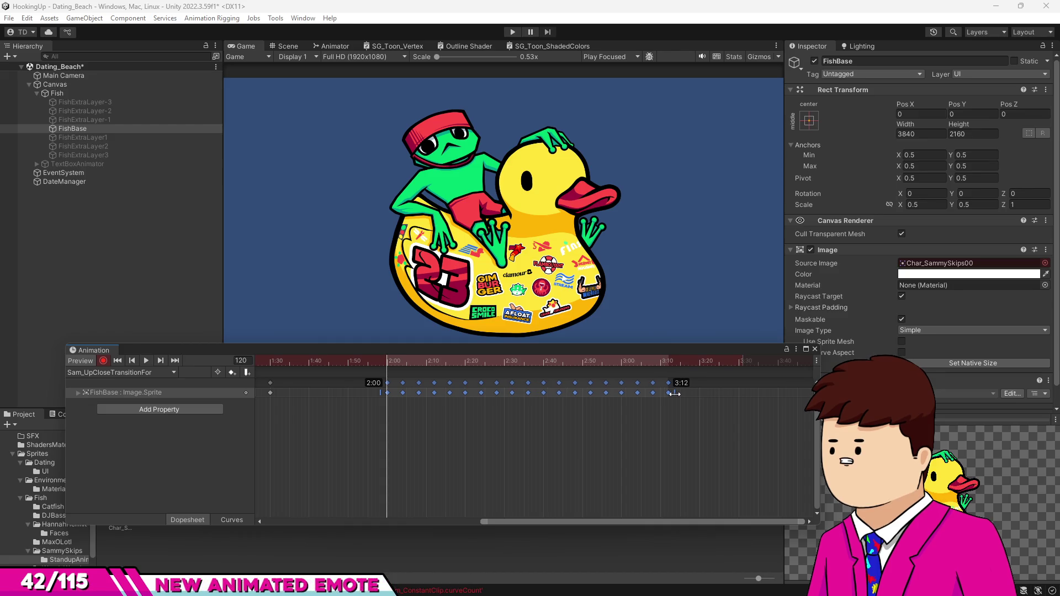
right_click(675, 395)
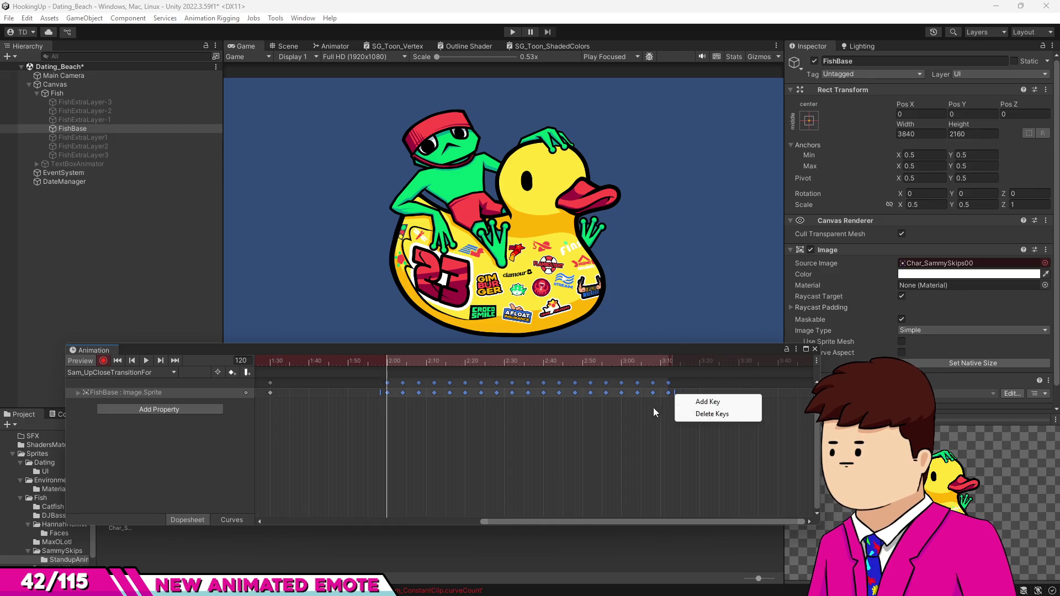
Step: Paste the 0:00–1:35 keys again at 4:00 and stretch the copy to end at 5:58
left_click(585, 422)
scroll(585, 420, "down", 5)
left_click_drag(416, 402, 268, 387)
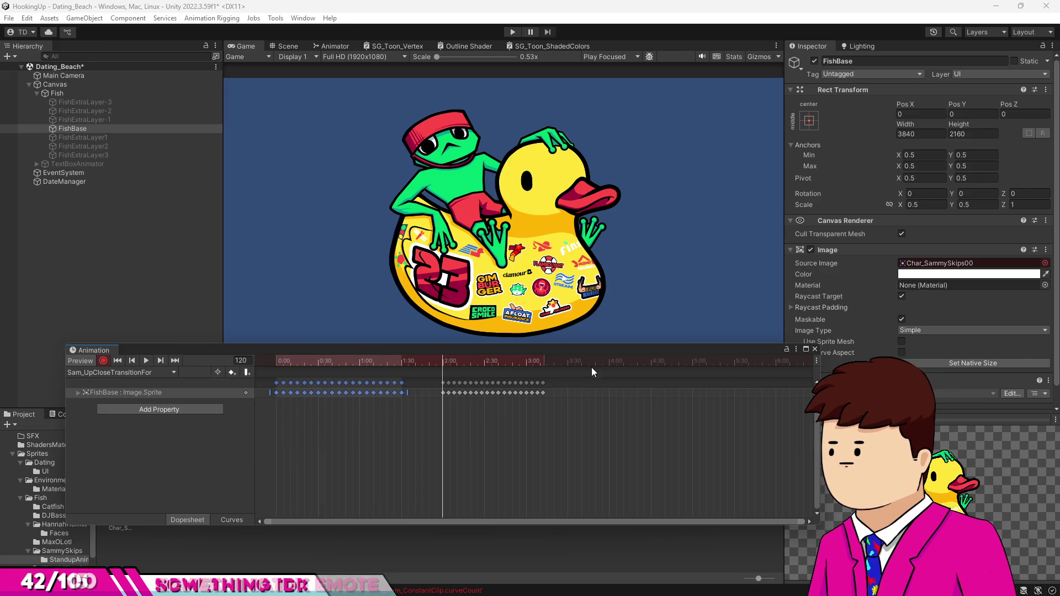
scroll(614, 366, "up", 2)
left_click(618, 363)
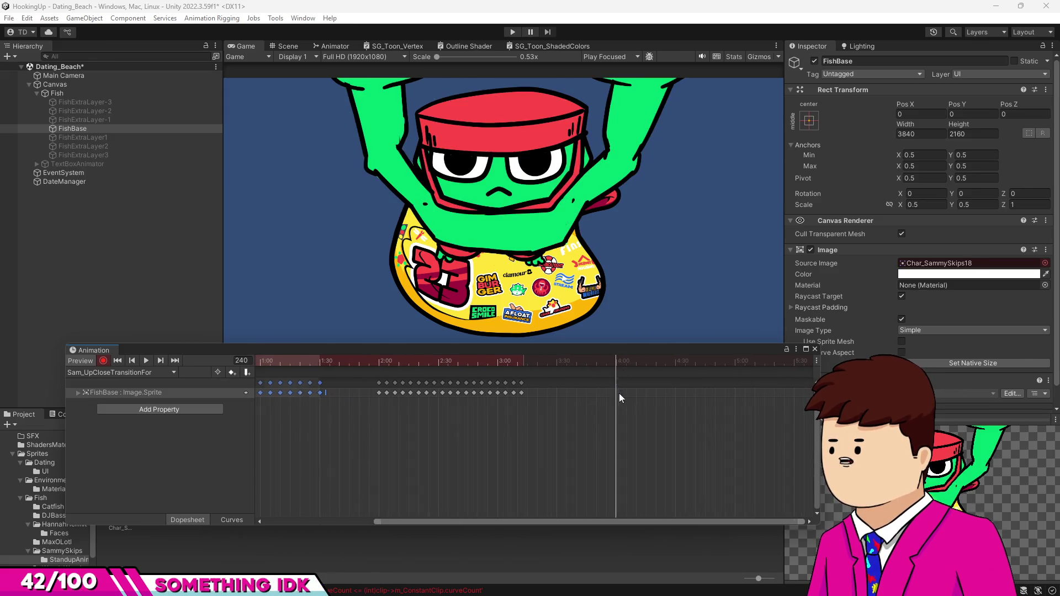
key("ctrl+v")
left_click_drag(638, 392, 670, 393)
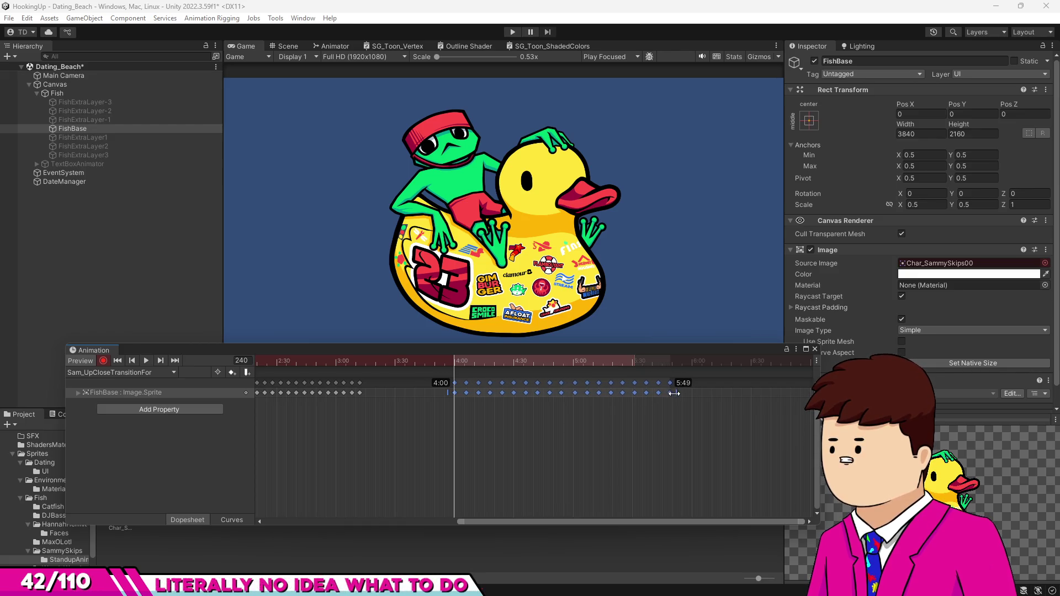
left_click_drag(670, 393, 688, 396)
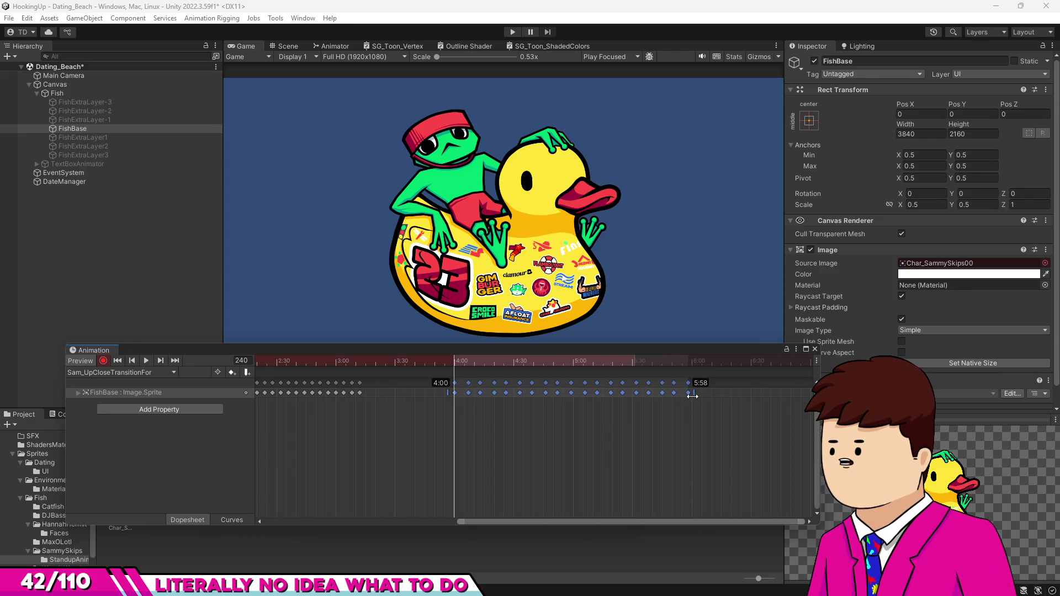
left_click_drag(690, 396, 673, 396)
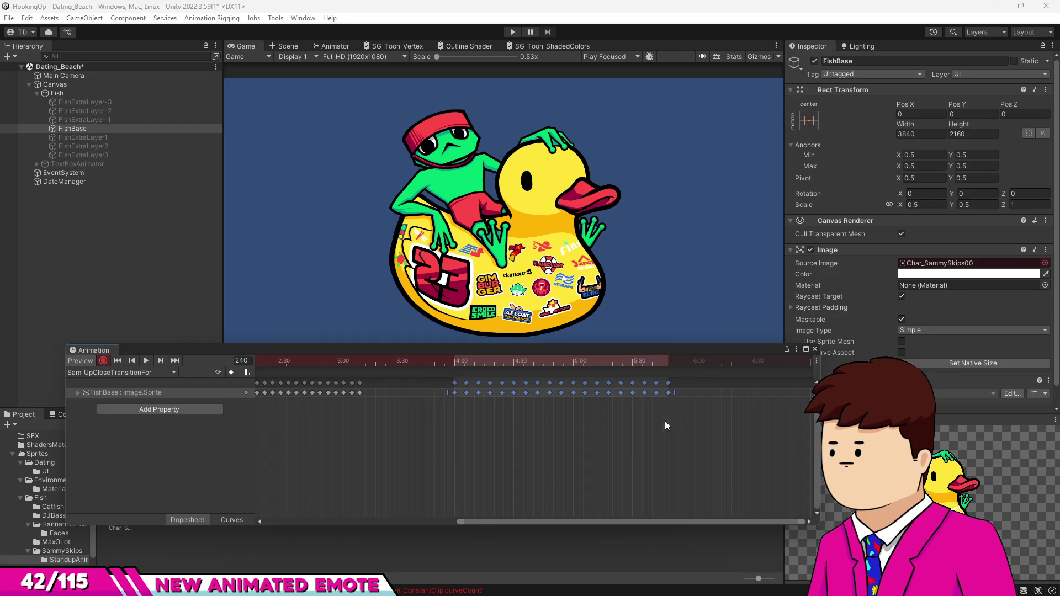
Step: Frame the whole clip, check the last keys at 5:58, and return to the first frame
key("a")
left_click(720, 413)
left_click(738, 383)
left_click(797, 362)
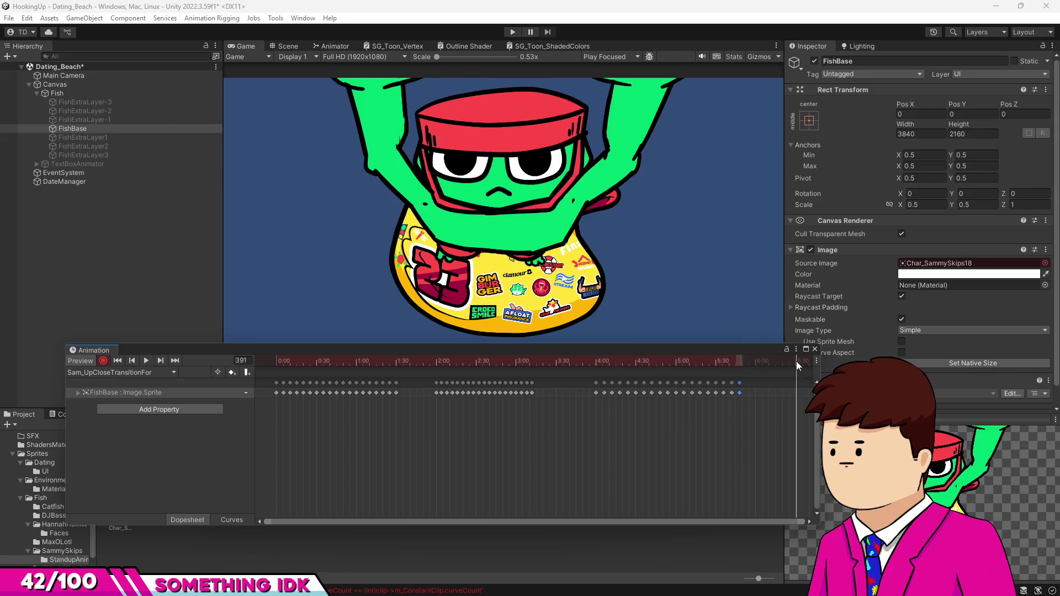
left_click(740, 427)
scroll(504, 384, "down", 2)
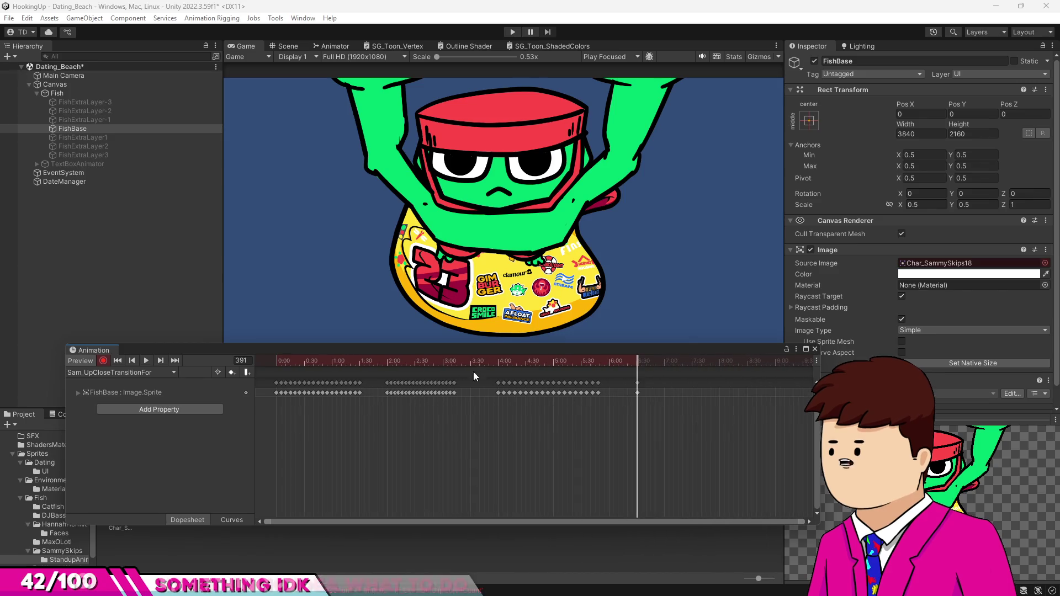
key("shift+comma")
key("a")
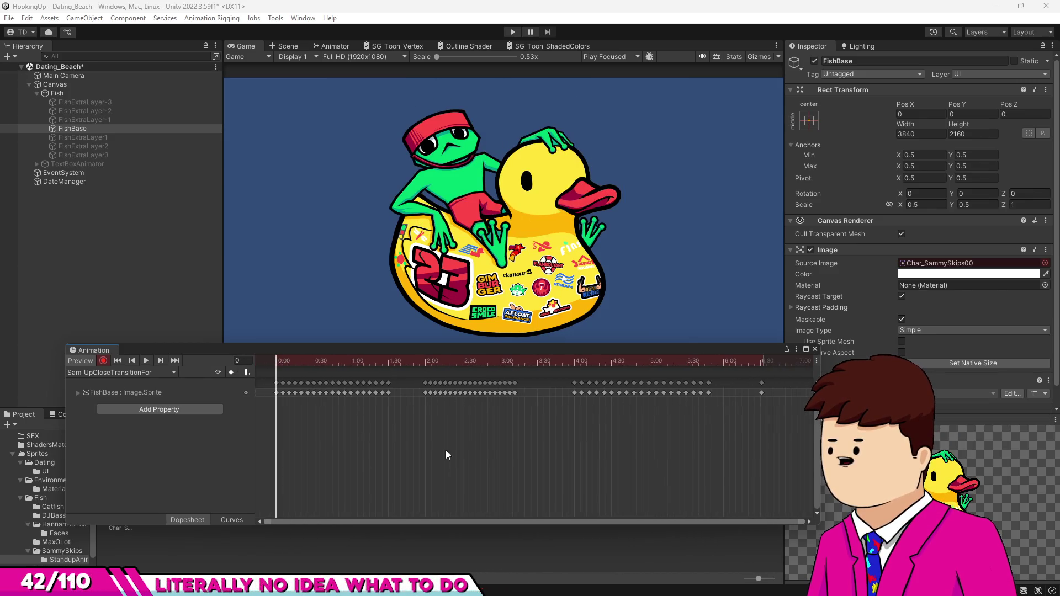
Step: Reorder key groups: the 1:30–2:30 group to the start, the first group to about 2:00
mouse_move(401, 407)
left_mouse_down()
mouse_move(260, 379)
mouse_move(686, 391)
left_mouse_up()
scroll(350, 427, "down", 2)
left_click_drag(453, 377, 289, 391)
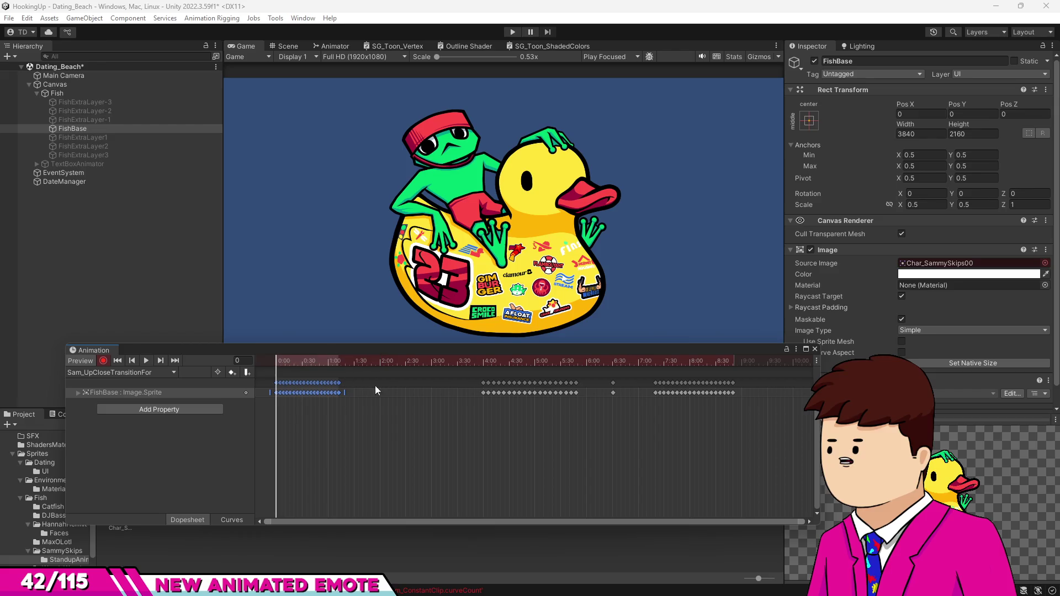
mouse_move(649, 418)
left_mouse_down()
mouse_move(733, 387)
mouse_move(397, 392)
left_mouse_up()
Step: Shift the 4:04–6:35 keys to about 4:30, nudge the last key to 7:06, then close the timeline
mouse_move(479, 417)
left_mouse_down()
mouse_move(482, 403)
mouse_move(621, 387)
left_mouse_up()
left_click_drag(491, 385, 519, 386)
left_click(573, 428)
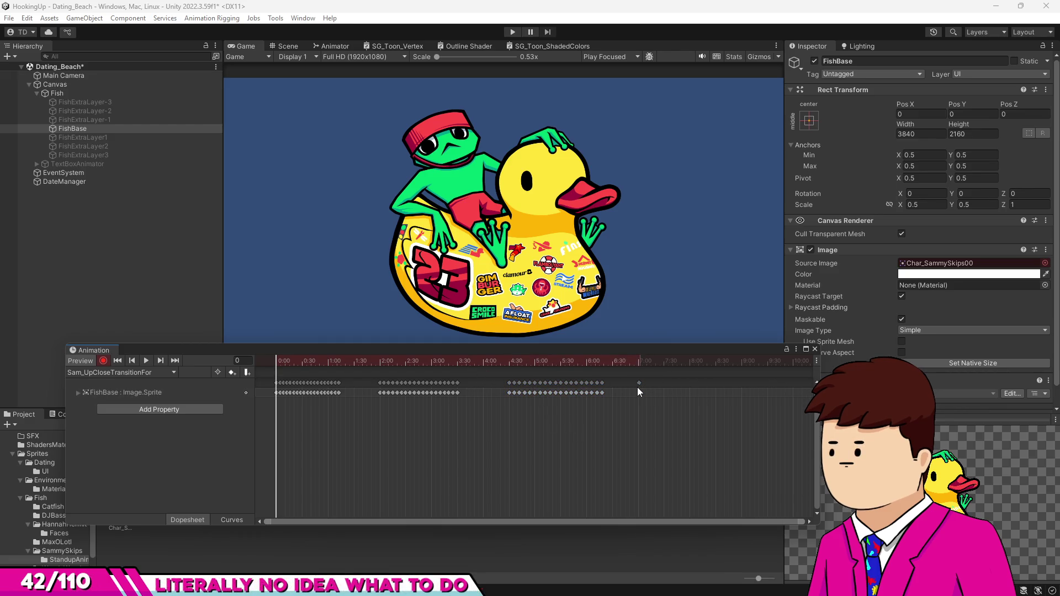
left_click_drag(638, 386, 646, 386)
left_click(650, 407)
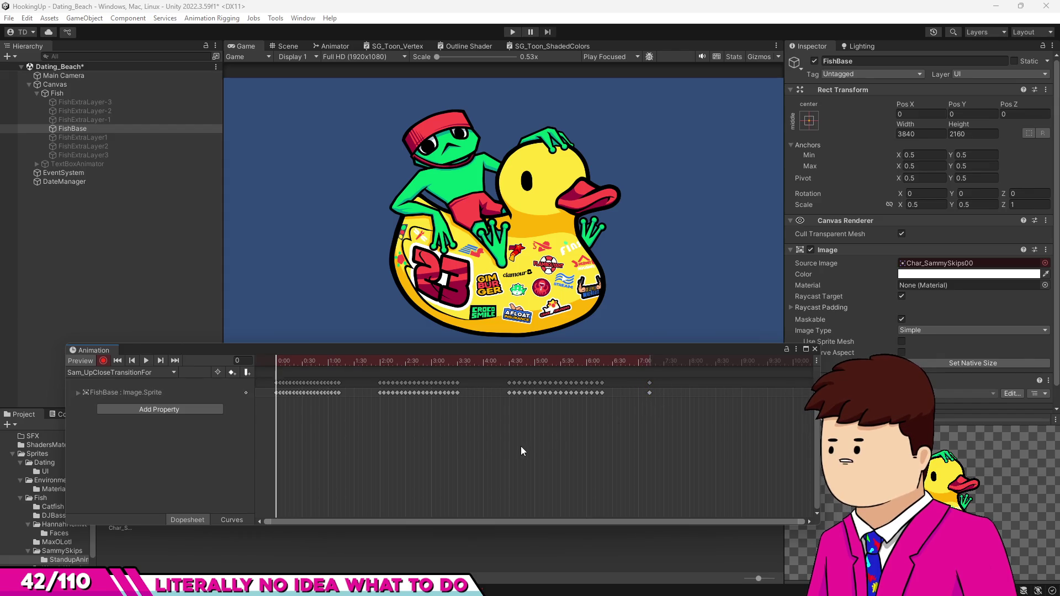
key("ctrl+6")
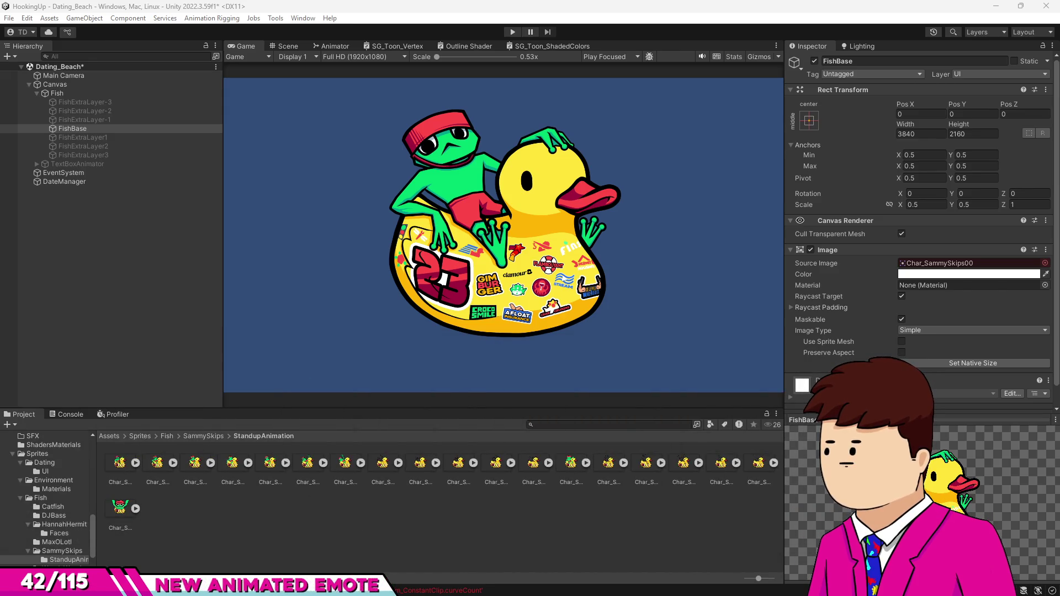
Step: Reopen the Animation window for the Sam_UpCloseTransitionFor clip with Ctrl+6
key("ctrl+6")
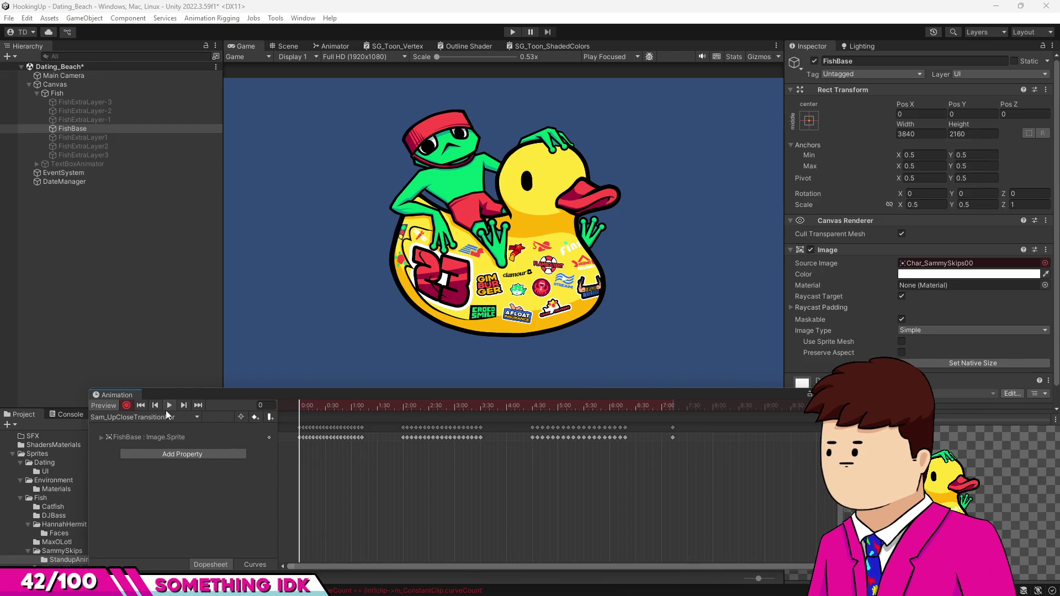
Step: Turn off animation recording, play the clip preview, and scrub to frame 252
left_click(128, 406)
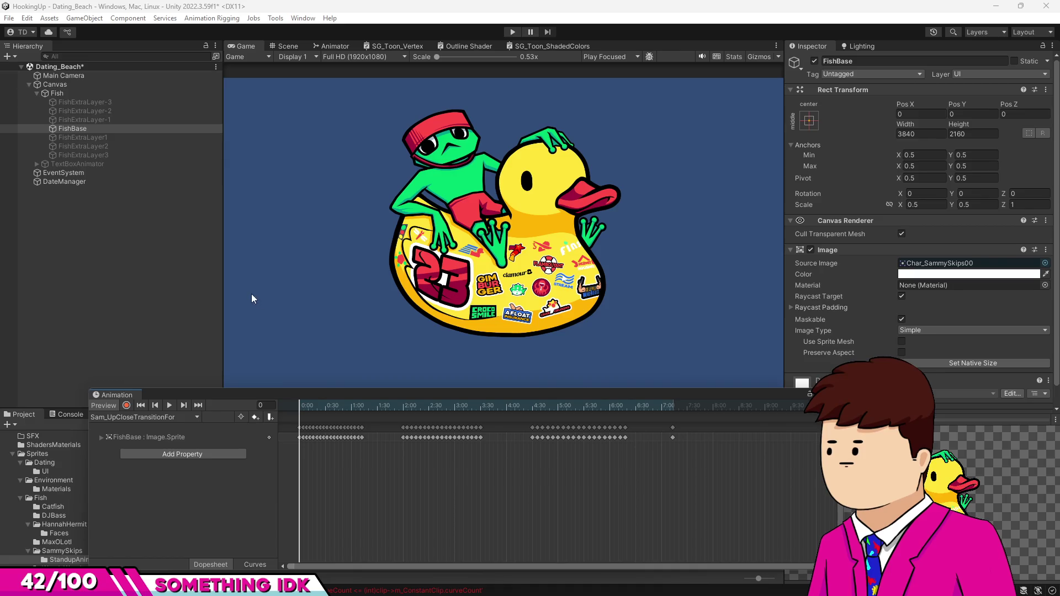
left_click(171, 405)
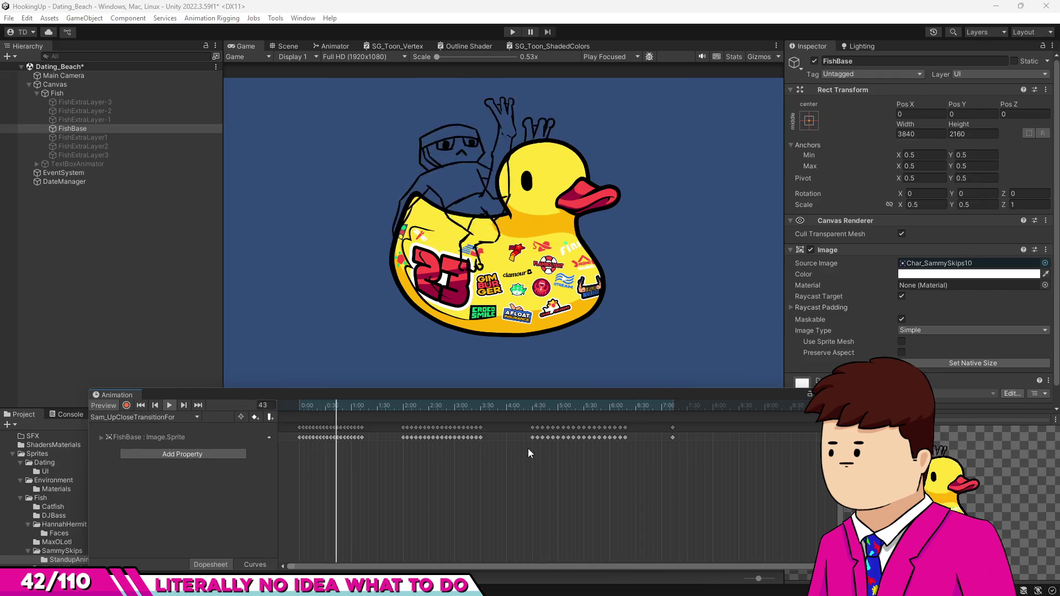
left_click(516, 410)
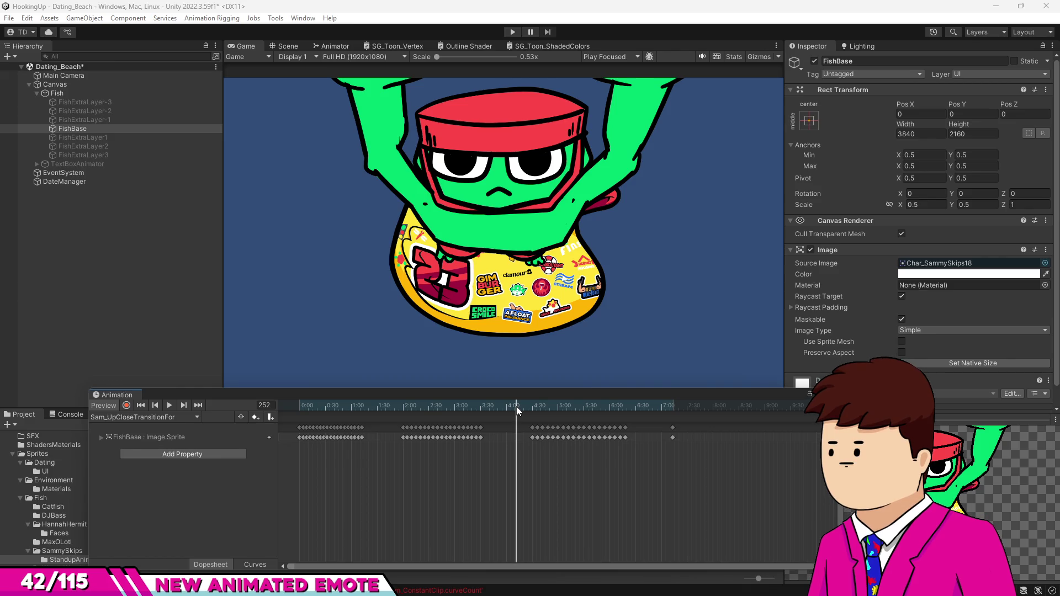
Step: Select the 4:15–6:10 sprite keys and paste a copy at 8:00
left_click_drag(526, 448, 655, 429)
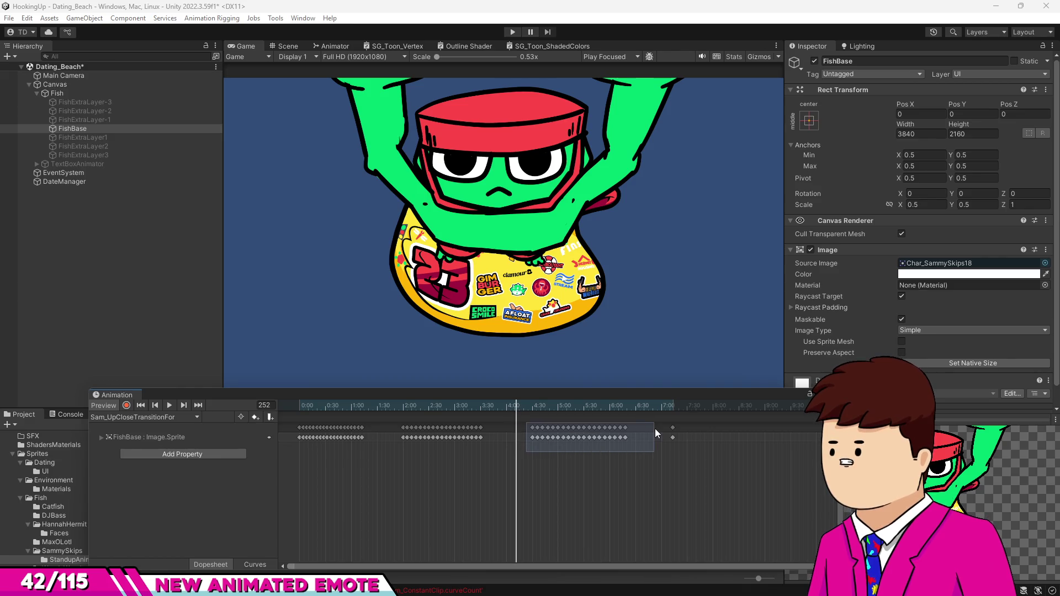
key("f")
scroll(637, 466, "up", 2)
left_click(551, 408)
left_click(554, 432)
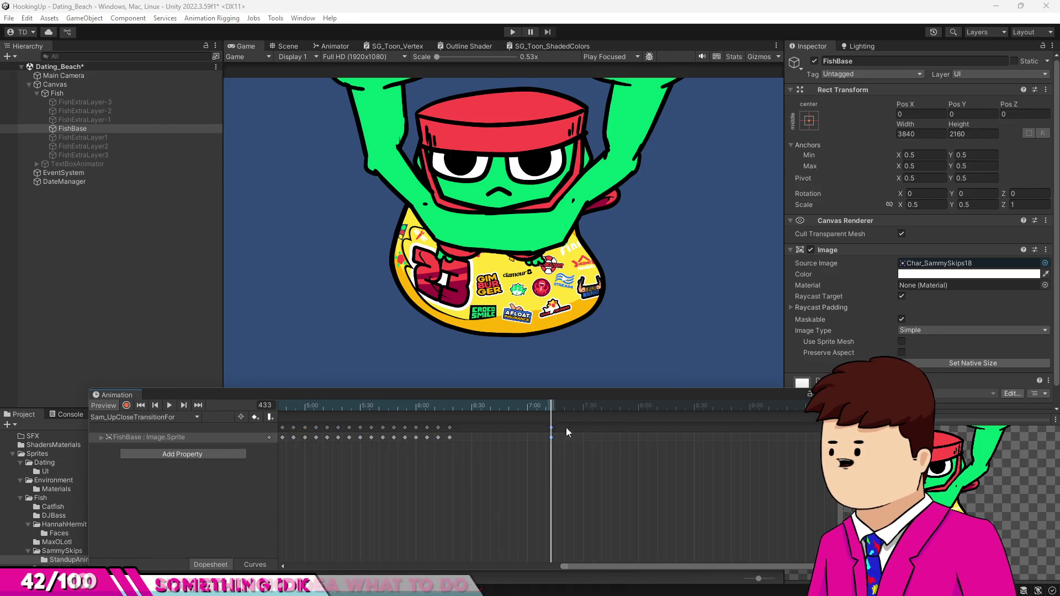
left_click(641, 405)
key("ctrl+v")
key("f")
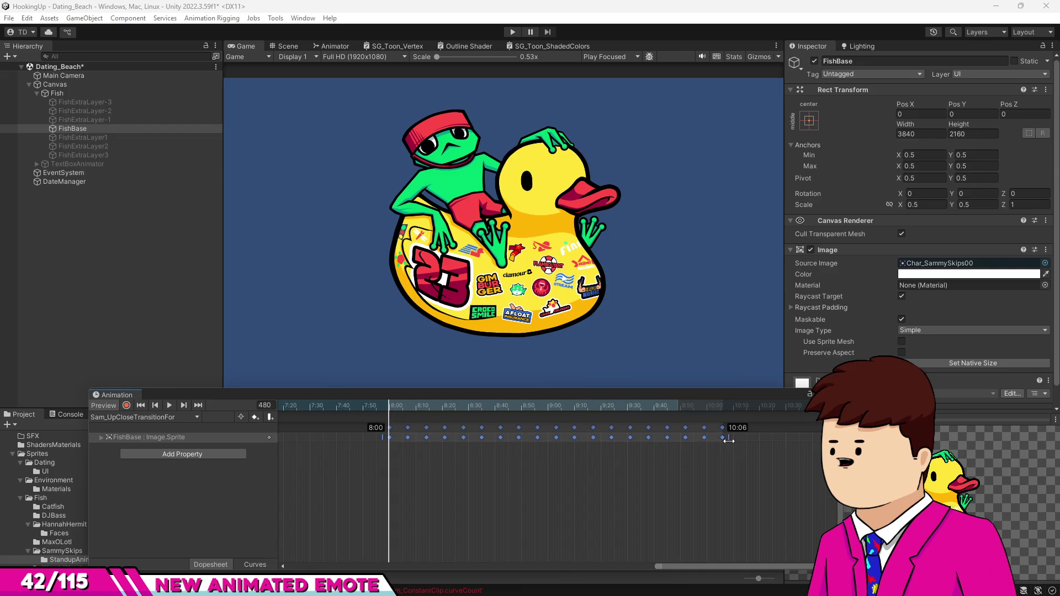
Step: Paste another copy at 11:00 and stretch it to end at 13:19
left_click_drag(646, 466, 560, 470)
left_click_drag(706, 463, 433, 466)
left_click(538, 404)
key("ctrl+v")
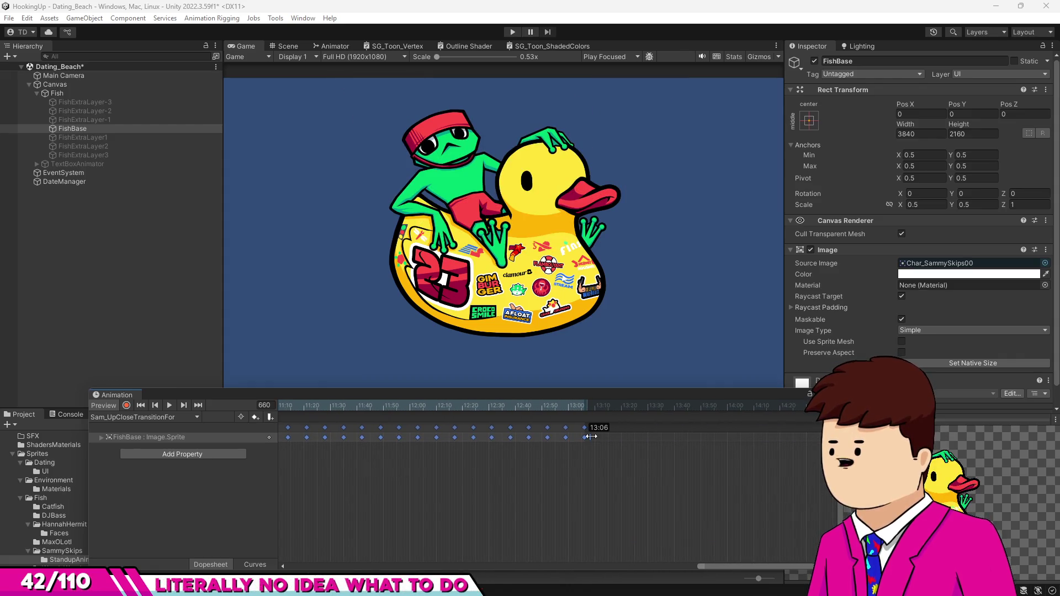
left_click_drag(600, 436, 628, 438)
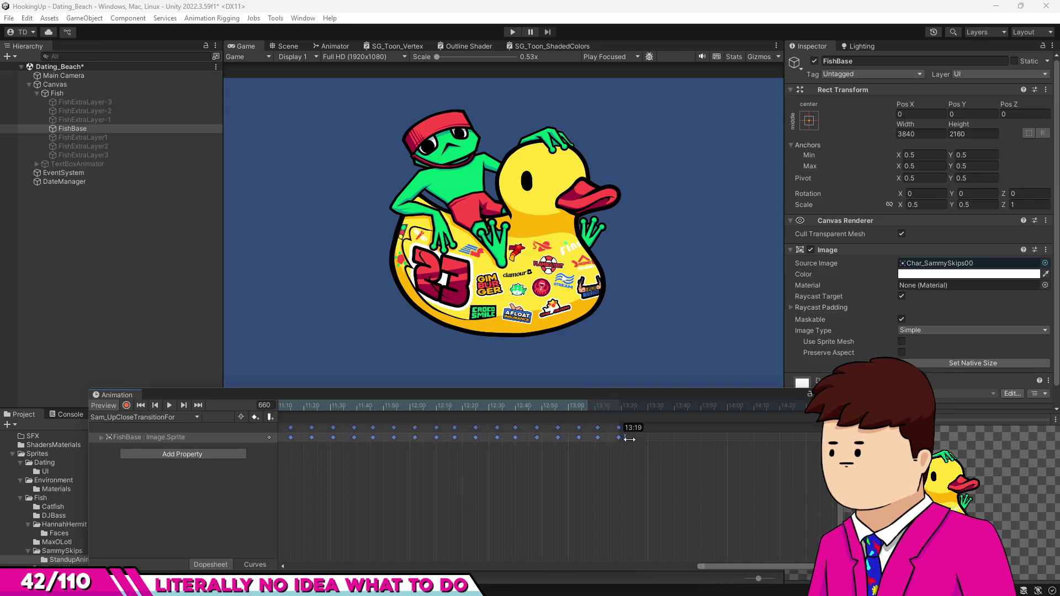
Step: Slide both pasted key runs one second earlier and play the clip from the start
scroll(641, 453, "down", 10)
scroll(639, 467, "down", 5)
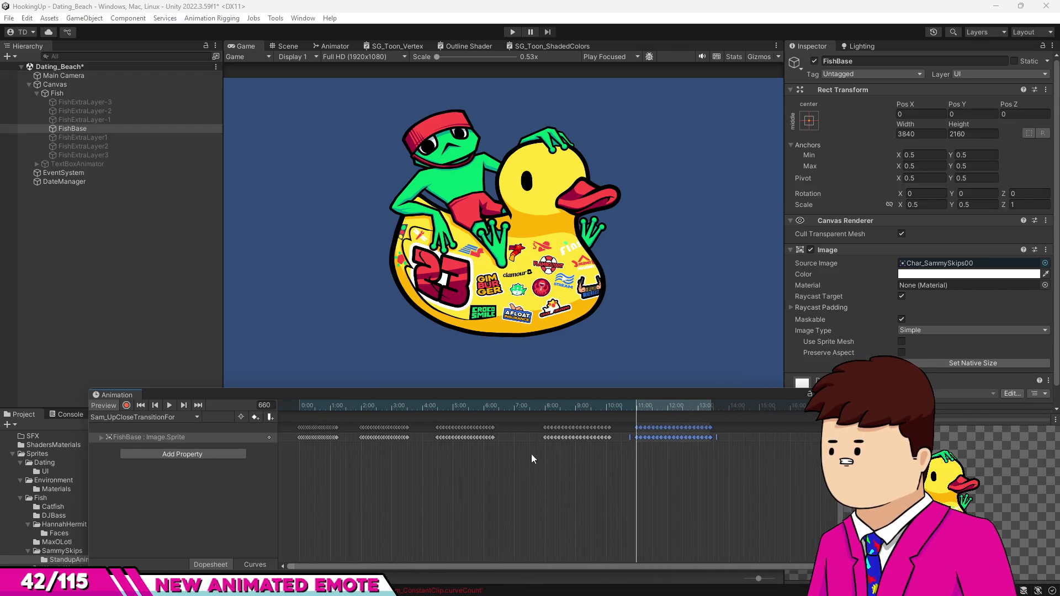
left_click_drag(538, 453, 723, 432)
scroll(511, 438, "up", 3)
left_click_drag(566, 431, 517, 432)
scroll(575, 475, "down", 3)
left_click_drag(430, 409, 218, 408)
left_click(568, 475)
key("space")
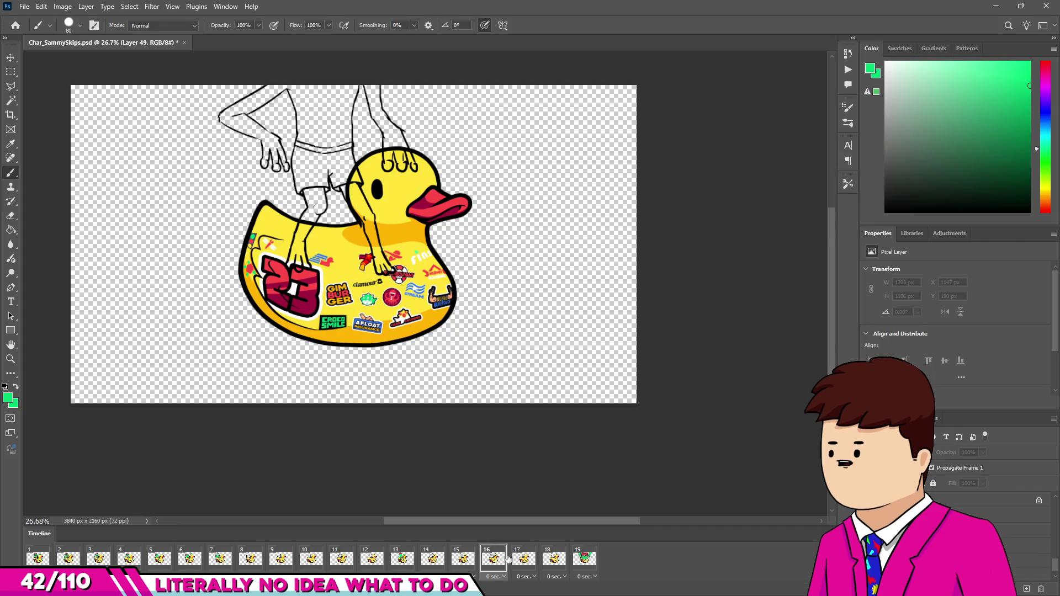
Step: Flip between frames 17, 18 and 19 to compare the poses
left_click(538, 560)
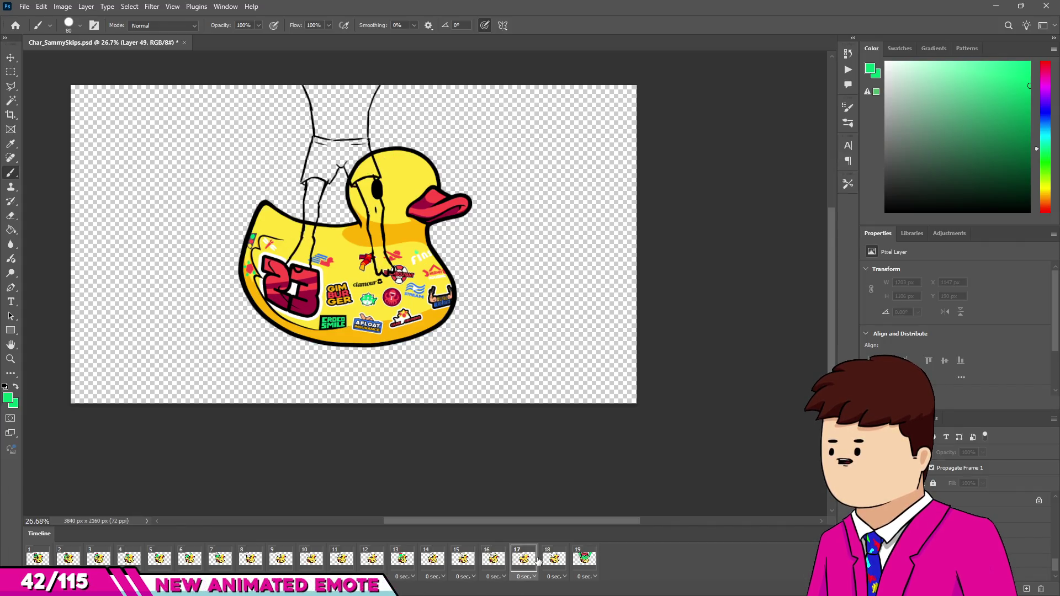
left_click(553, 561)
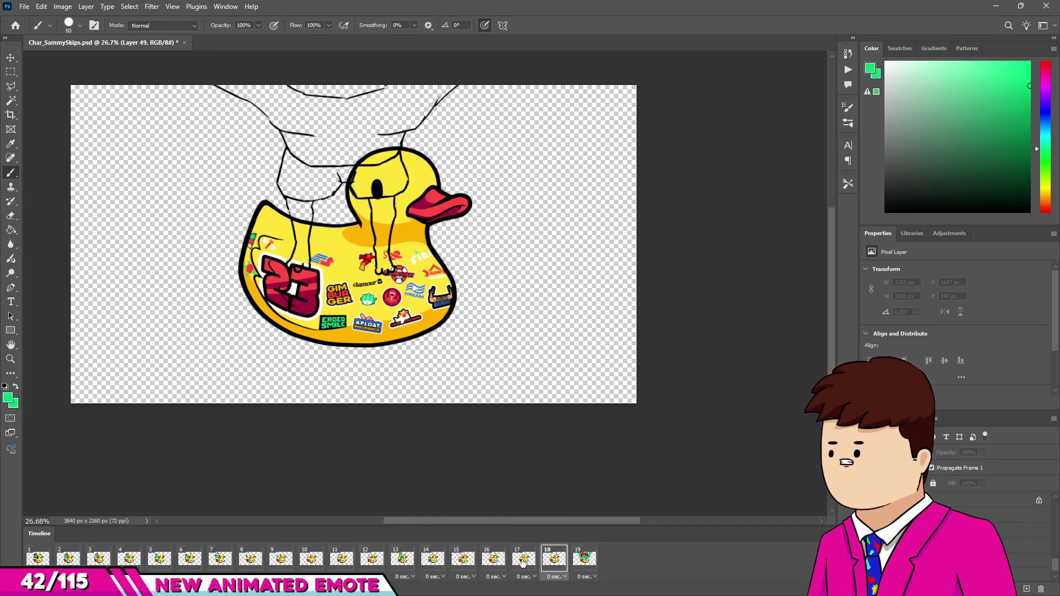
left_click(525, 561)
left_click(552, 561)
left_click(528, 560)
left_click(554, 560)
left_click(584, 560)
left_click(554, 561)
left_click(586, 561)
left_click(552, 560)
left_click(585, 561)
left_click(552, 561)
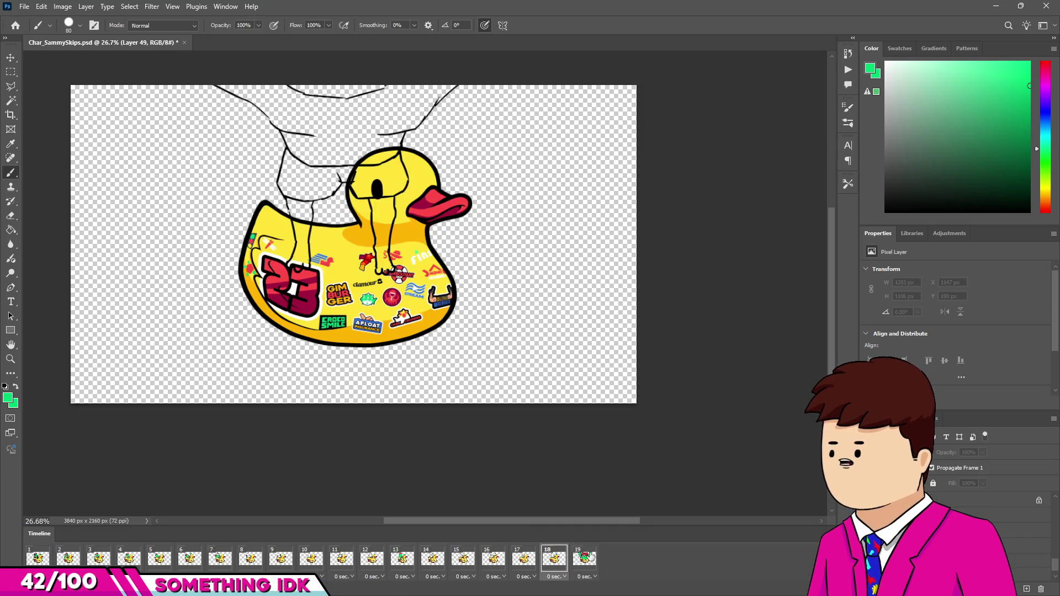
left_click(584, 561)
Step: Duplicate frame 16 as a new frame 17 and set the duck to 50% opacity
left_click(462, 559)
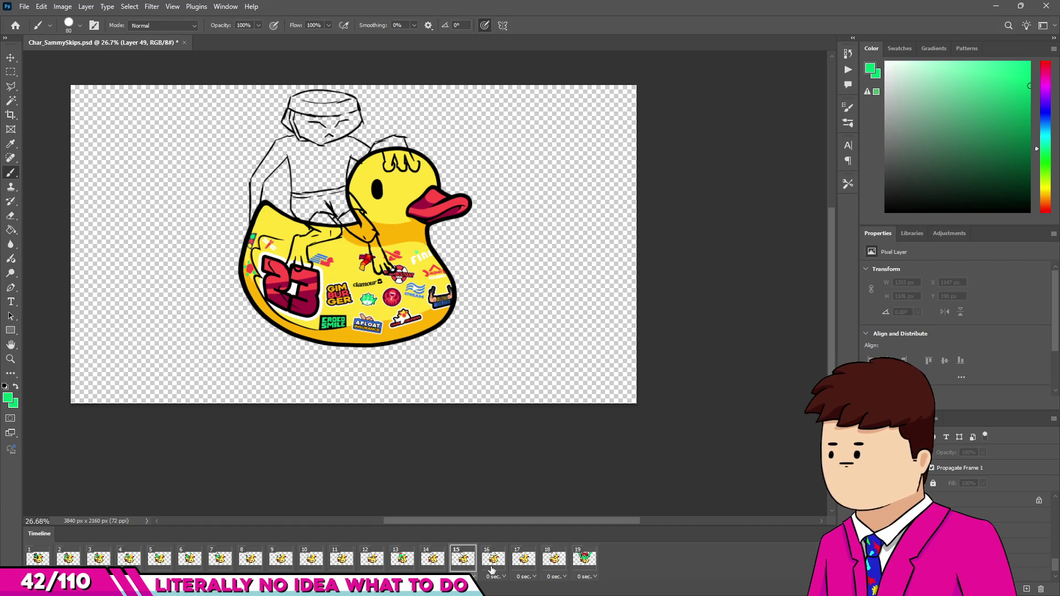
left_click(491, 559)
left_click(474, 550)
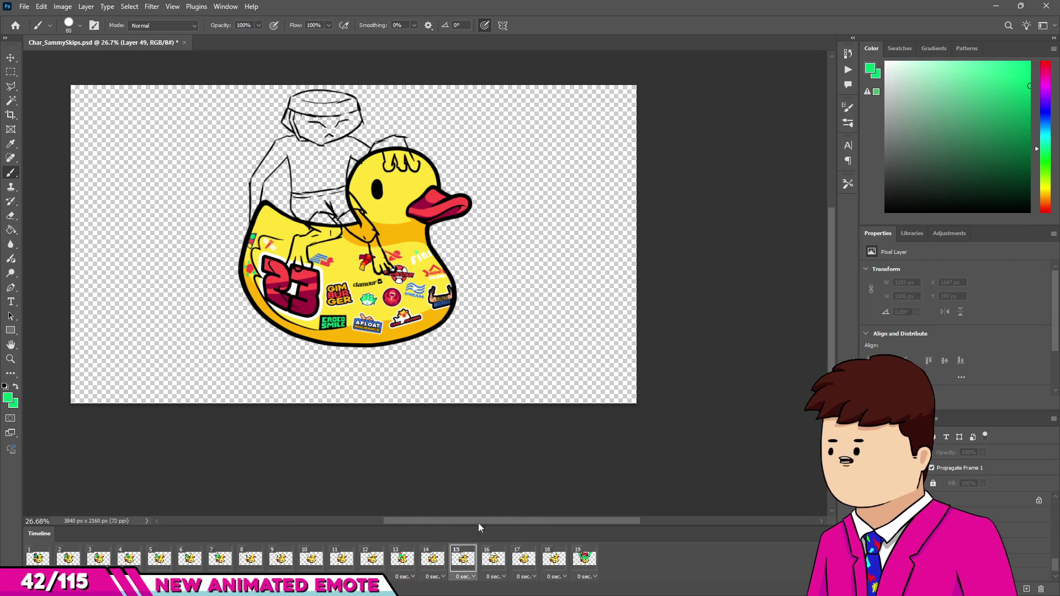
left_click(494, 559)
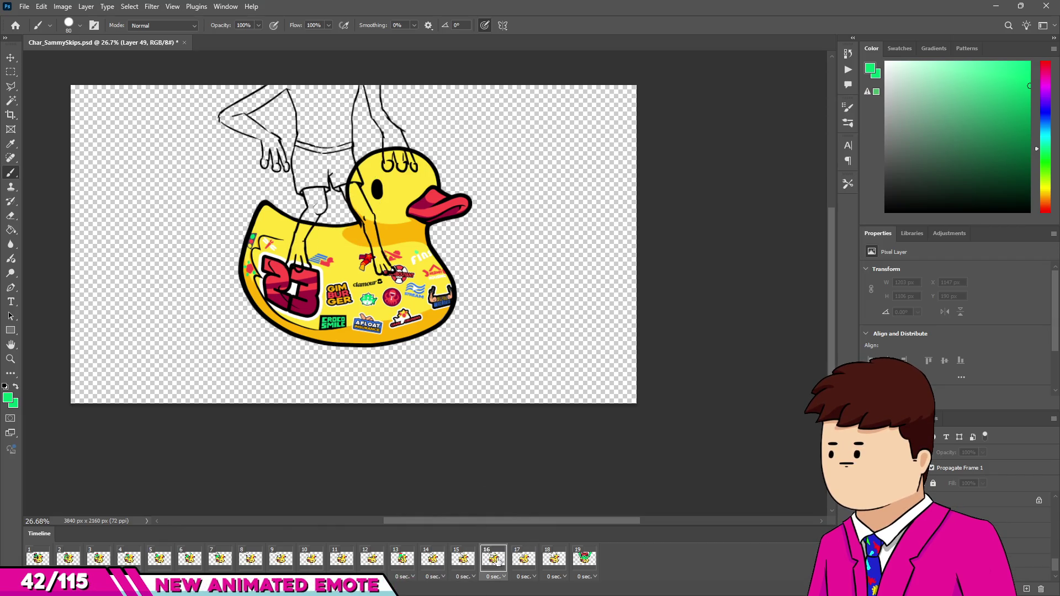
left_click(524, 558)
key("ctrl+z")
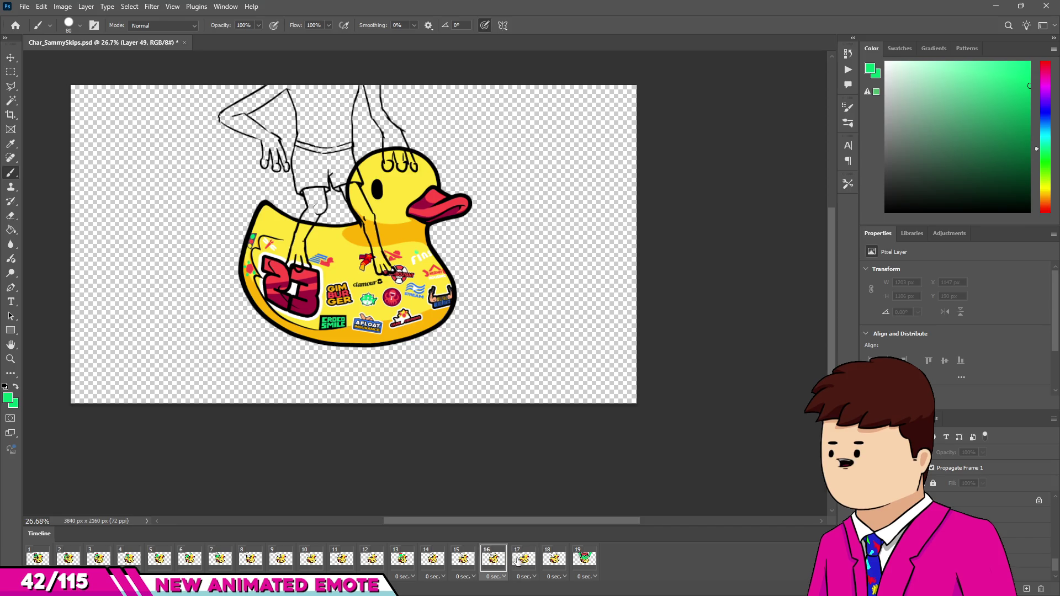
left_click(128, 588)
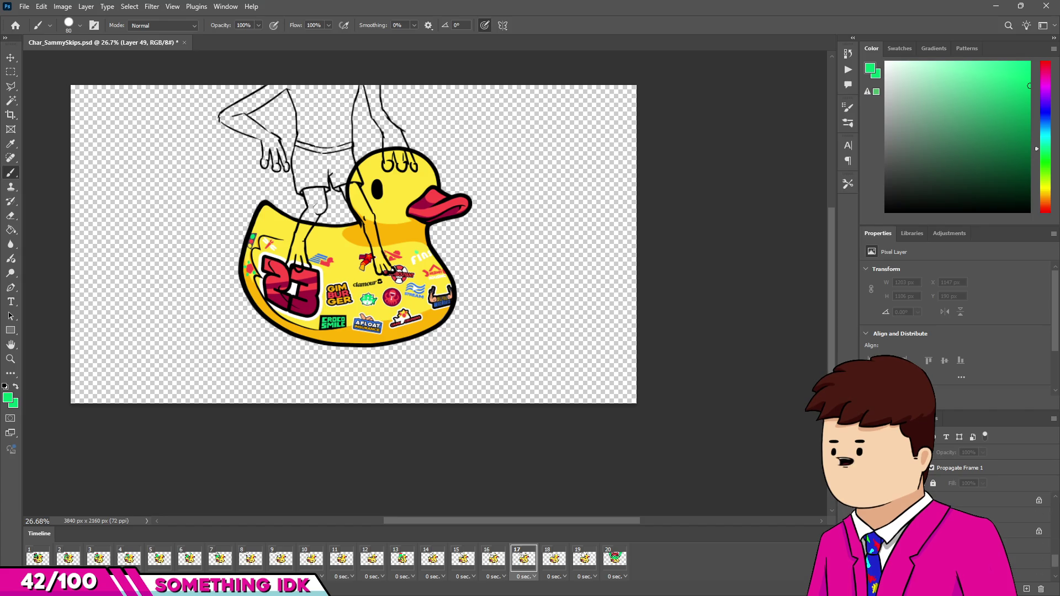
key("5")
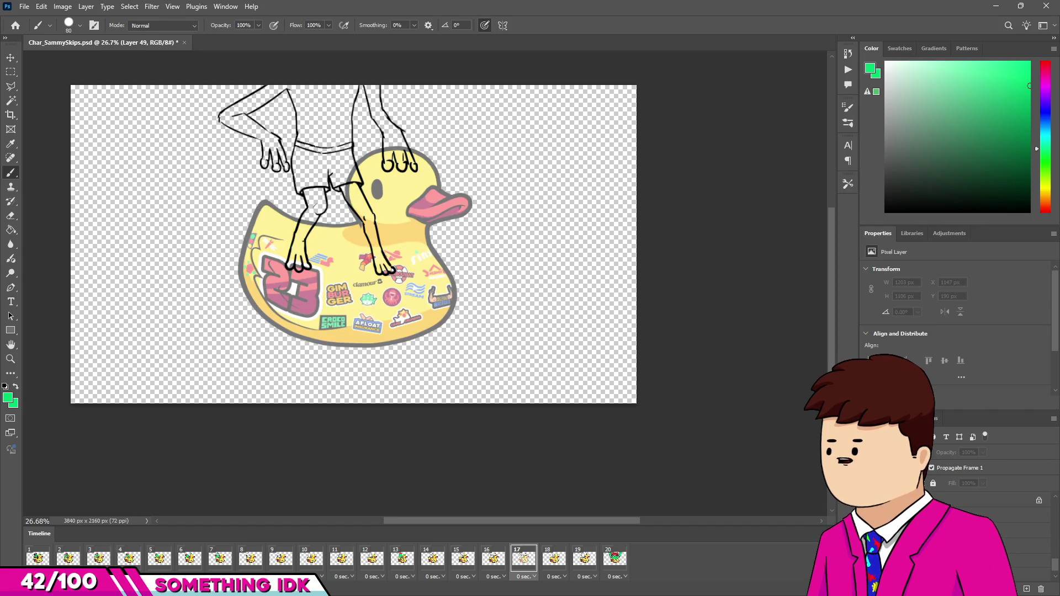
Step: Step from the first frame through frames 13 to 17 to review the sequence
left_click(35, 561)
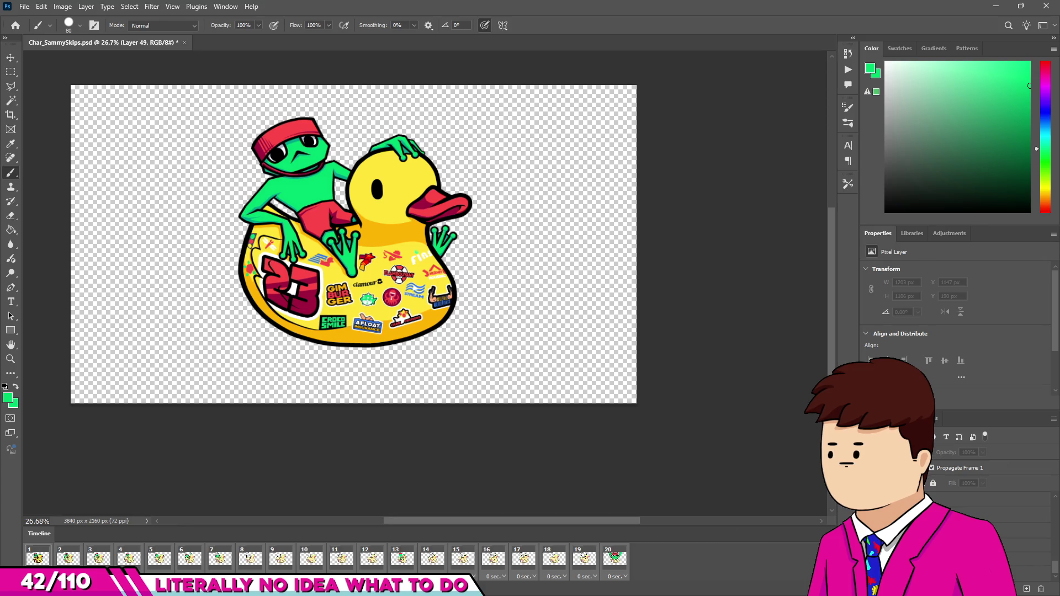
left_click(432, 559)
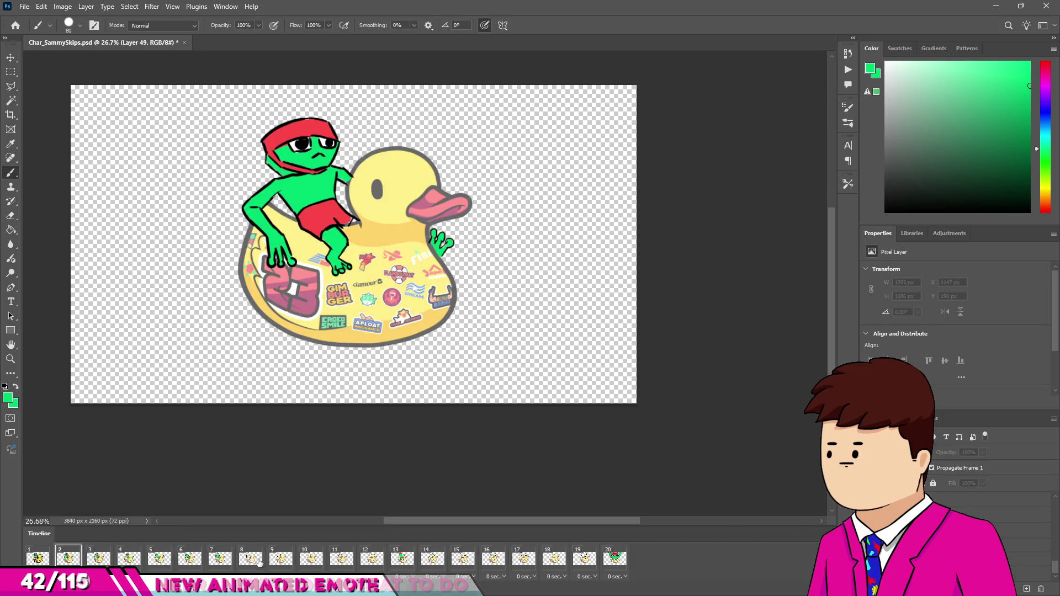
left_click(402, 559)
left_click(431, 559)
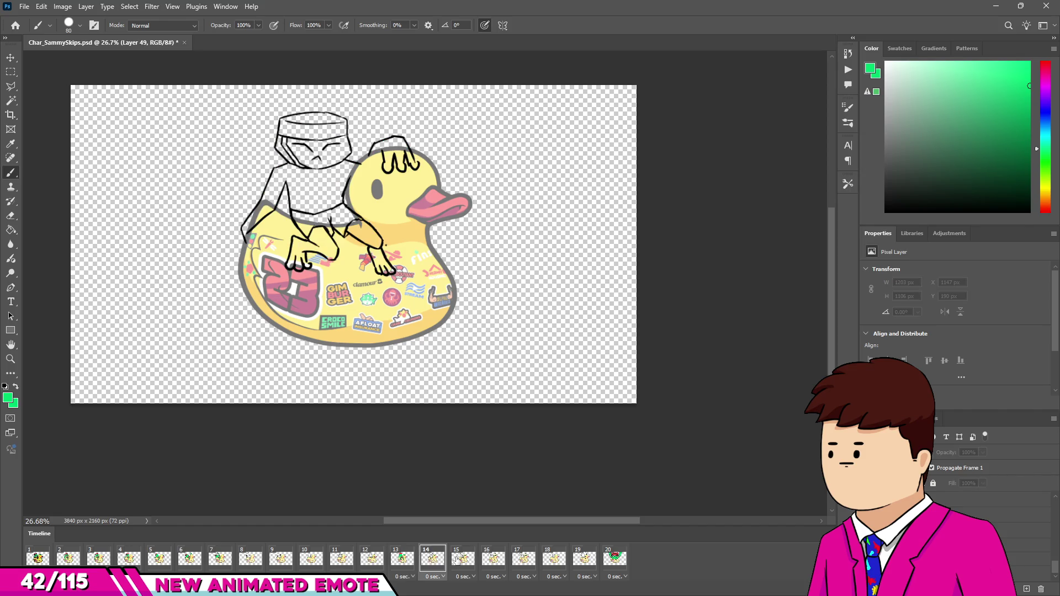
left_click(457, 560)
left_click(489, 559)
left_click(520, 560)
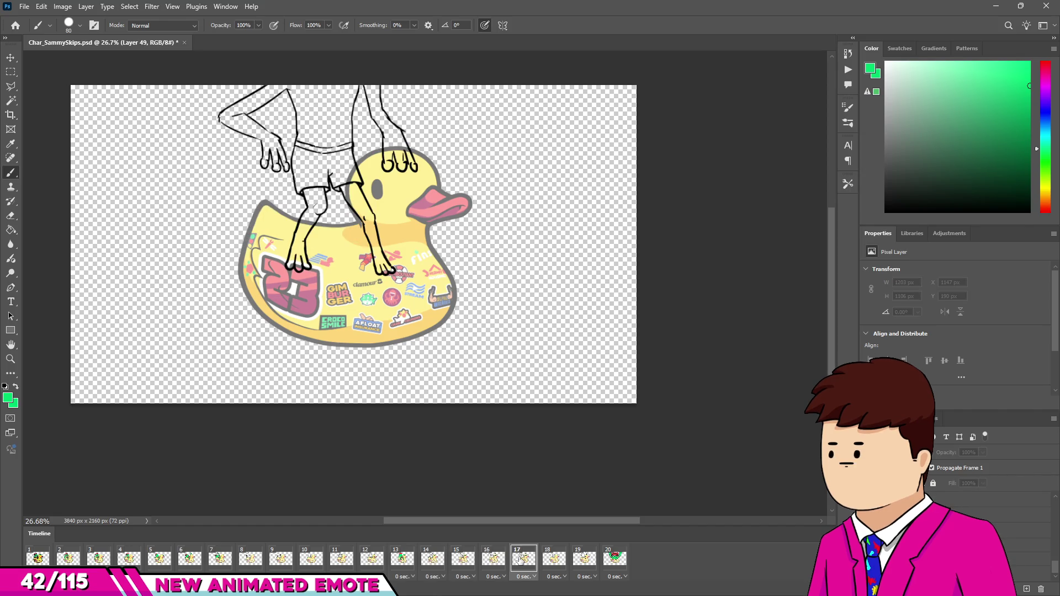
scroll(384, 192, "up", 4)
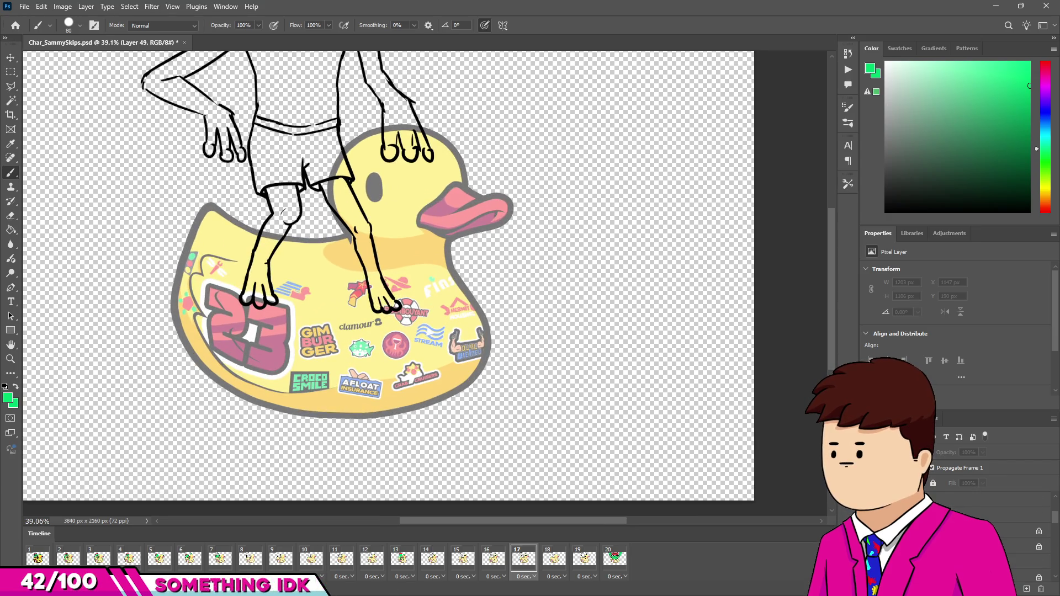
Step: Recolour the previous pose's black leg lines blue and fade the other sketch layer to 64% opacity
left_click(1022, 547)
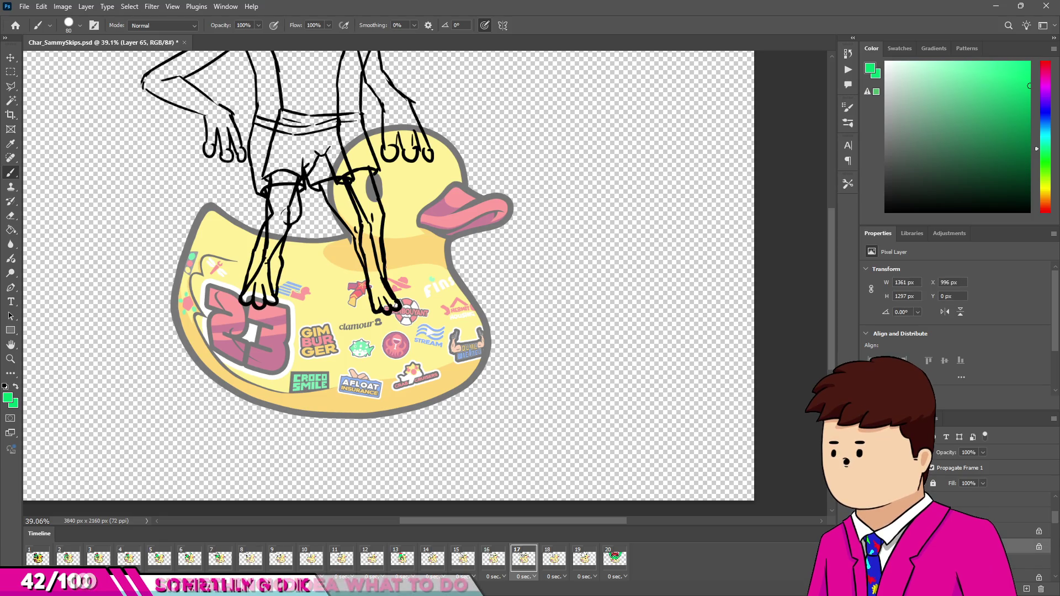
left_click(1022, 522)
left_click(1022, 545)
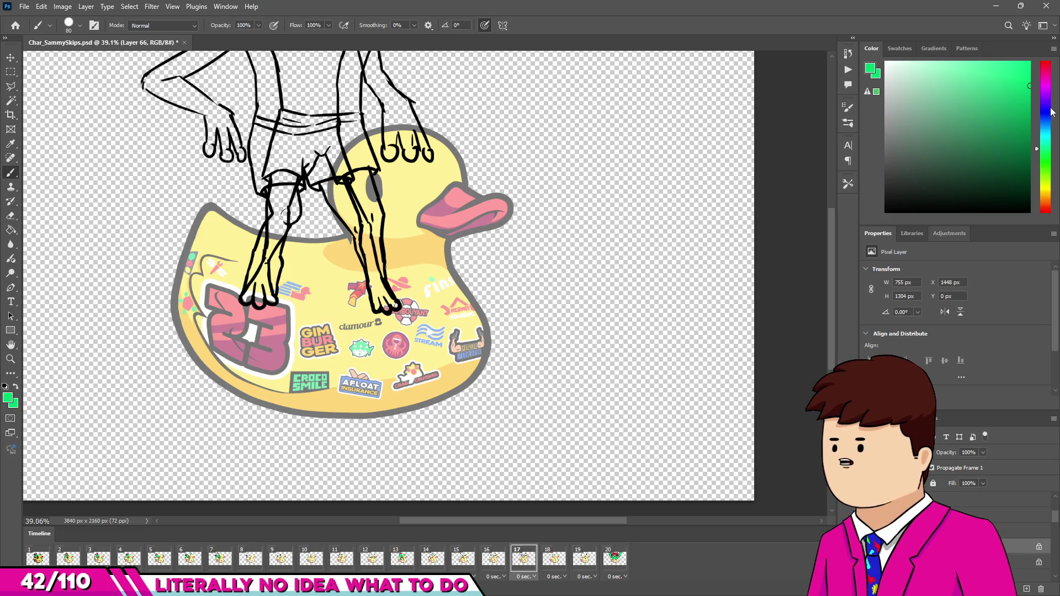
left_click_drag(1051, 110, 1047, 62)
scroll(465, 283, "down", 2)
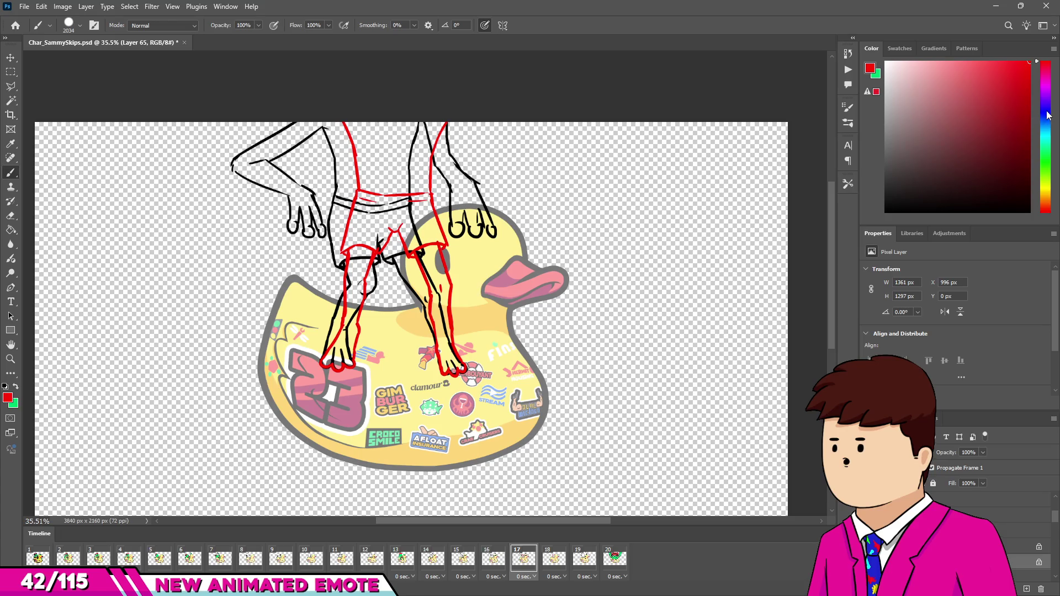
left_click(1046, 110)
left_click_drag(359, 127, 455, 414)
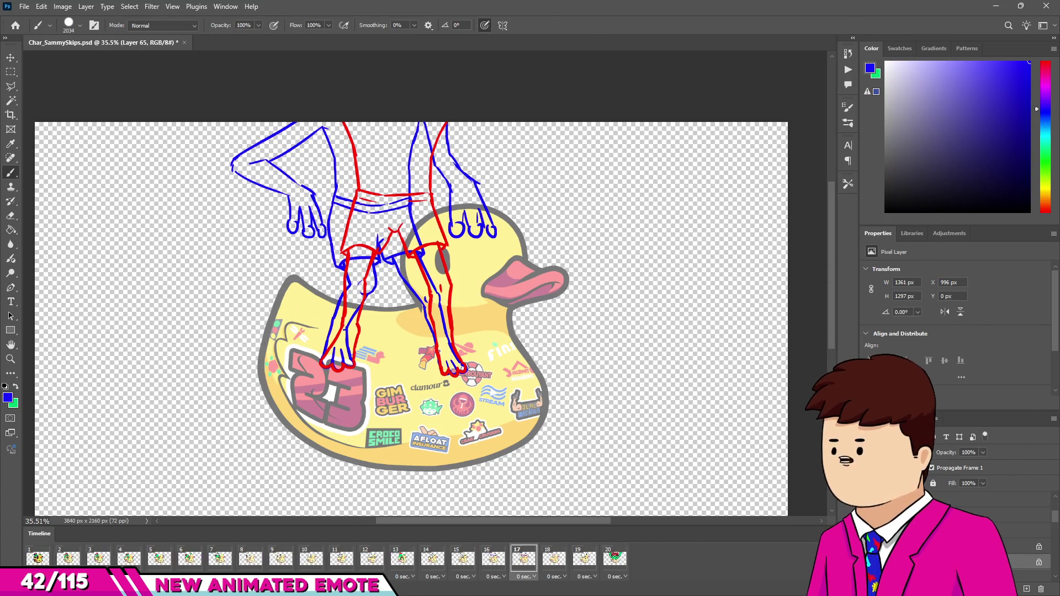
left_click(961, 547, "shift")
mouse_move(951, 453)
left_mouse_down()
mouse_move(933, 458)
mouse_move(938, 475)
left_mouse_up()
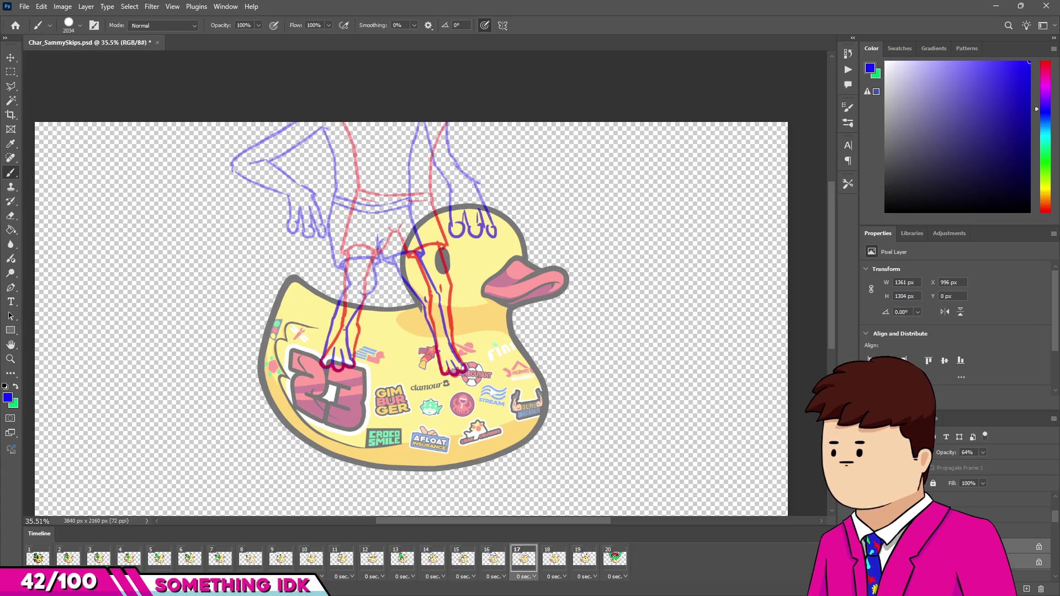
Step: Add Layer 75 for black line art with a smaller brush, then show frame 15's seated sketch
key("ctrl+shift+alt+n")
mouse_move(604, 366)
left_mouse_down()
mouse_move(308, 225)
mouse_move(140, 320)
left_mouse_up()
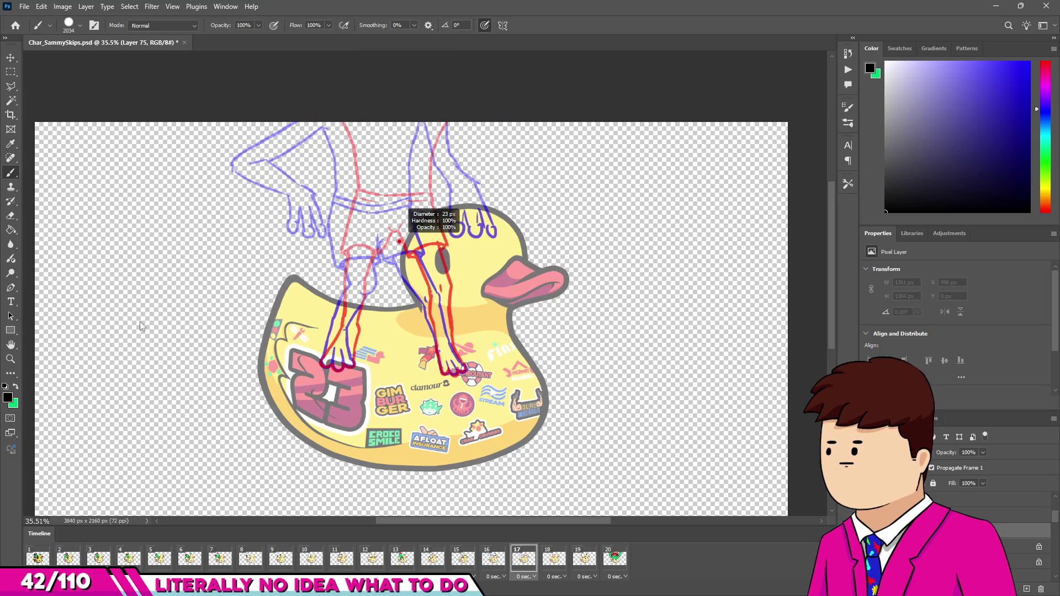
scroll(334, 258, "up", 5)
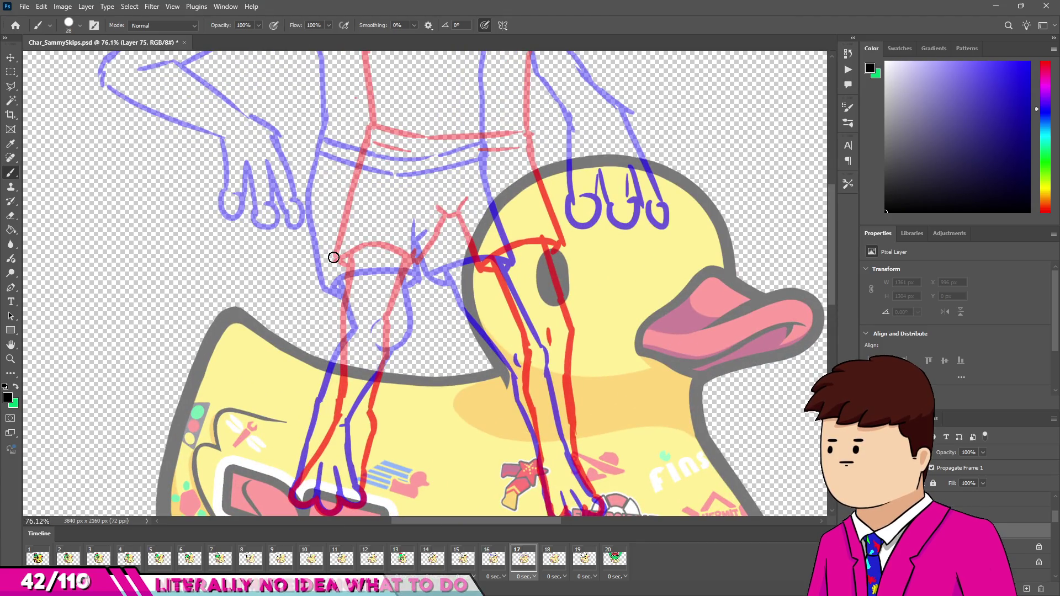
scroll(333, 257, "down", 4)
scroll(483, 334, "up", 2)
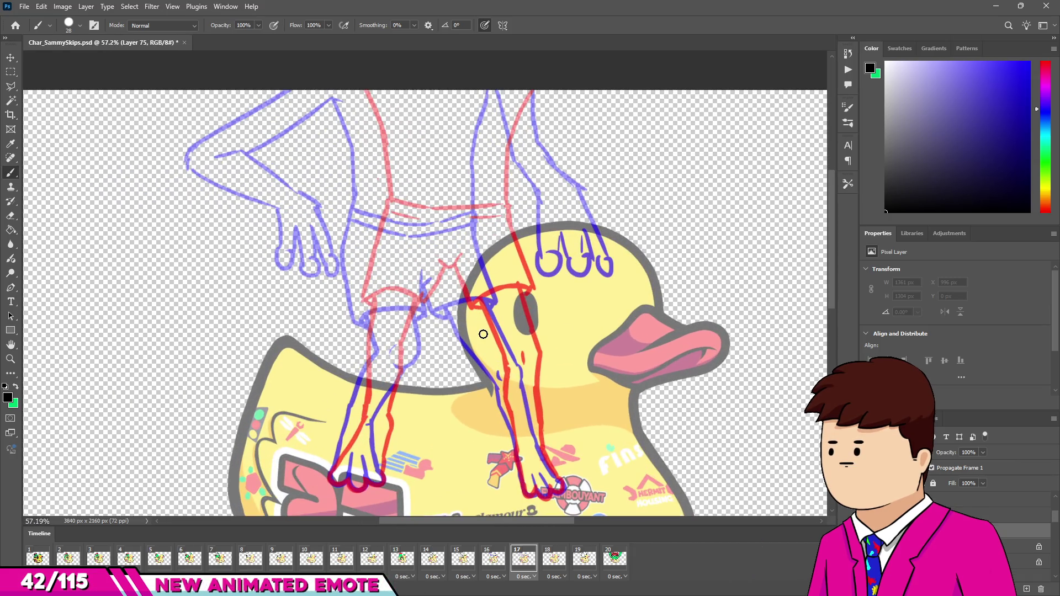
scroll(453, 297, "down", 3)
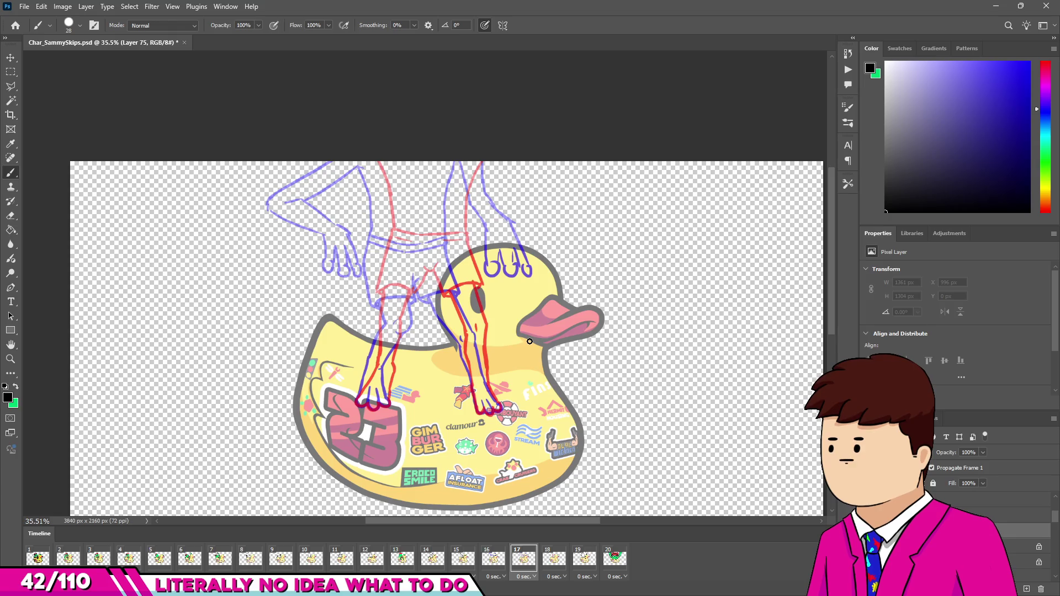
left_click(488, 555)
left_click(463, 557)
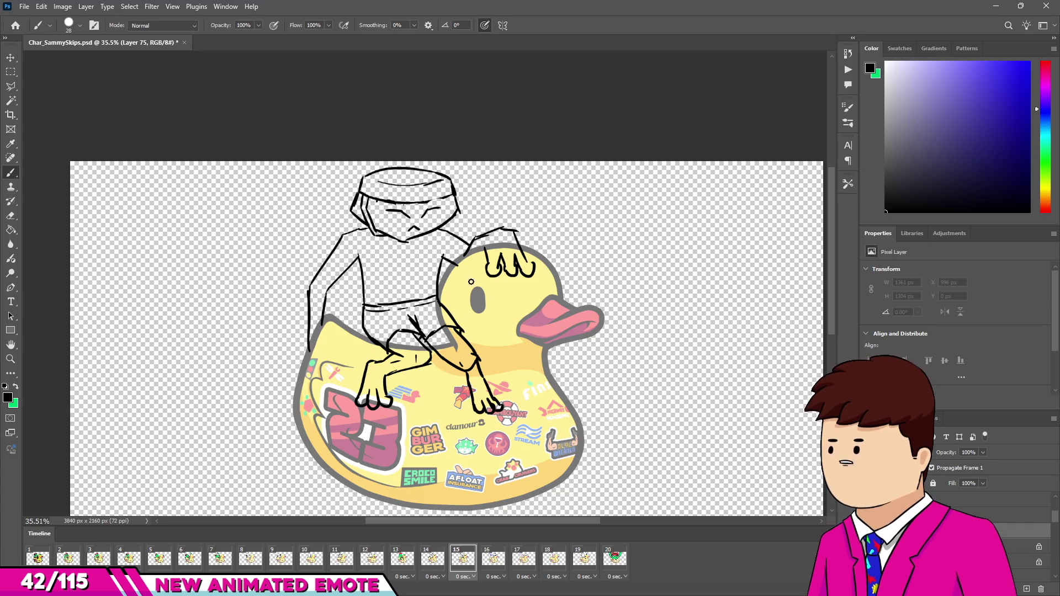
Step: Step through frames 17 to 20 and back, settling on frame 17's red-and-blue sketch
left_click(524, 558)
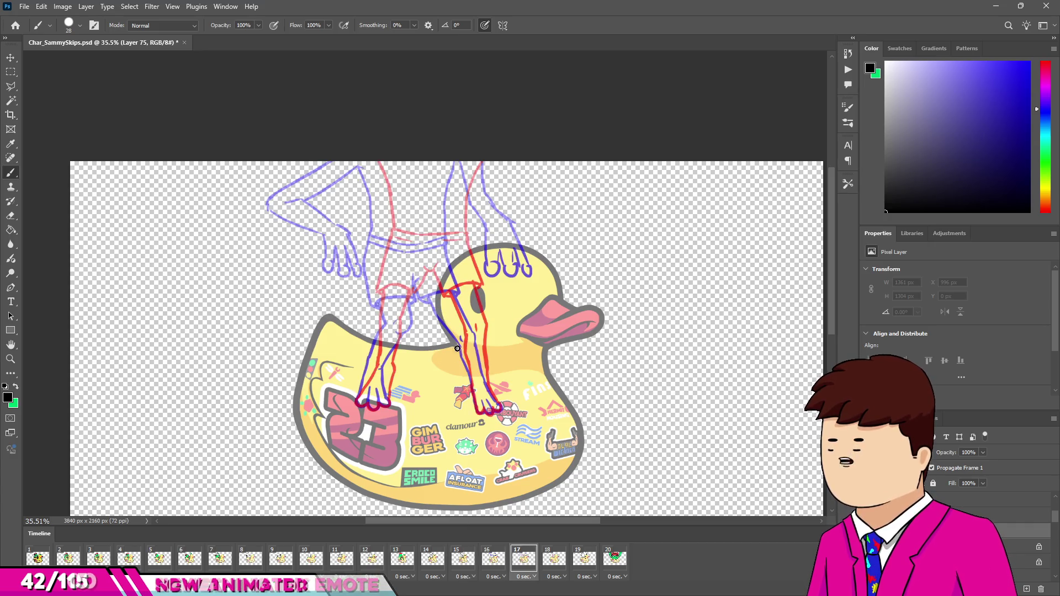
left_click(554, 558)
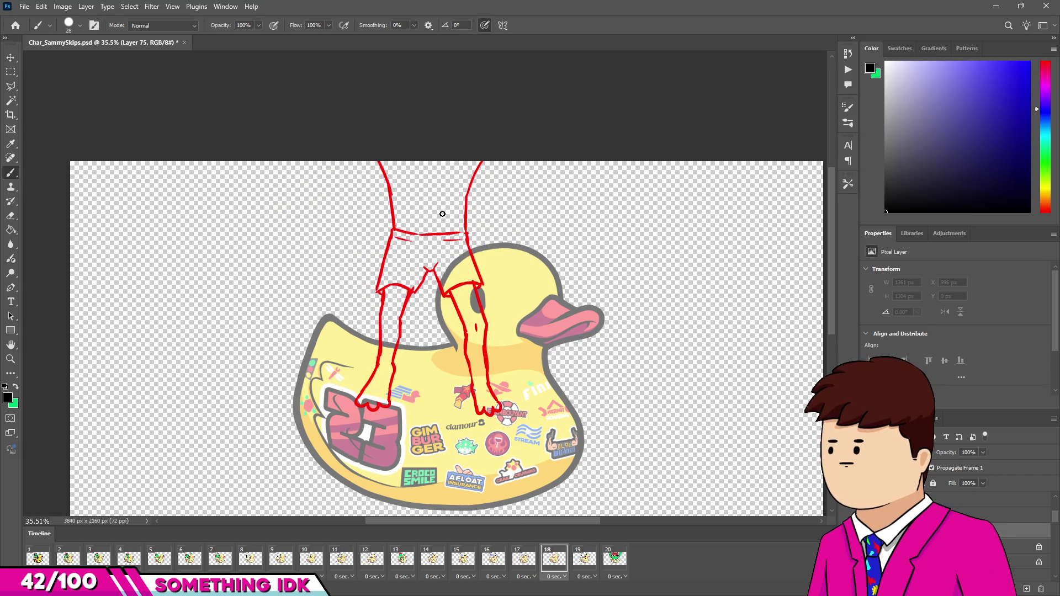
left_click(585, 558)
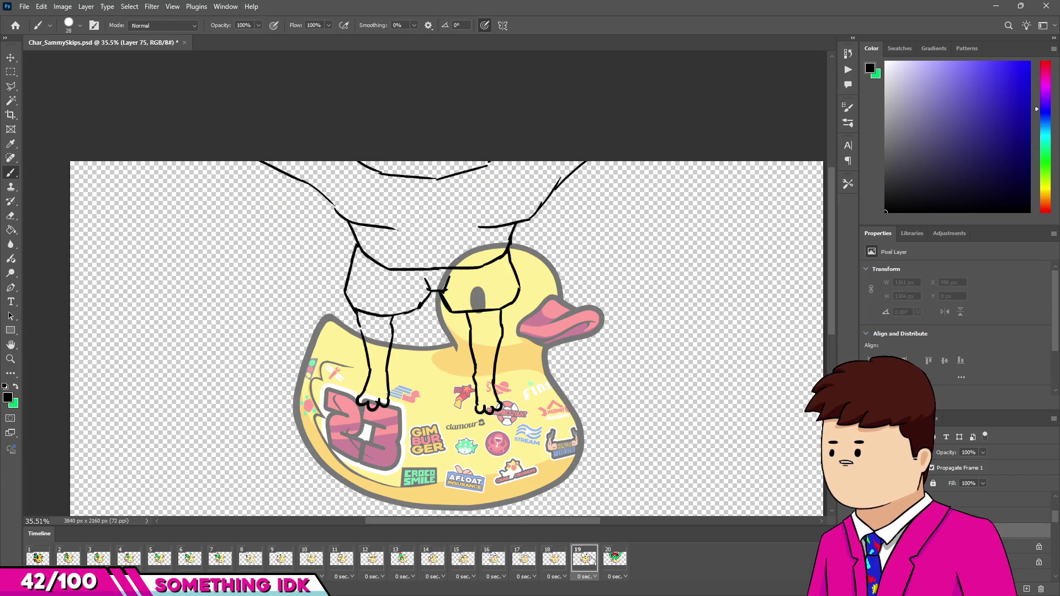
left_click(615, 558)
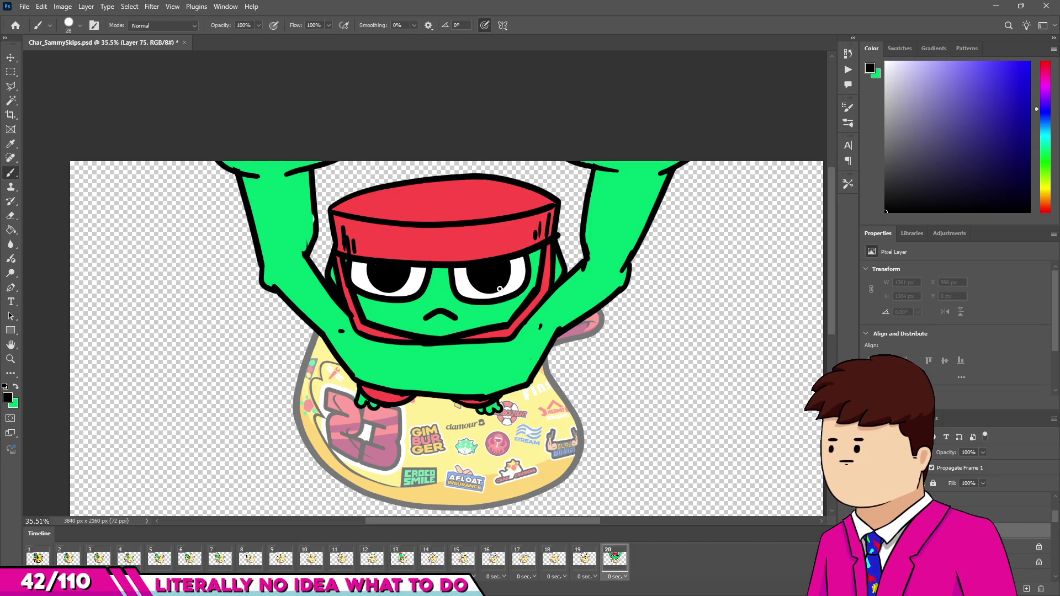
left_click(593, 562)
left_click(554, 559)
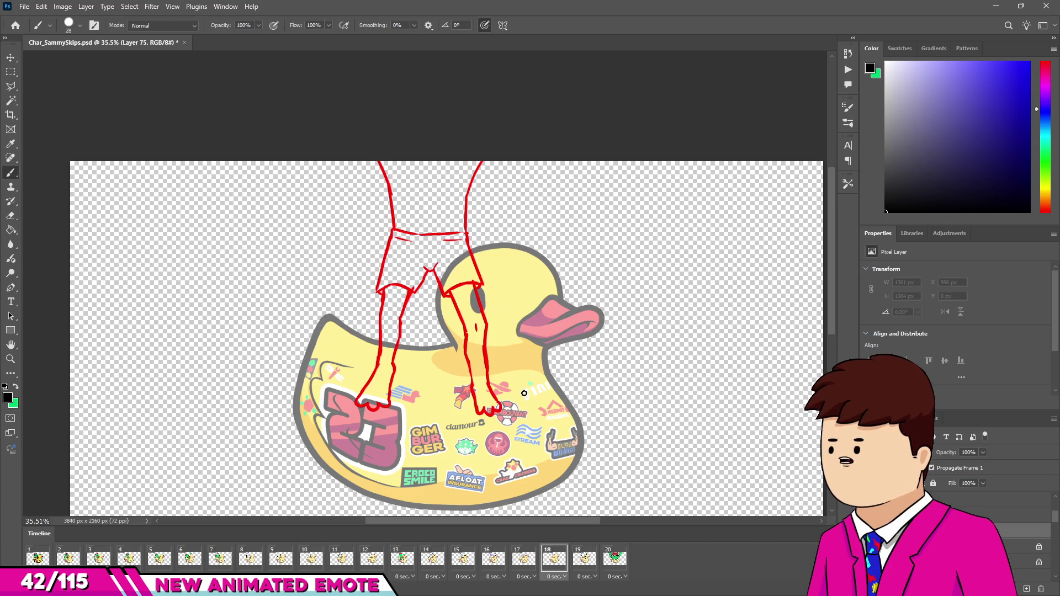
left_click(583, 559)
left_click(554, 559)
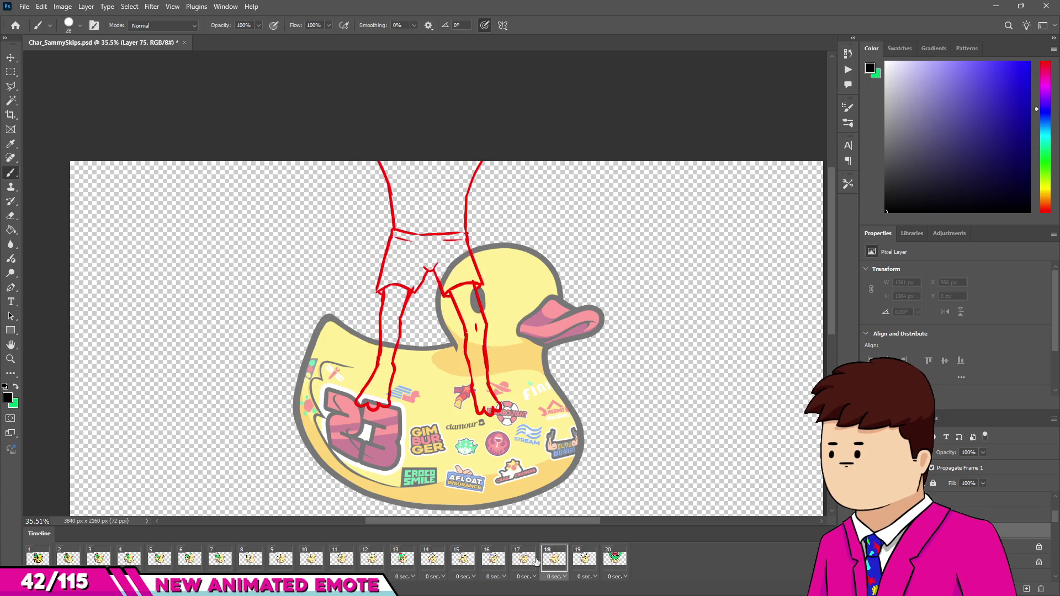
left_click(523, 559)
left_click(490, 567)
left_click(522, 559)
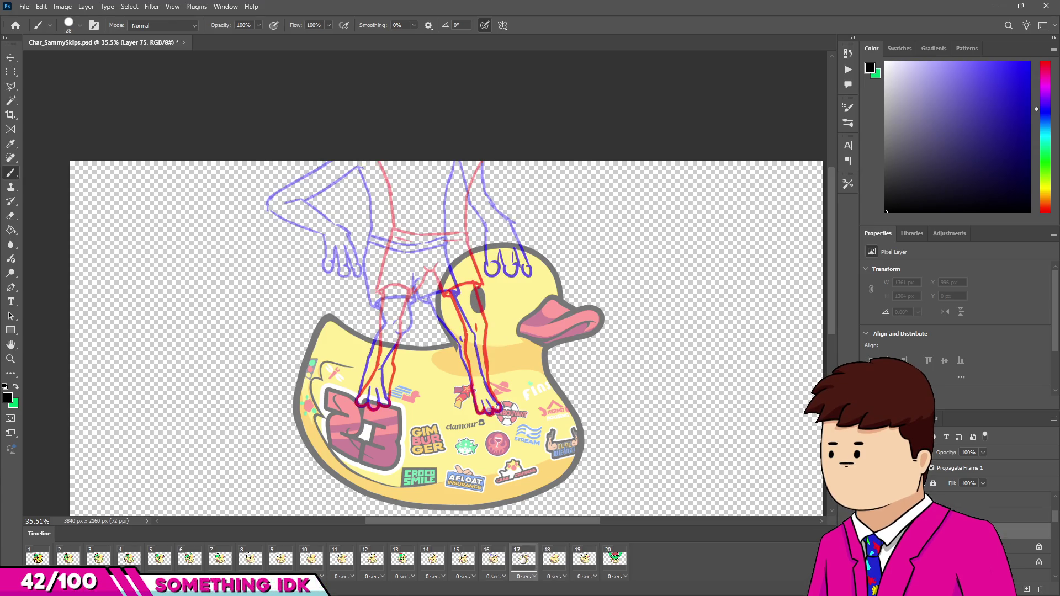
scroll(420, 201, "up", 8)
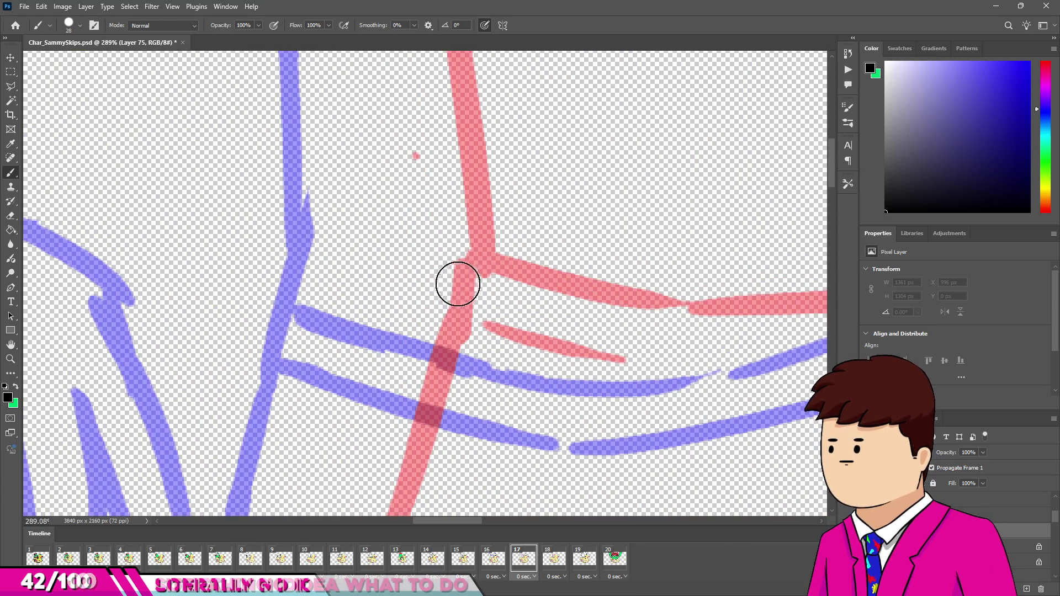
Step: Shrink the brush to 16 px and dot both ends of the shorts' waistline
left_click_drag(312, 235, 293, 230)
left_click(298, 235)
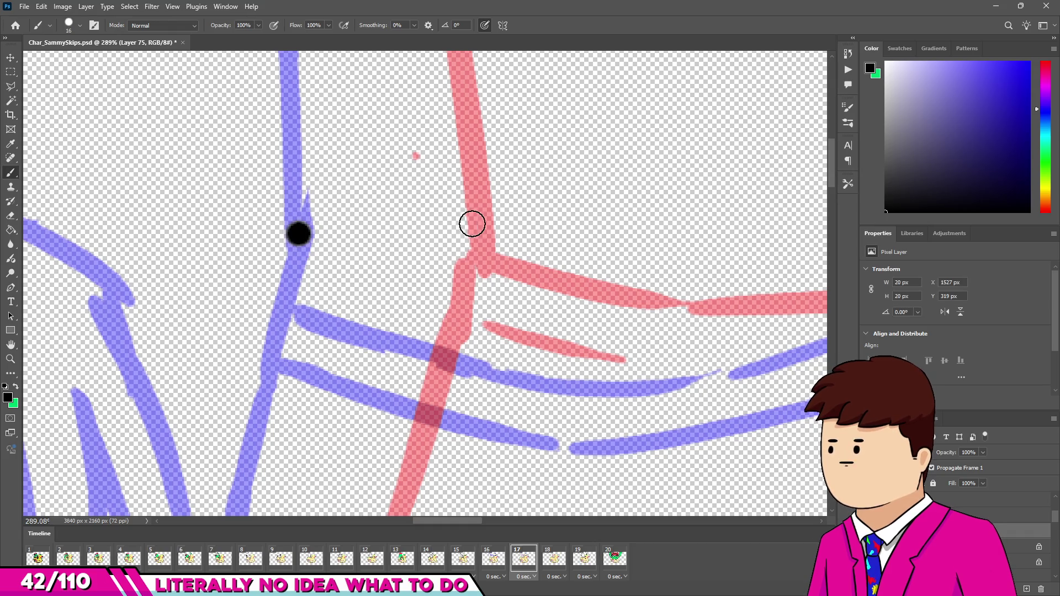
left_click(481, 242)
scroll(341, 237, "down", 3)
scroll(392, 226, "up", 3)
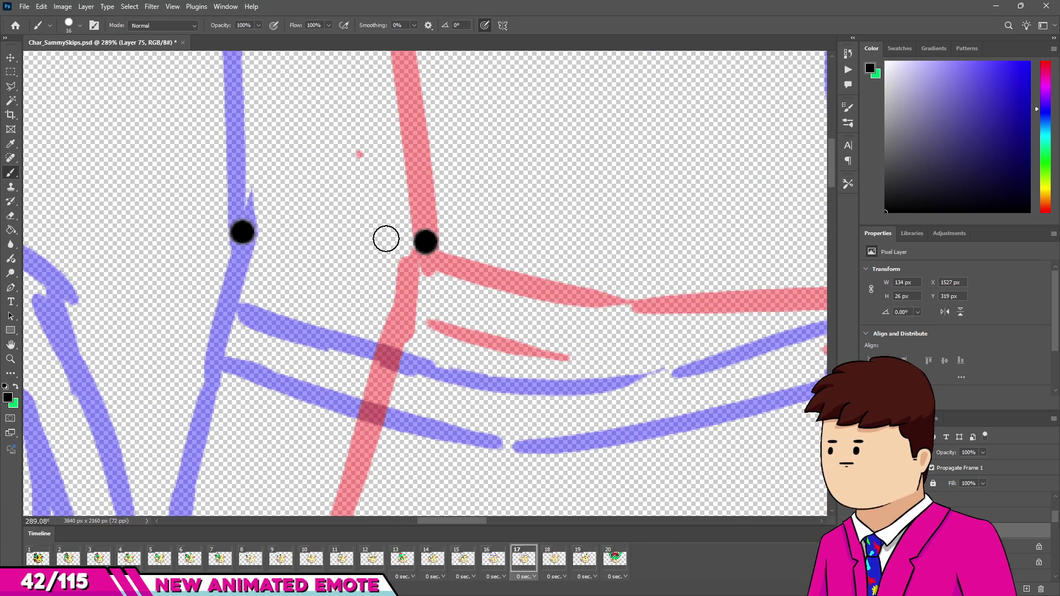
Step: Add the middle waistline dot, redoing it until it sits between the other two
left_click(330, 236)
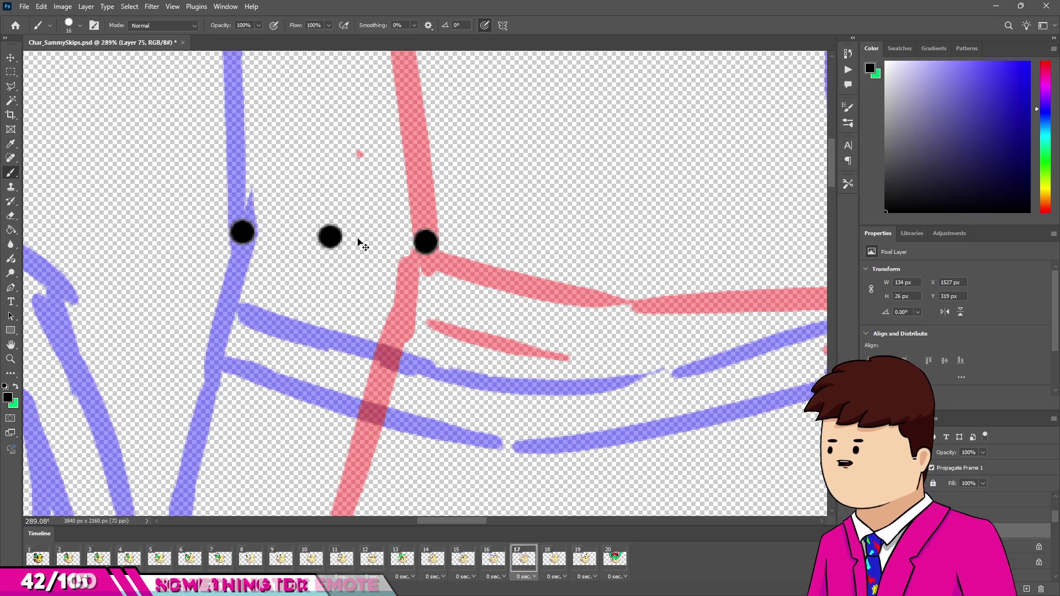
key("ctrl+z")
left_click(362, 239)
key("ctrl+z")
left_click(358, 241)
scroll(325, 237, "down", 2)
scroll(334, 243, "up", 2)
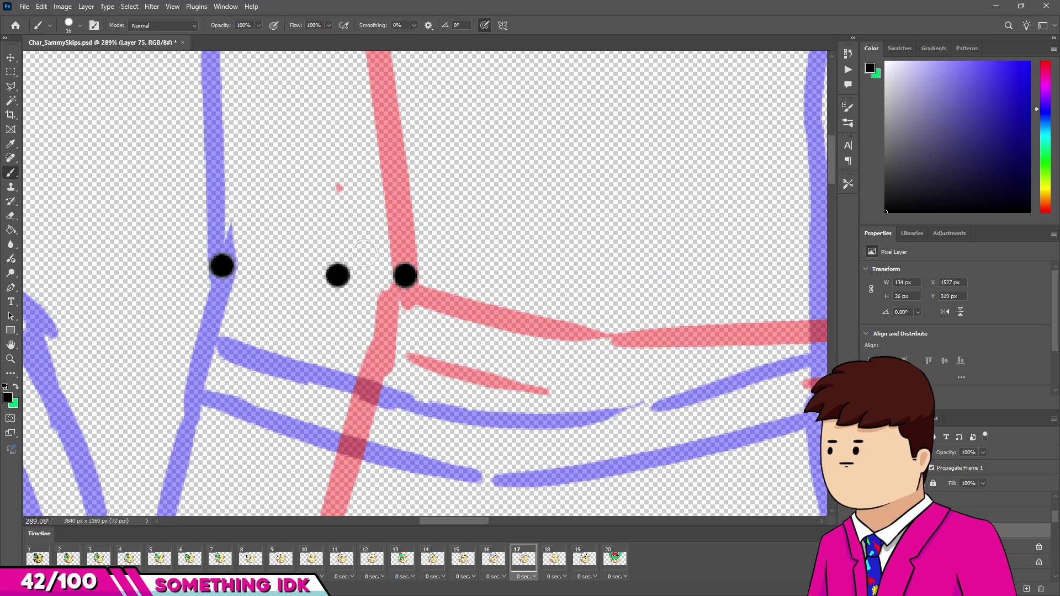
scroll(310, 254, "down", 3)
scroll(305, 255, "down", 3)
scroll(315, 249, "up", 2)
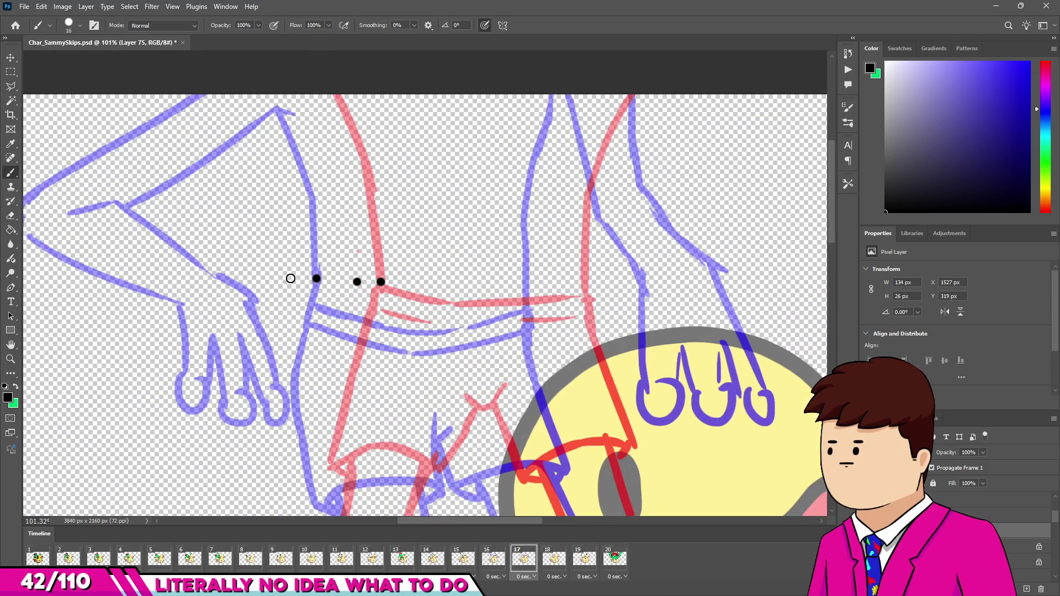
Step: Discard a trial loop and erase the three guide dots with the eraser (E), returning to the brush
mouse_move(304, 359)
left_mouse_down()
mouse_move(320, 396)
mouse_move(329, 367)
left_mouse_up()
key("ctrl+z")
key("e")
left_click_drag(343, 284, 444, 272)
scroll(387, 249, "down", 1)
key("b")
scroll(376, 265, "down", 3)
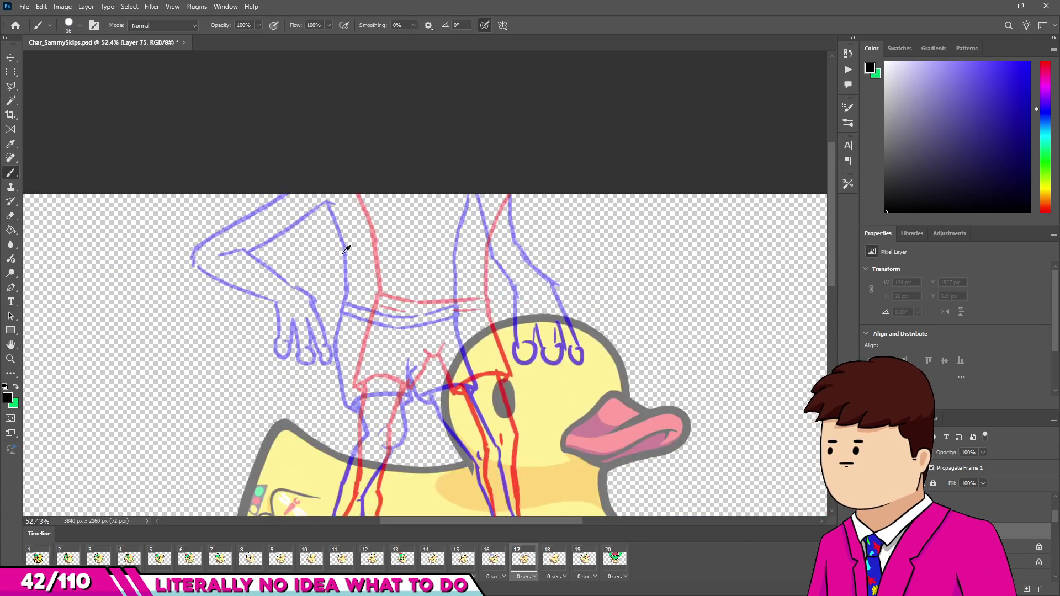
scroll(381, 255, "up", 1)
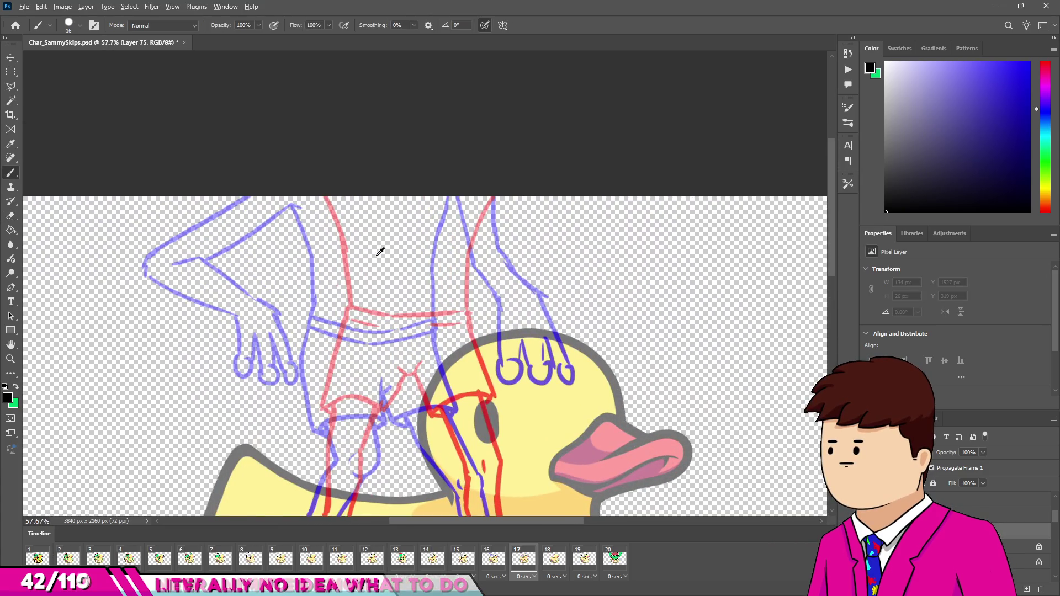
scroll(383, 259, "down", 1)
scroll(396, 268, "up", 1)
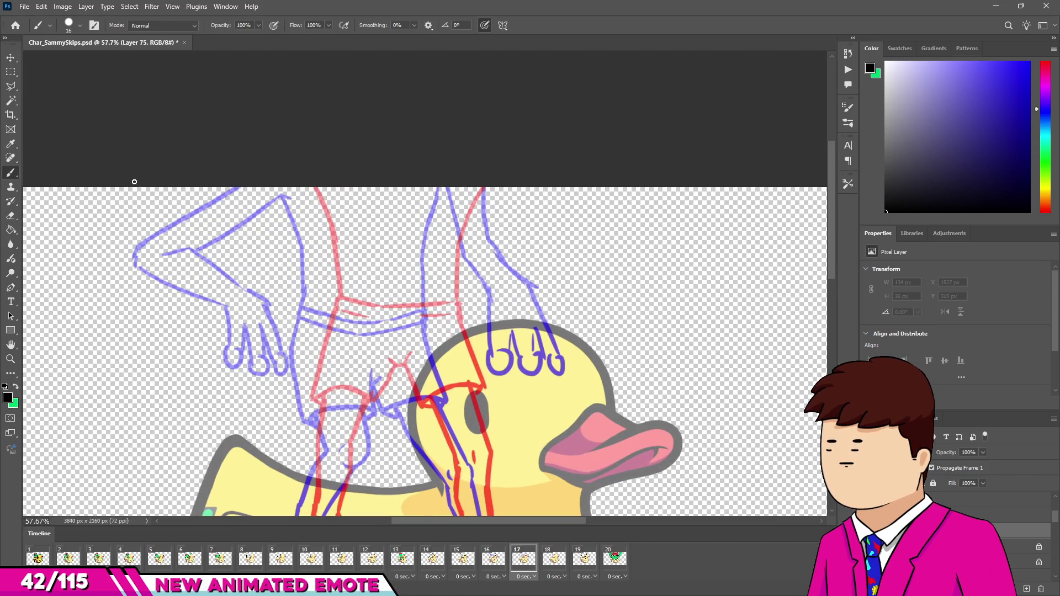
Step: Ink the top-left body outline, a finger loop and a short line near the top
mouse_move(124, 171)
left_mouse_down()
mouse_move(193, 203)
mouse_move(255, 197)
left_mouse_up()
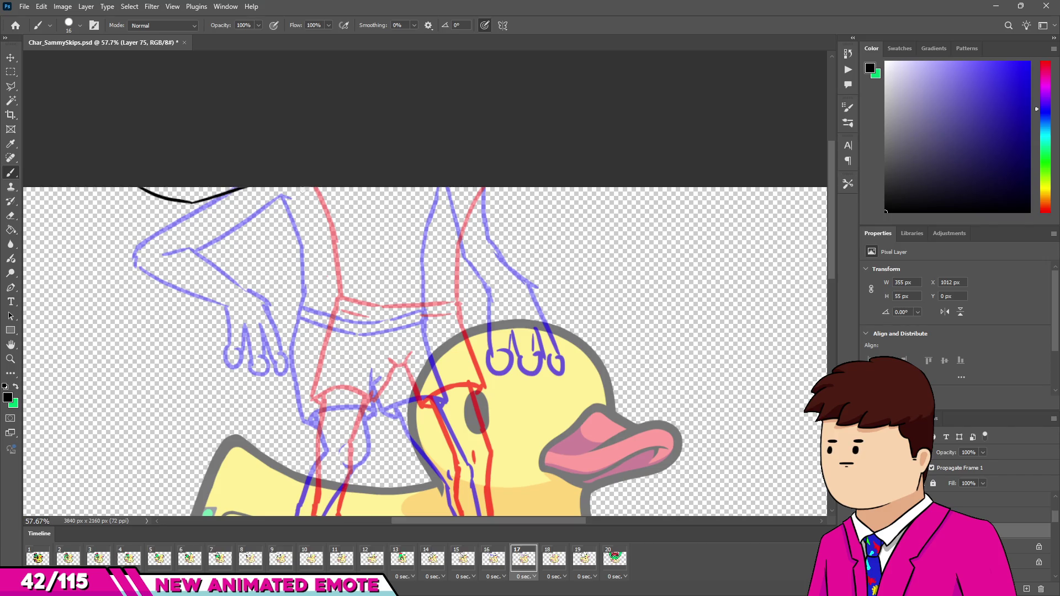
key("ctrl+z")
left_click_drag(182, 208, 237, 189)
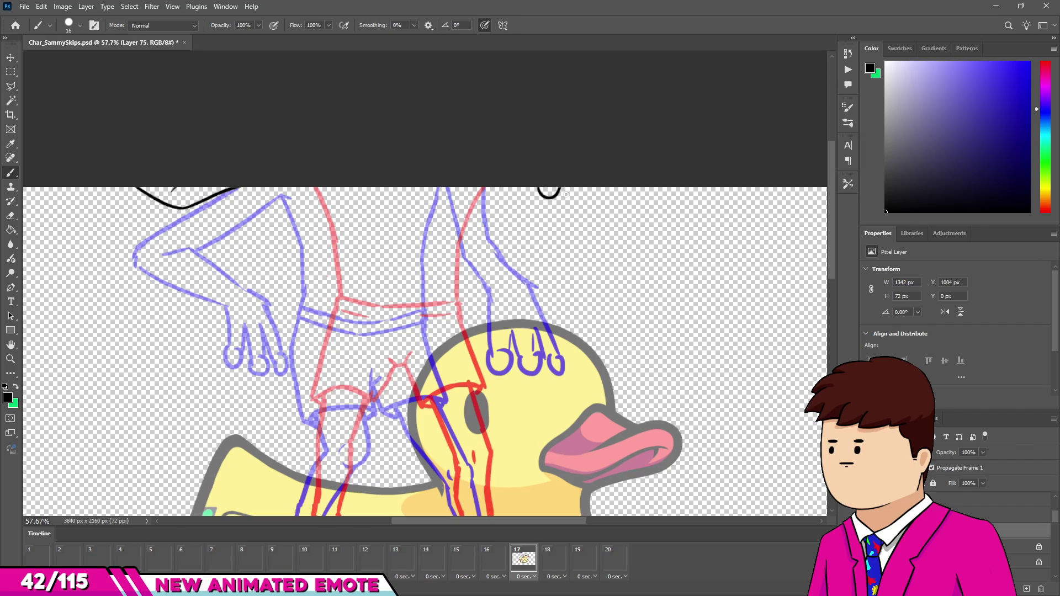
mouse_move(578, 190)
left_mouse_down()
mouse_move(580, 199)
mouse_move(596, 188)
left_mouse_up()
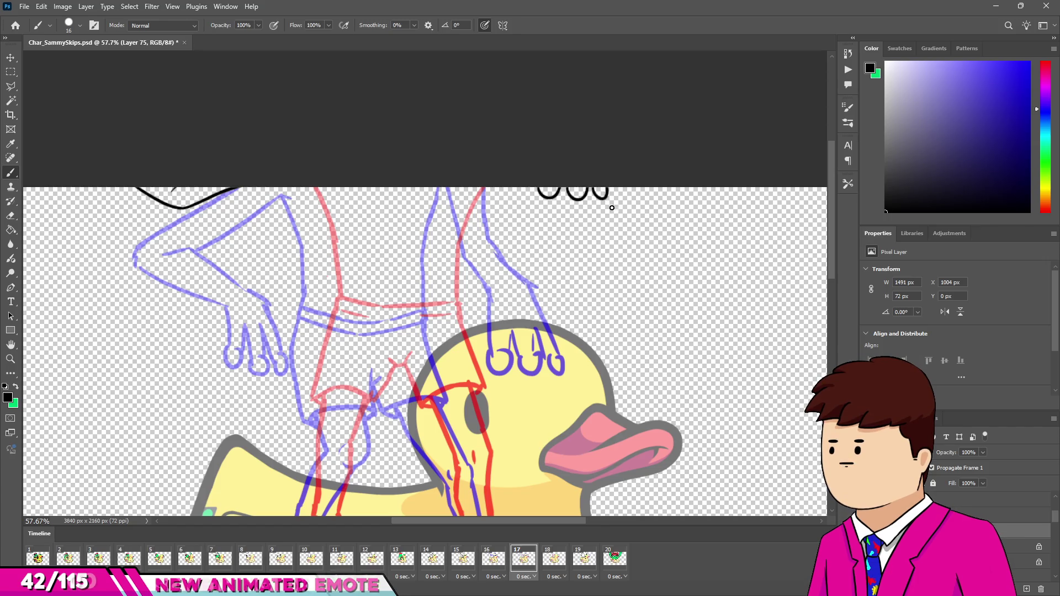
scroll(460, 350, "down", 4)
scroll(459, 350, "up", 4)
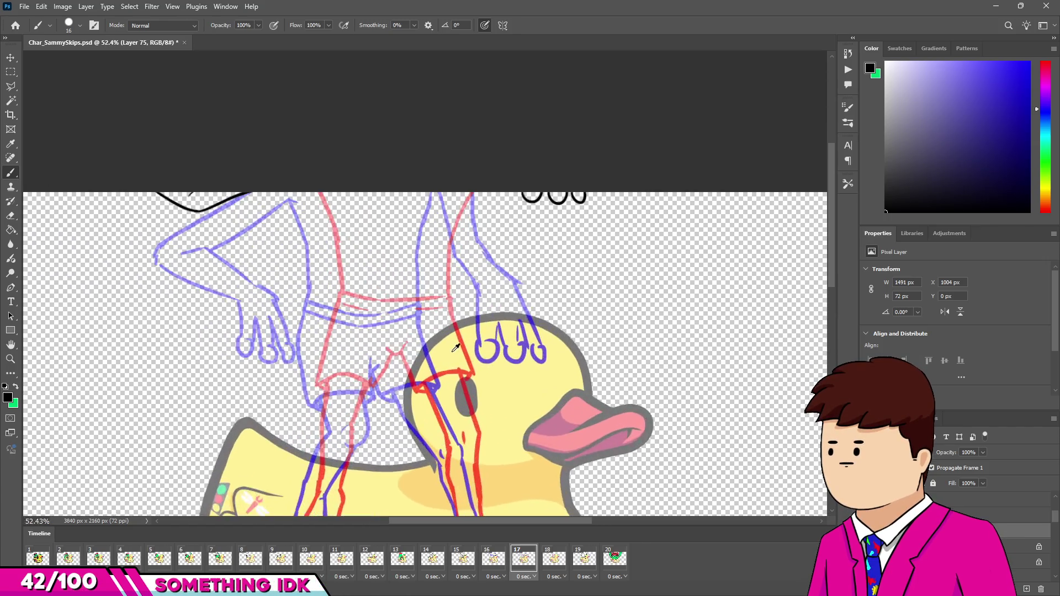
left_click_drag(446, 190, 483, 197)
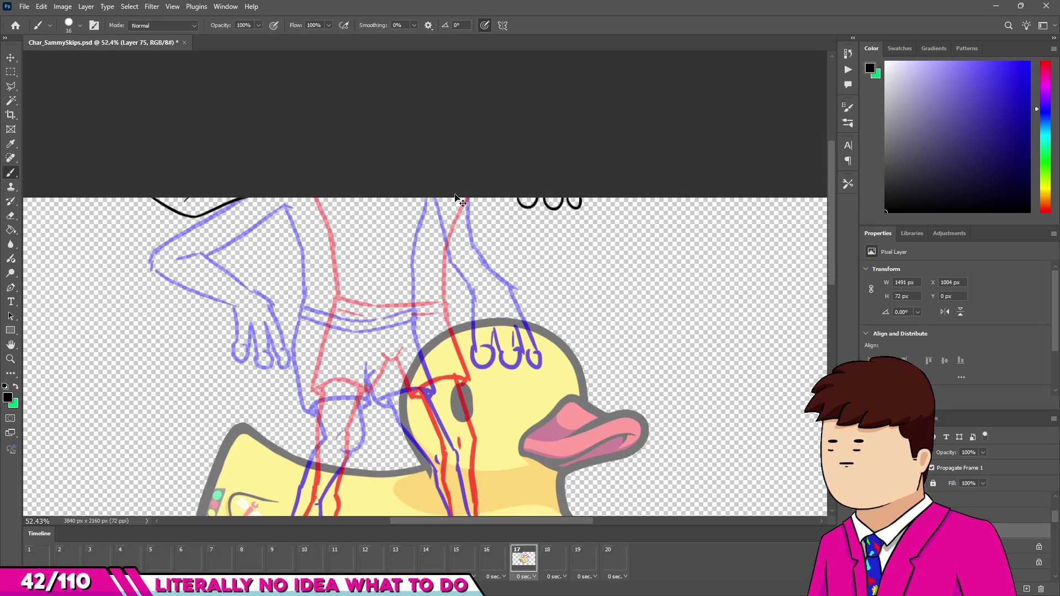
left_click_drag(476, 205, 513, 207)
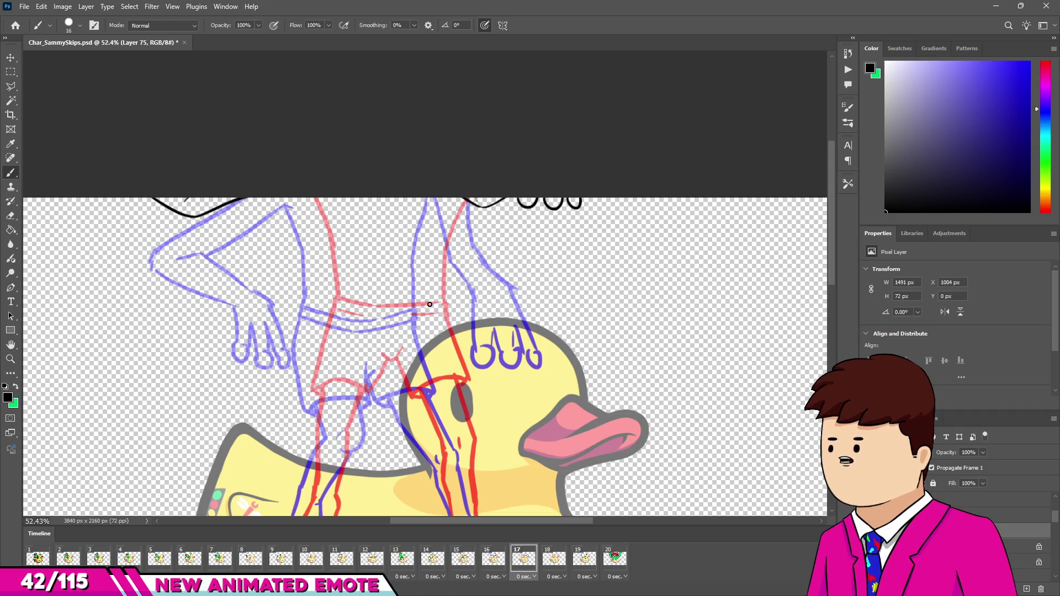
Step: Redraw the body outline curve segment several times until its shape is right
scroll(285, 233, "up", 6)
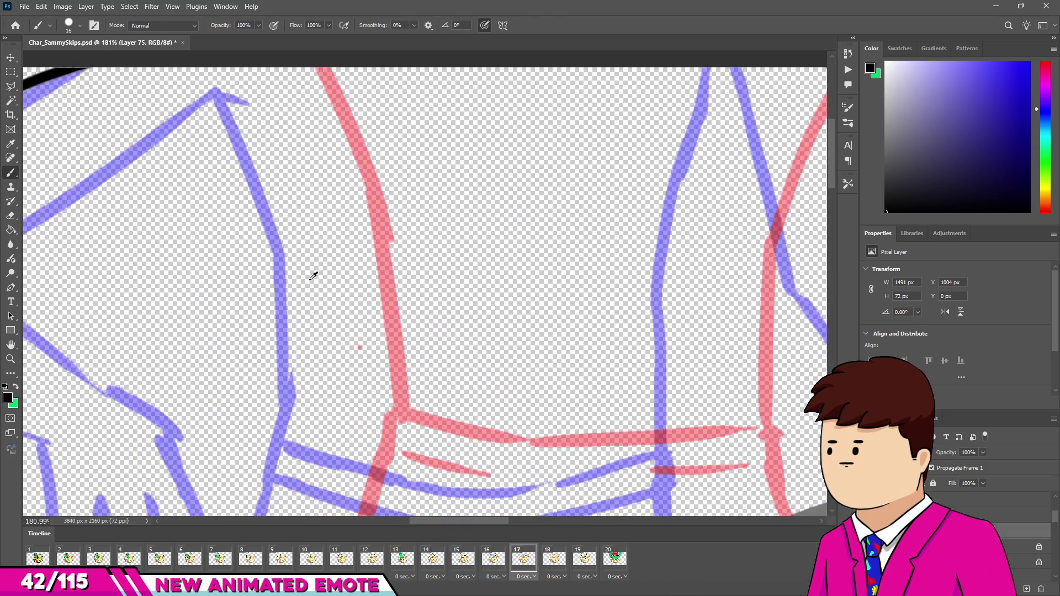
scroll(316, 276, "down", 4)
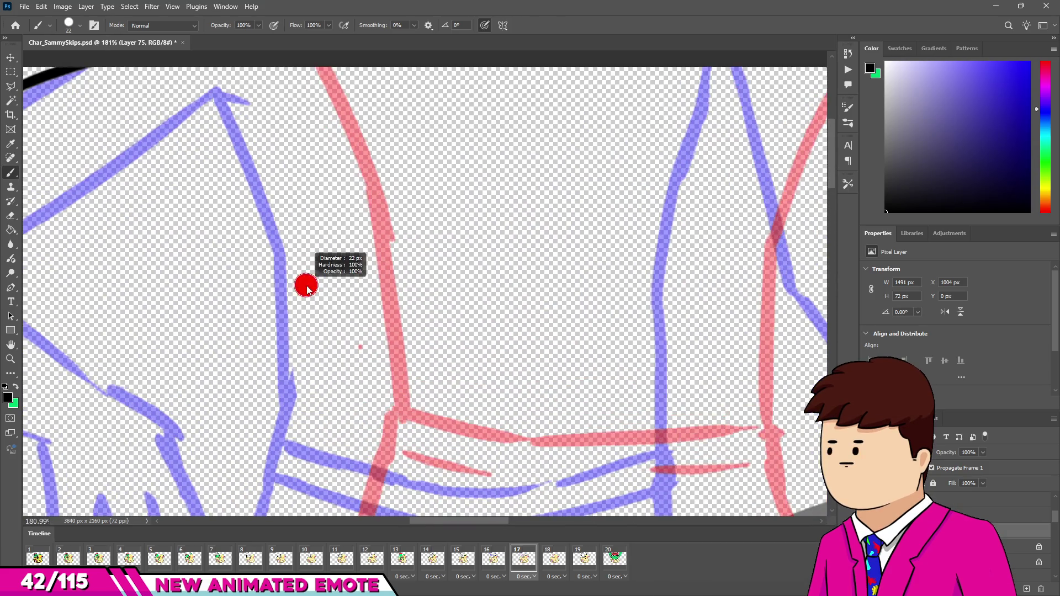
scroll(359, 285, "down", 2)
scroll(359, 285, "down", 1)
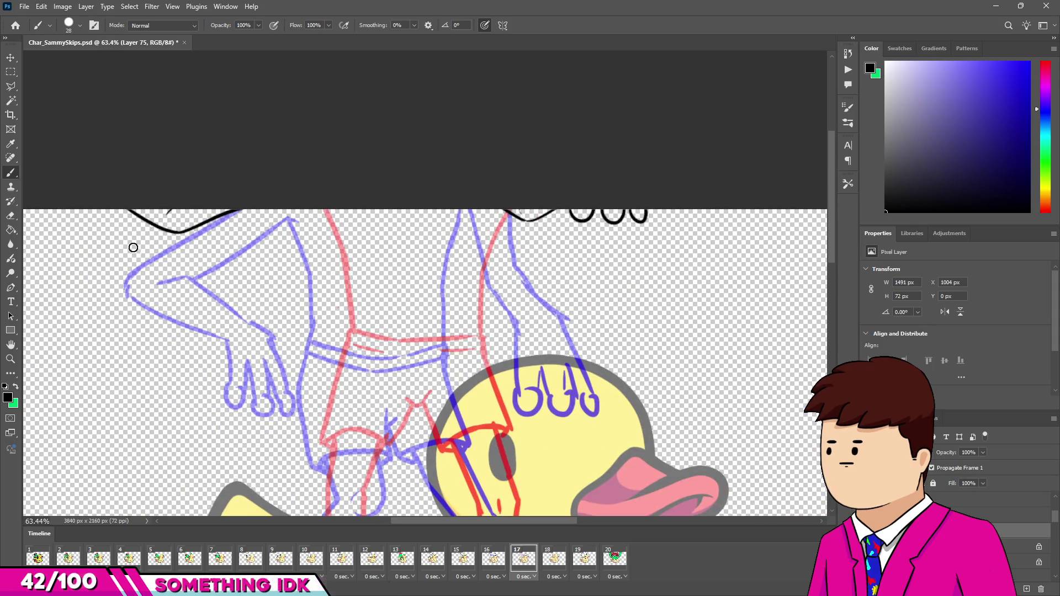
key("ctrl+z")
left_click_drag(123, 206, 182, 236)
key("ctrl+z")
mouse_move(124, 206)
left_mouse_down()
mouse_move(182, 236)
mouse_move(199, 232)
left_mouse_up()
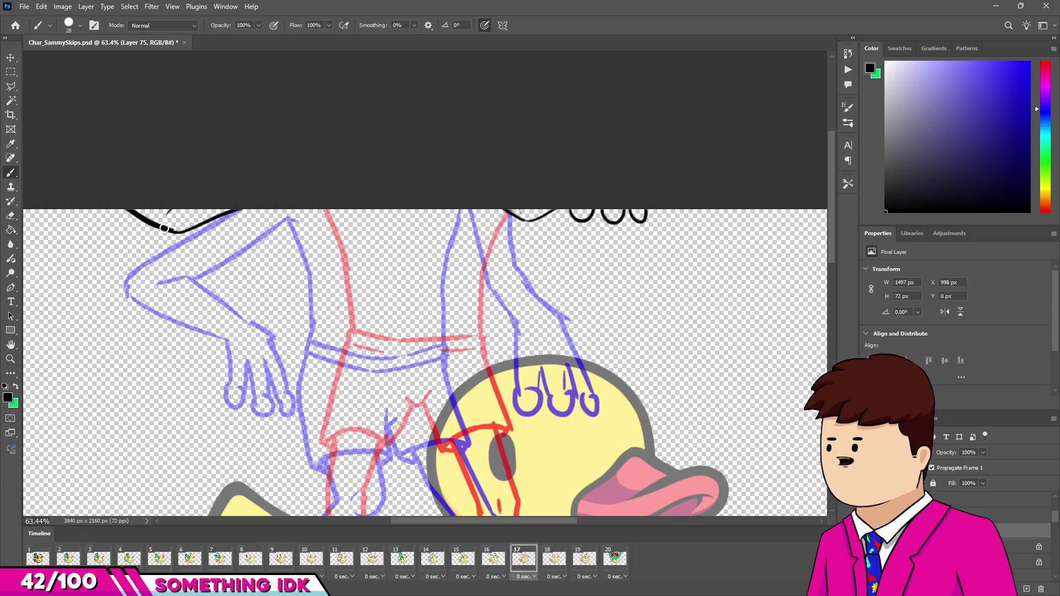
key("ctrl+z")
left_click_drag(178, 232, 234, 209)
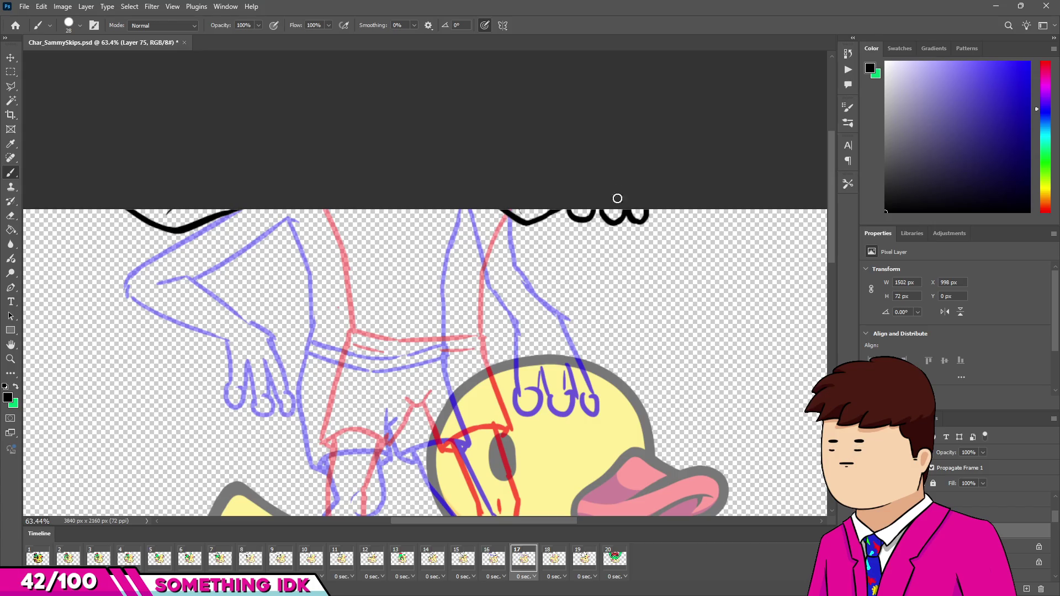
scroll(618, 191, "down", 3)
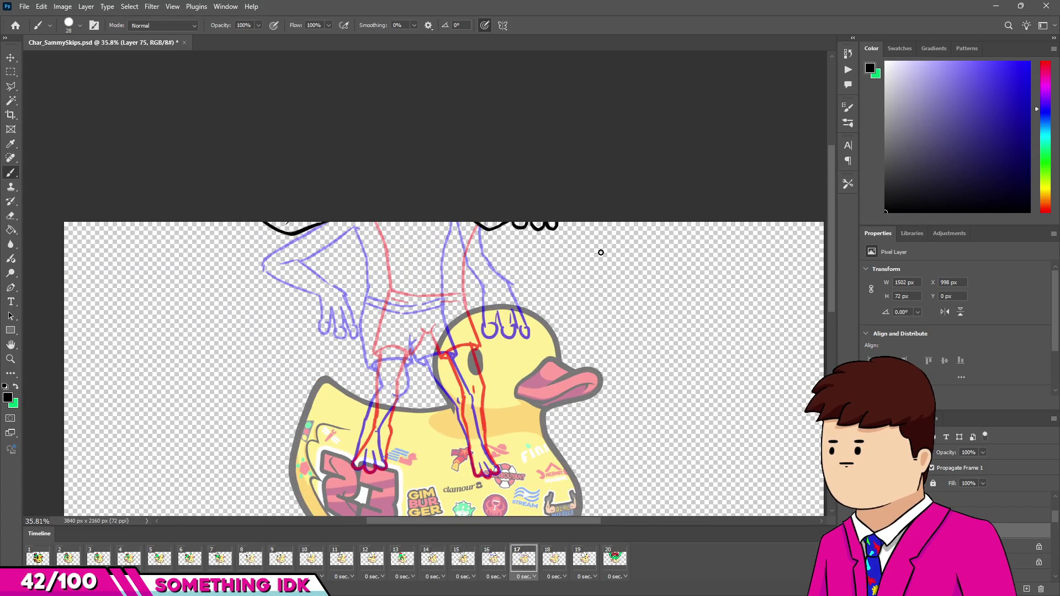
Step: Ink the left side of the shorts, retrying the stroke until it curves correctly
scroll(366, 304, "up", 2)
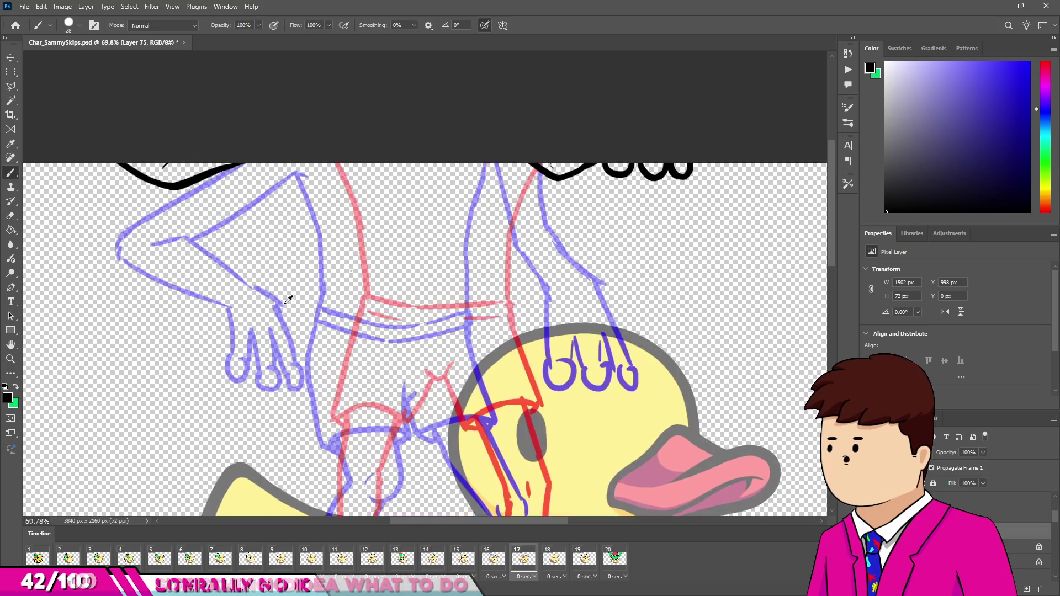
scroll(367, 304, "up", 2)
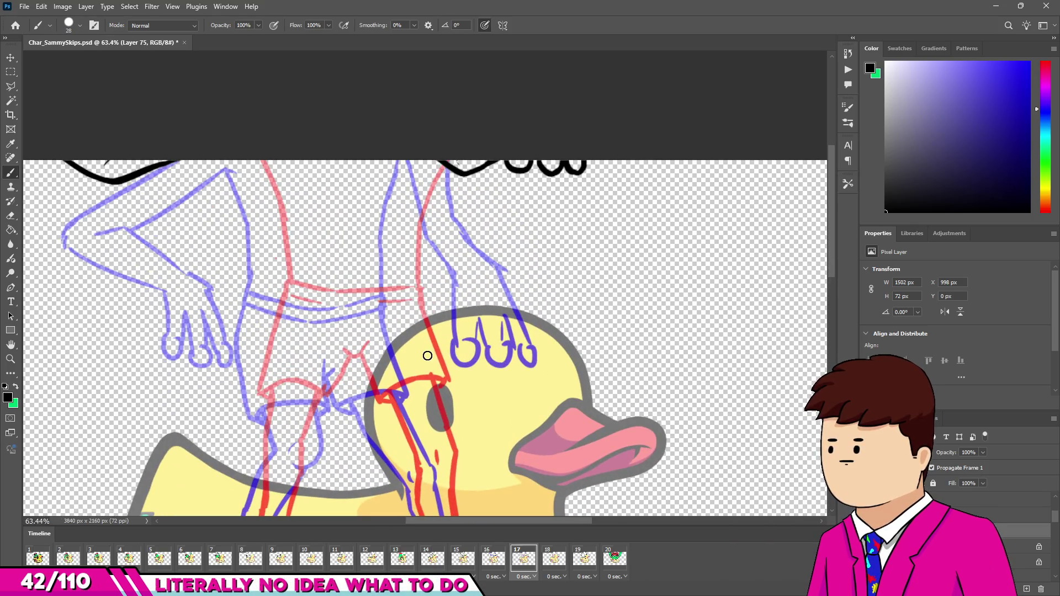
left_click_drag(236, 156, 263, 197)
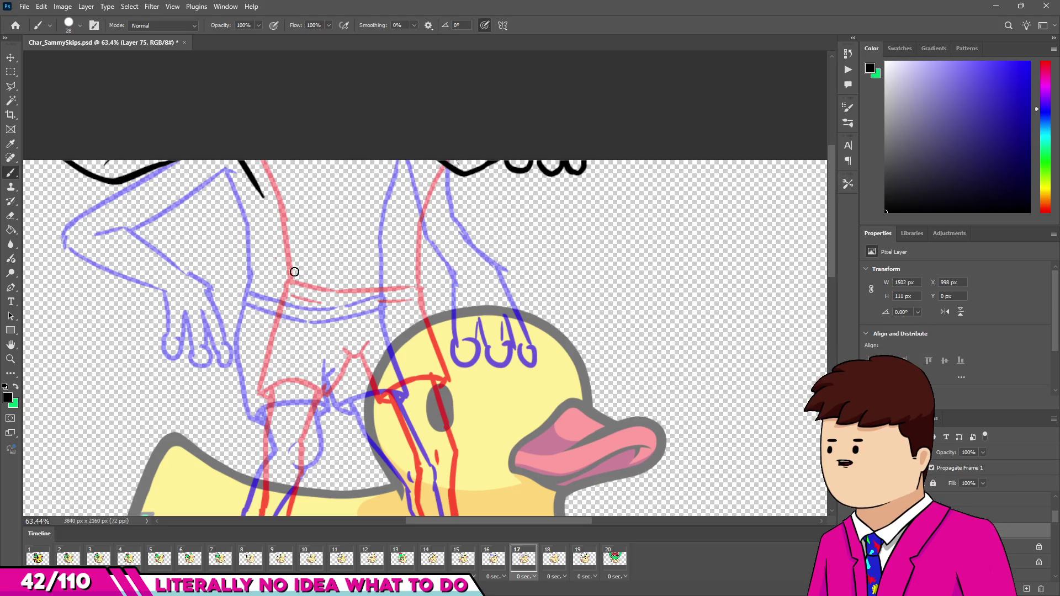
key("ctrl+z")
left_click_drag(247, 153, 274, 221)
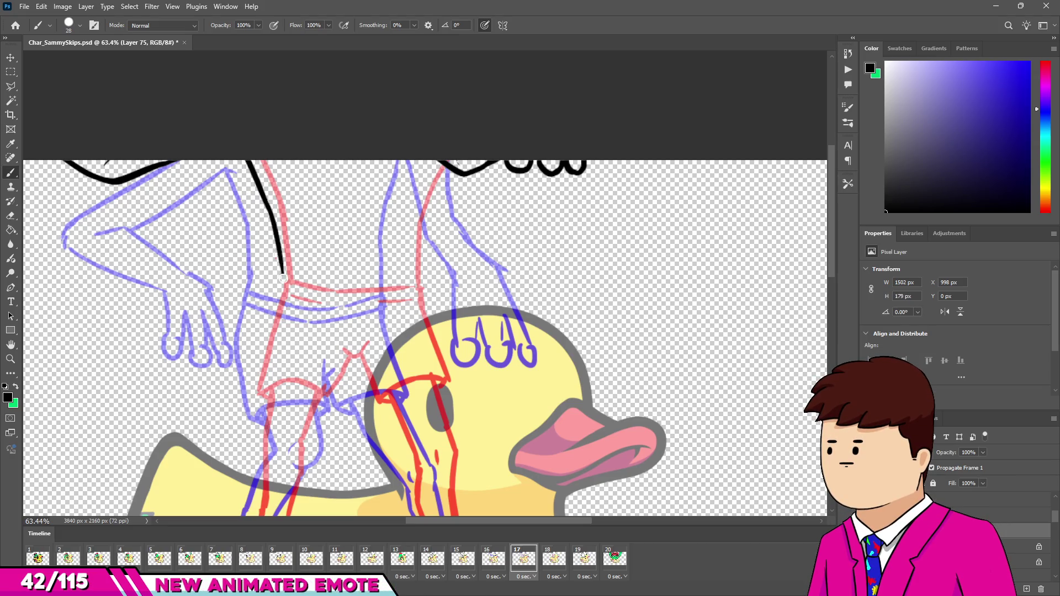
key("ctrl+z")
left_click_drag(264, 200, 281, 284)
key("ctrl+z")
left_click_drag(265, 204, 276, 269)
key("ctrl+z")
left_click_drag(265, 202, 275, 284)
key("e")
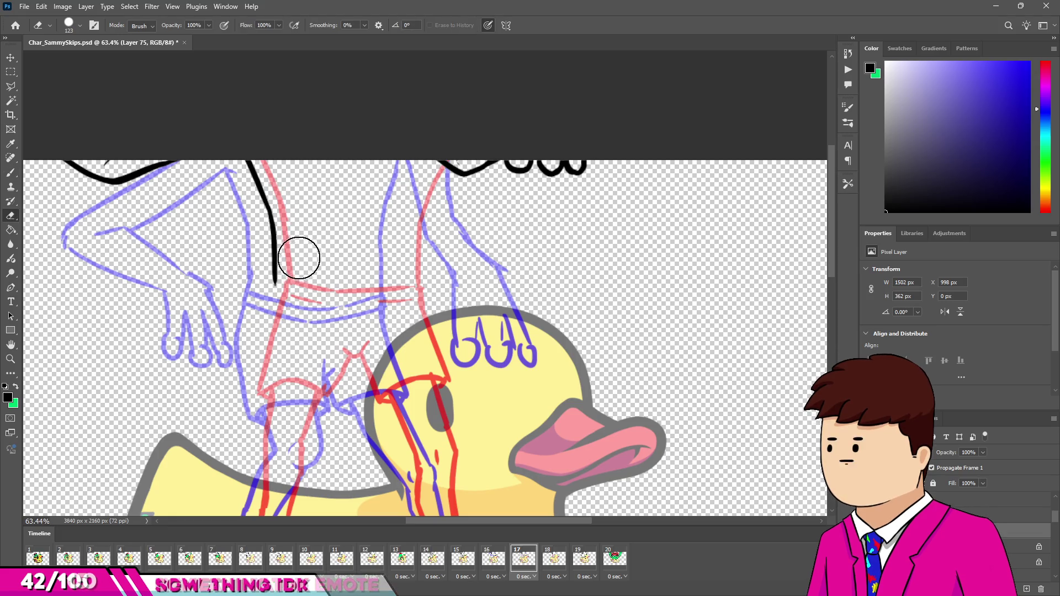
key("b")
Step: Draw the waistband line across to the right and trial the shorts' right side
left_click_drag(274, 283, 357, 298)
key("ctrl+z")
key("ctrl+z")
mouse_move(280, 283)
left_mouse_down()
mouse_move(358, 297)
mouse_move(408, 288)
left_mouse_up()
left_click_drag(413, 274, 407, 226)
key("ctrl+z")
key("ctrl+z")
mouse_move(411, 276)
left_mouse_down()
mouse_move(407, 225)
mouse_move(407, 286)
left_mouse_up()
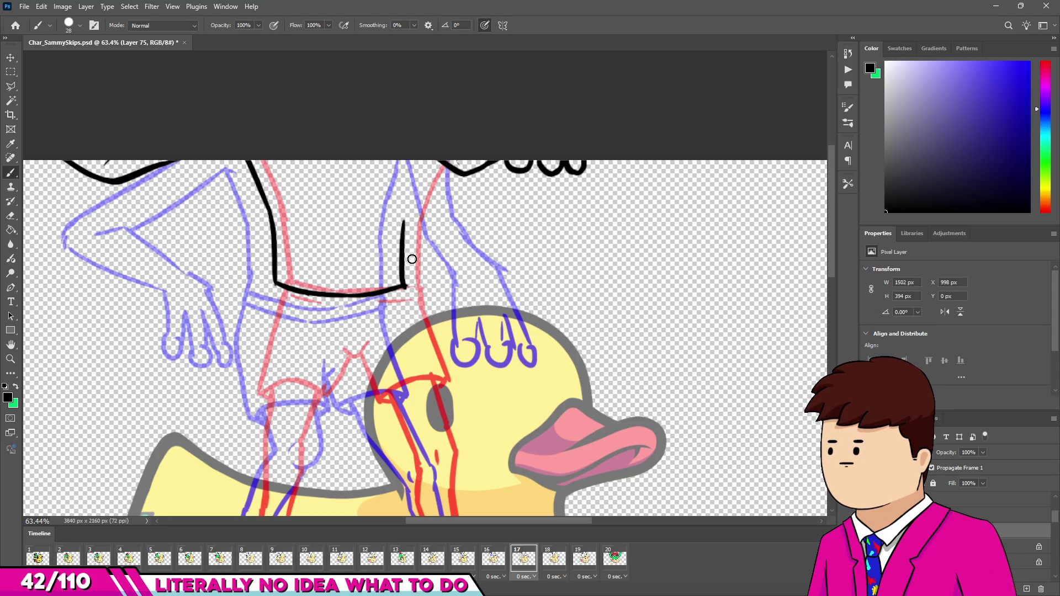
key("ctrl+z")
mouse_move(407, 223)
left_mouse_down()
mouse_move(407, 287)
mouse_move(412, 210)
mouse_move(432, 151)
left_mouse_up()
key("ctrl+z")
key("ctrl+z")
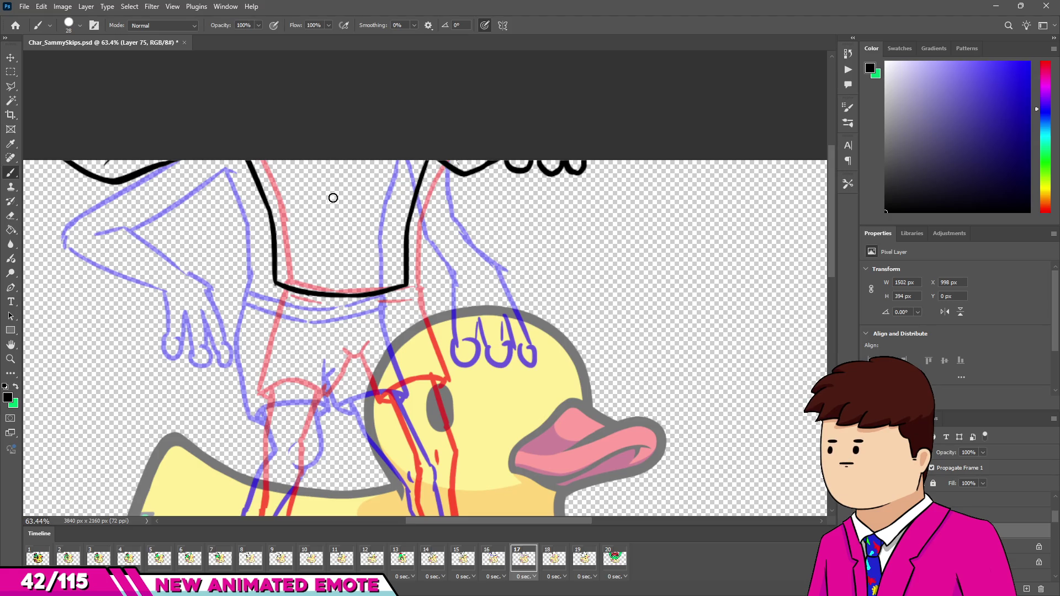
scroll(358, 265, "up", 2)
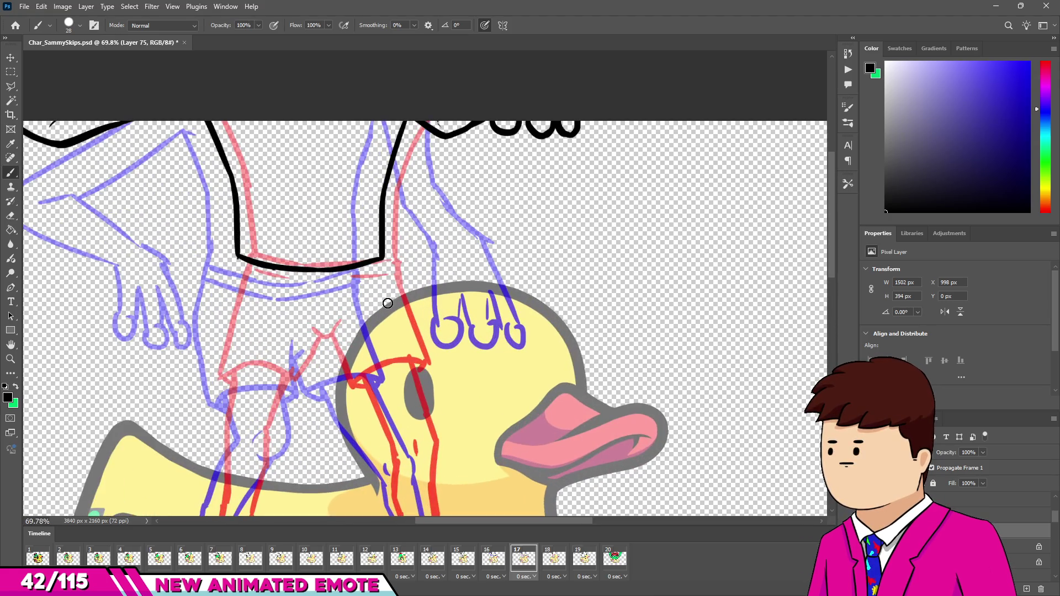
Step: Hook both waistband corners and draw the curved hem of the left shorts leg
left_click_drag(237, 255, 232, 269)
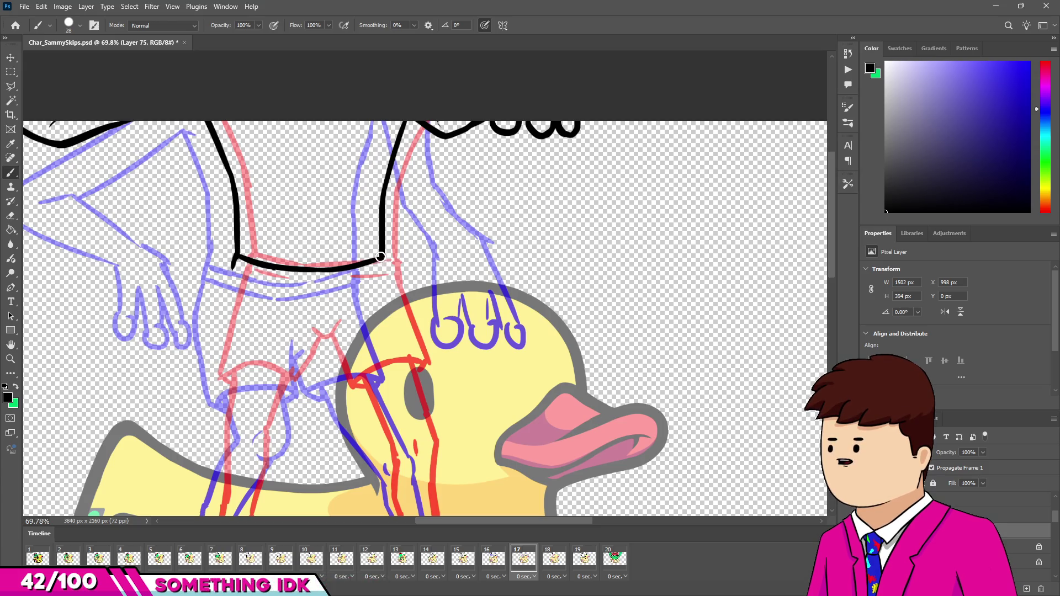
left_click_drag(385, 257, 388, 278)
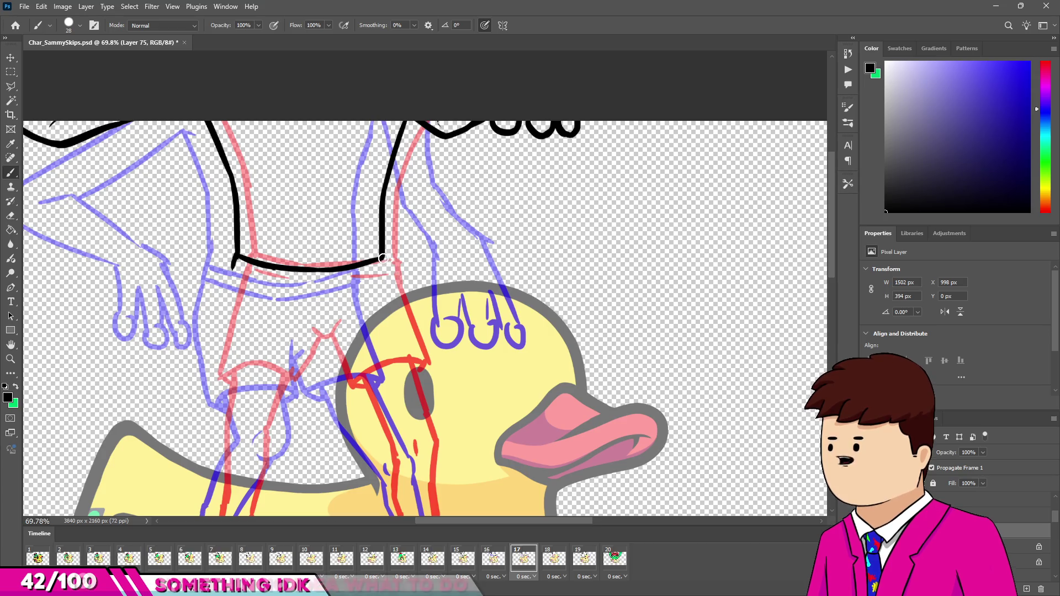
left_click_drag(233, 267, 232, 340)
key("ctrl+z")
mouse_move(234, 267)
left_mouse_down()
mouse_move(218, 370)
mouse_move(286, 386)
left_mouse_up()
key("ctrl+z")
key("ctrl+z")
mouse_move(222, 382)
left_mouse_down()
mouse_move(276, 374)
mouse_move(294, 386)
mouse_move(303, 367)
left_mouse_up()
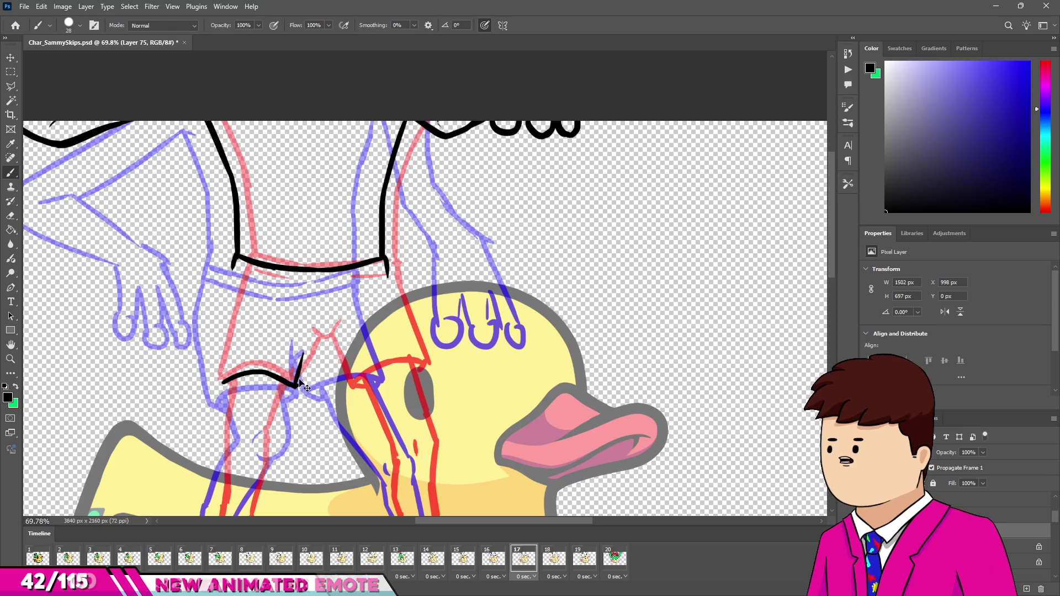
mouse_move(296, 387)
left_mouse_down()
mouse_move(308, 338)
mouse_move(323, 332)
left_mouse_up()
key("ctrl+z")
key("ctrl+z")
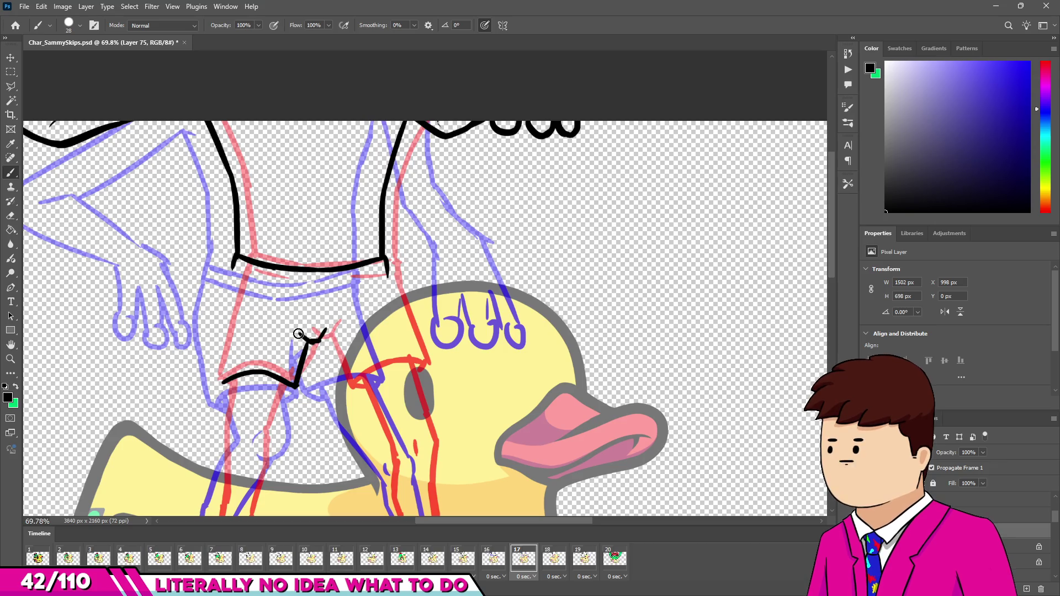
key("ctrl+z")
Step: Redraw the outer side of the left shorts leg down to meet the hem
left_click_drag(236, 269, 219, 362)
key("ctrl+z")
left_click_drag(236, 256, 222, 311)
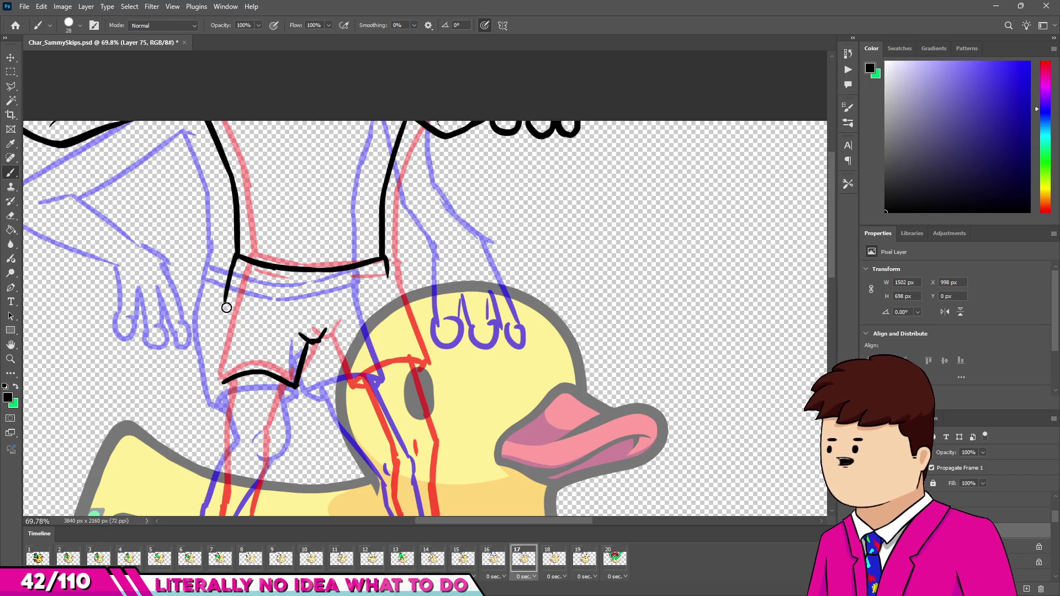
key("ctrl+z")
left_click_drag(237, 258, 218, 380)
key("ctrl+z")
key("ctrl+z")
left_click_drag(237, 255, 222, 335)
key("ctrl+z")
key("ctrl+z")
left_click_drag(236, 256, 219, 387)
key("ctrl+z")
key("ctrl+z")
left_click_drag(217, 340, 219, 385)
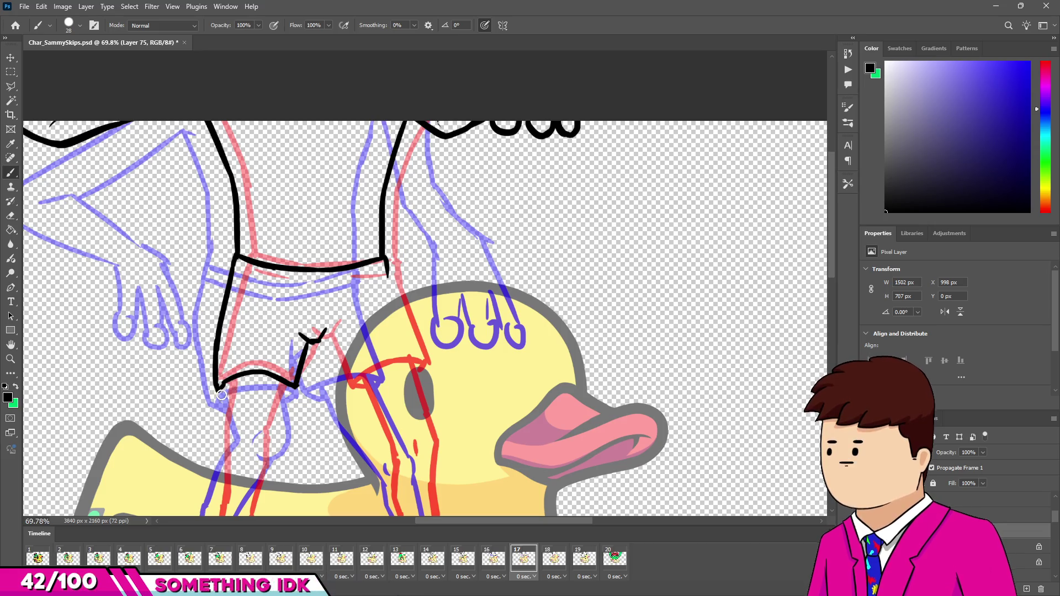
Step: Adjust the shorts' lower-left corner and shorten the crotch stroke's tip
left_click_drag(220, 388, 233, 395)
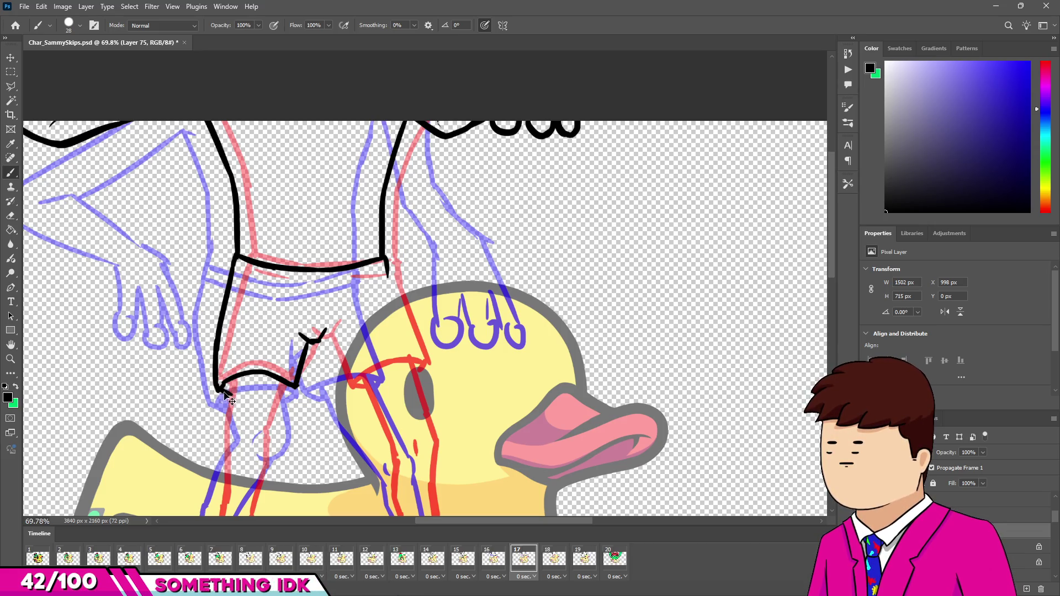
left_click_drag(218, 385, 225, 401)
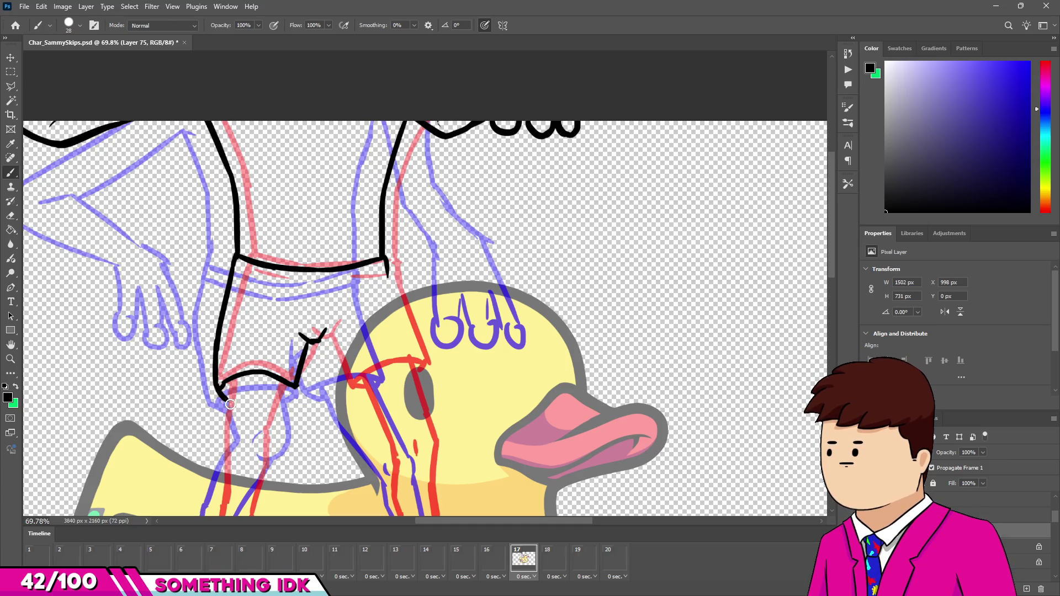
key("ctrl+z")
key("ctrl+z")
key("ctrl+z")
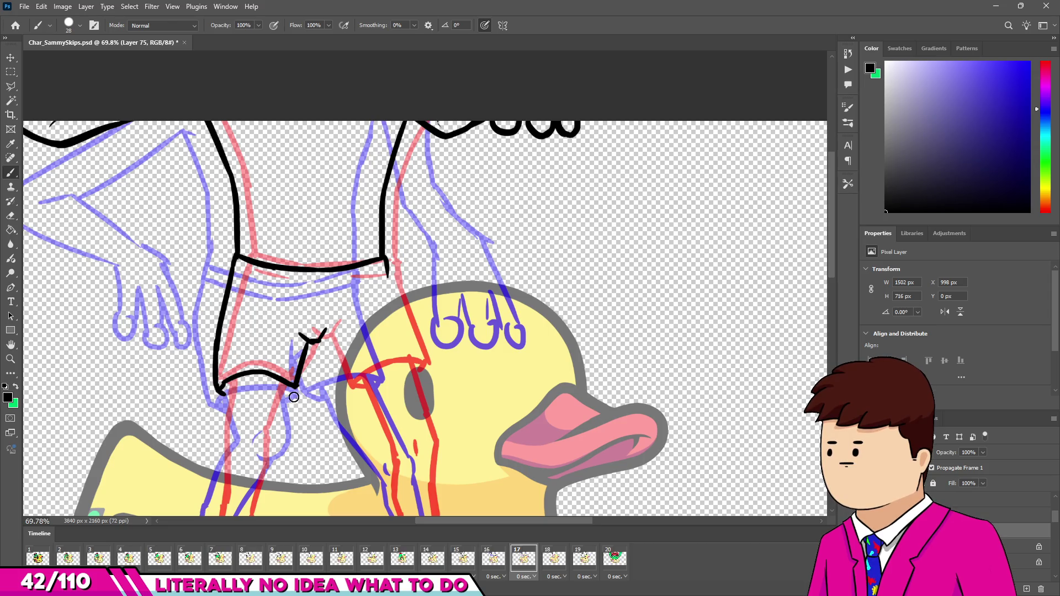
key("ctrl+z")
left_click_drag(301, 383, 291, 391)
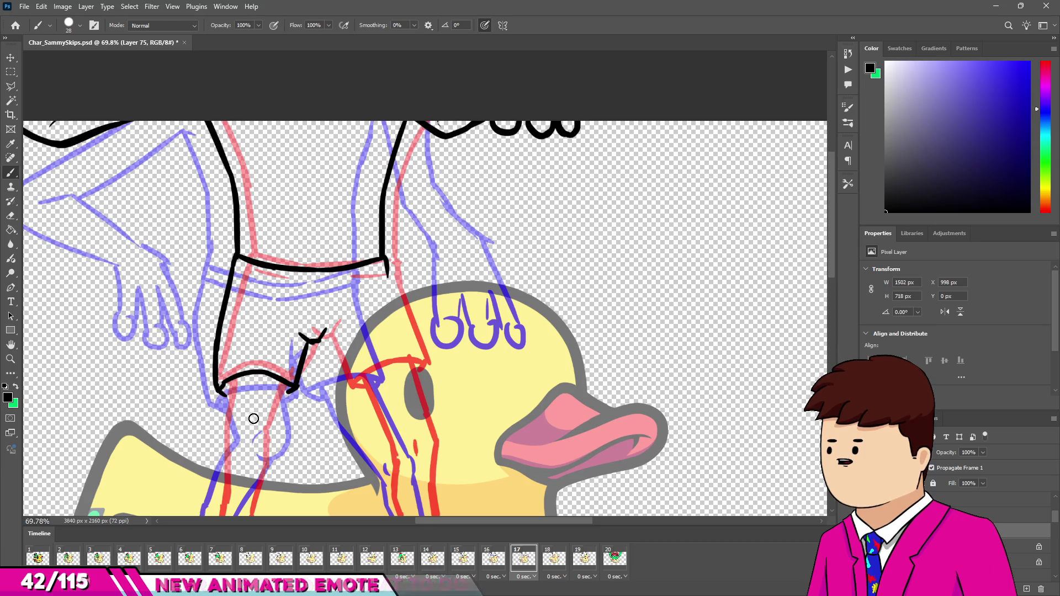
Step: Ink the second leg's inner edge and its hem across the duck's head
mouse_move(267, 406)
left_mouse_down()
mouse_move(311, 348)
mouse_move(320, 381)
left_mouse_up()
key("ctrl+z")
mouse_move(294, 326)
left_mouse_down()
mouse_move(317, 368)
mouse_move(373, 354)
left_mouse_up()
key("ctrl+z")
key("ctrl+z")
left_click_drag(320, 377, 395, 354)
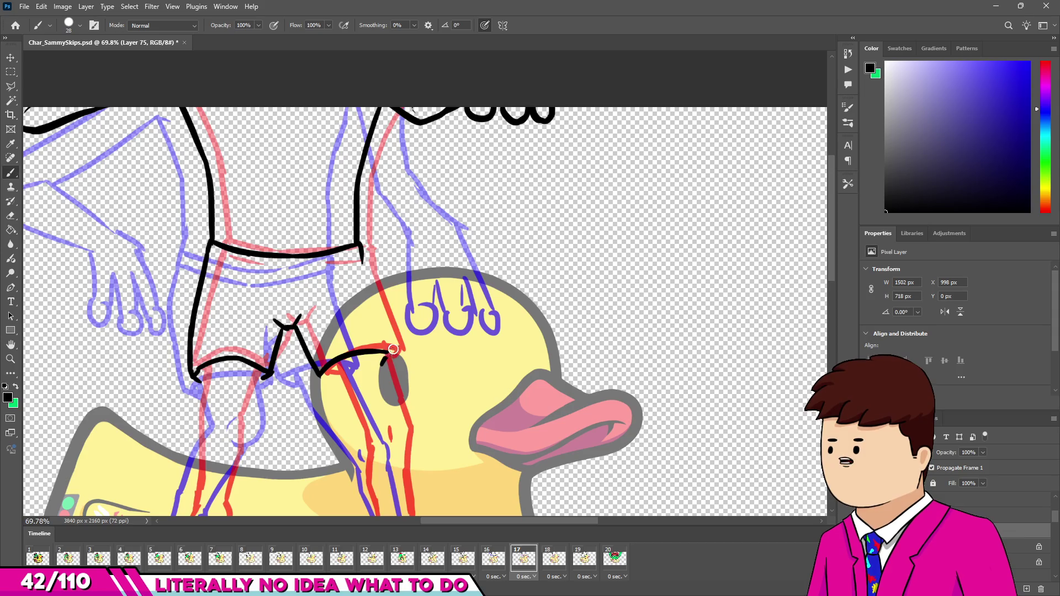
key("ctrl+z")
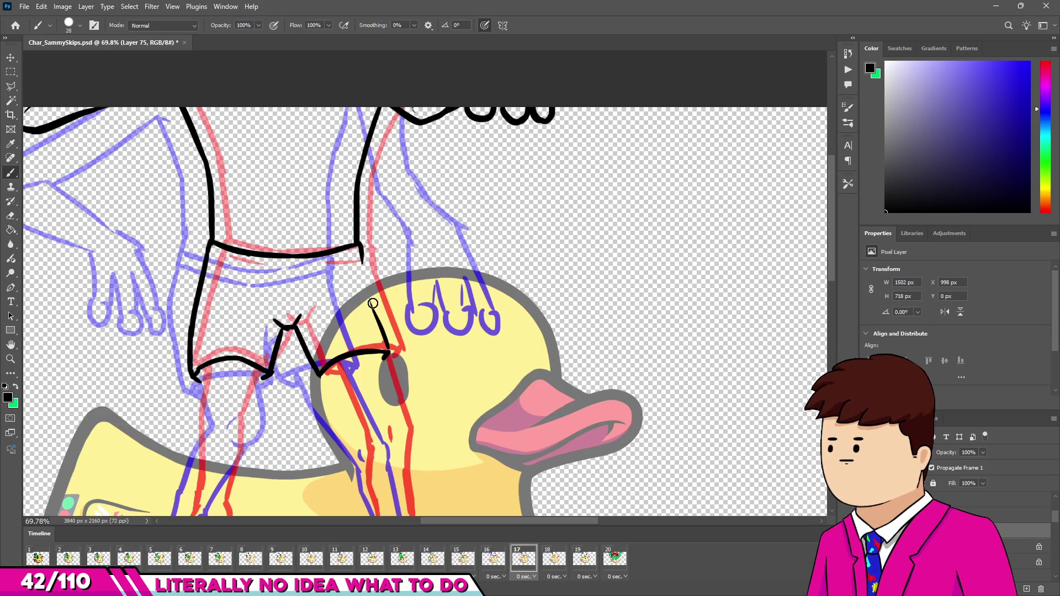
Step: Join the outer side line to the hem, add waistband fold lines and extend the hem
mouse_move(361, 257)
left_mouse_down()
mouse_move(389, 353)
mouse_move(374, 301)
mouse_move(383, 342)
left_mouse_up()
key("ctrl+z")
key("ctrl+z")
key("ctrl+z")
left_click_drag(360, 255, 389, 344)
key("ctrl+z")
left_click_drag(361, 255, 390, 353)
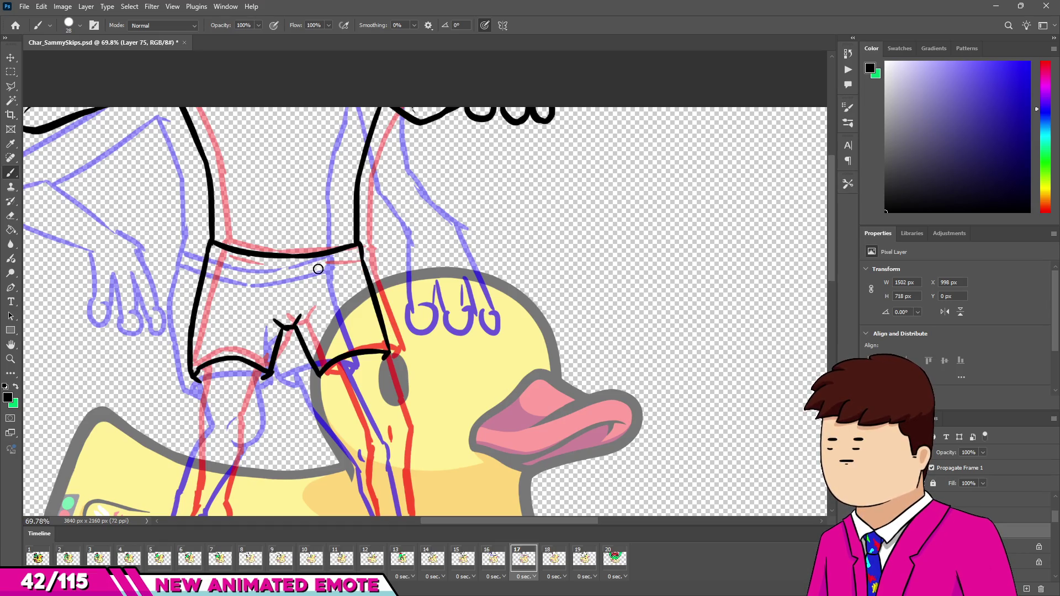
mouse_move(210, 255)
left_mouse_down()
mouse_move(278, 268)
mouse_move(339, 262)
left_mouse_up()
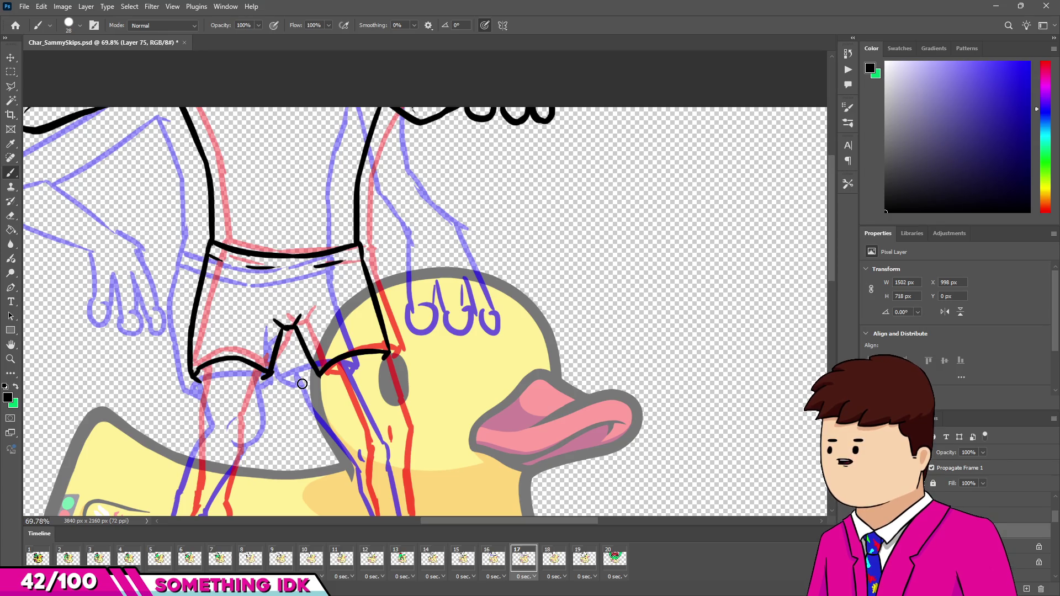
scroll(302, 384, "up", 2)
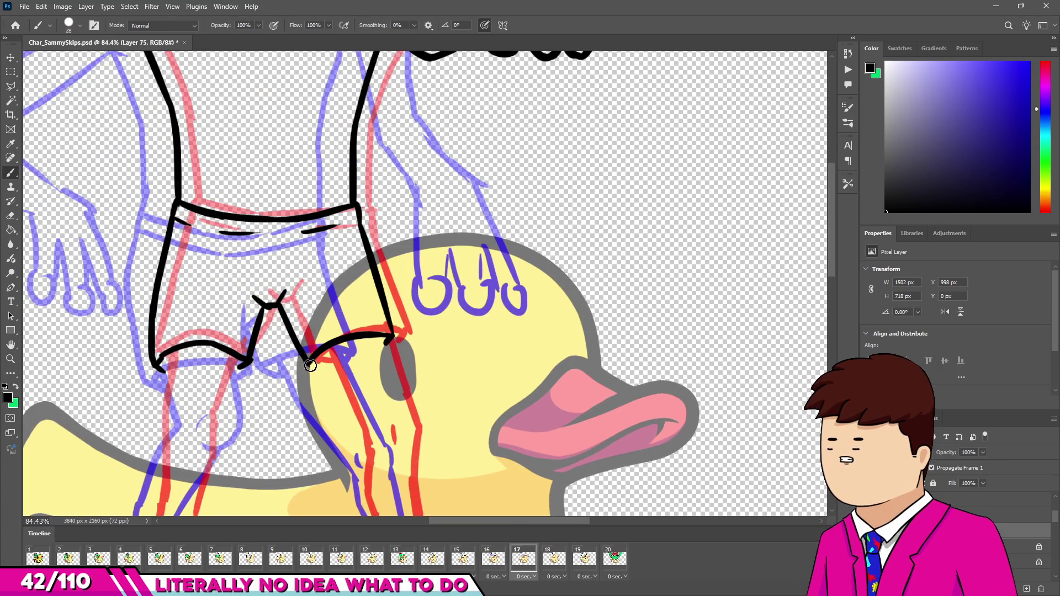
left_click_drag(309, 366, 326, 369)
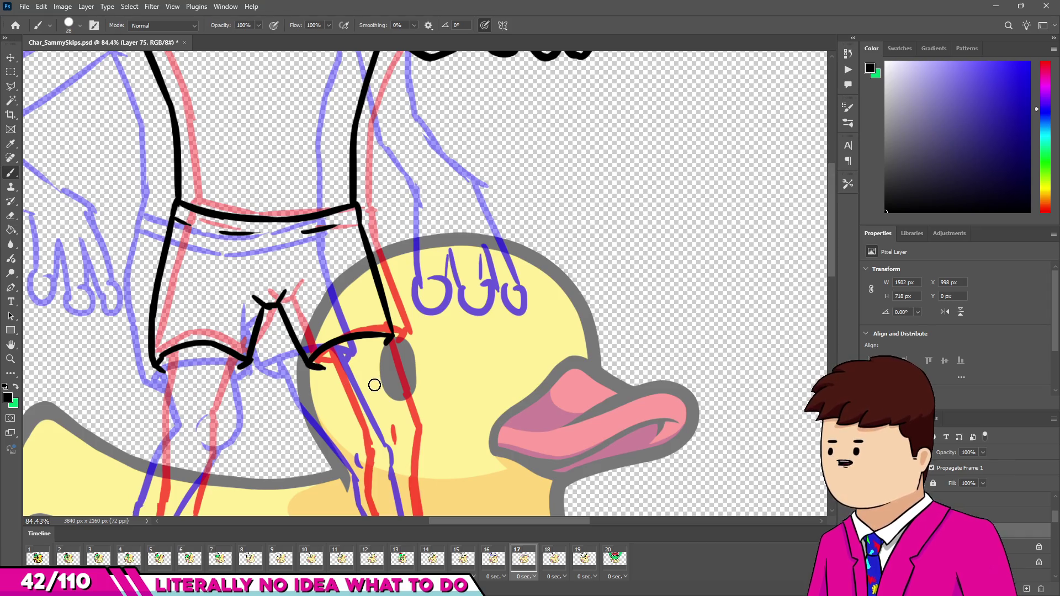
scroll(375, 390, "down", 4)
scroll(373, 409, "up", 3)
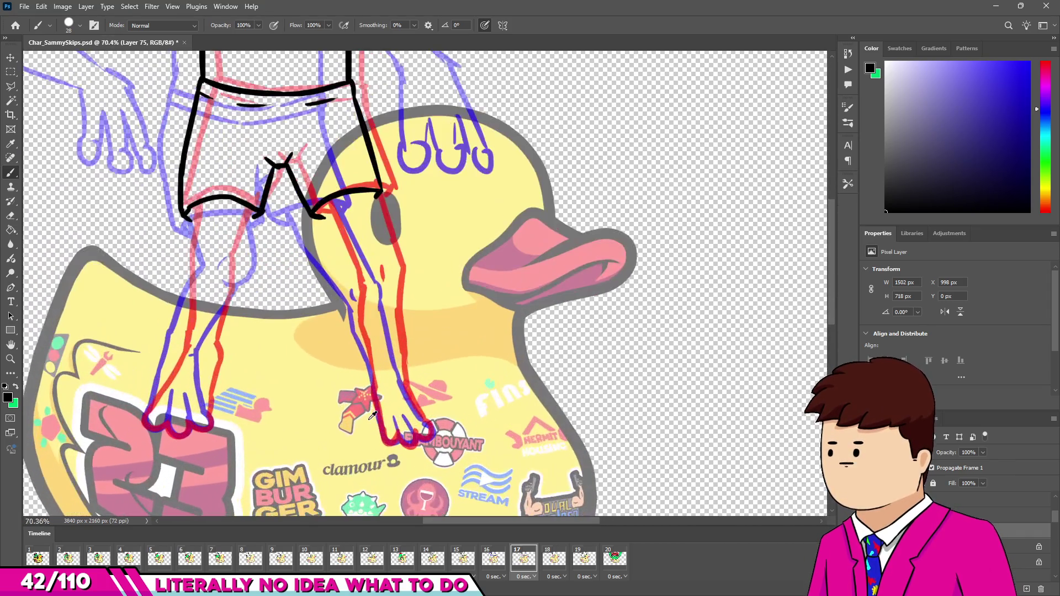
Step: Ink the foot's toes, instep and both shin edges in black, redrawing the inner edge down to the ankle
mouse_move(384, 430)
left_mouse_down()
mouse_move(415, 430)
mouse_move(427, 415)
left_mouse_up()
left_click_drag(401, 376, 426, 420)
left_click_drag(392, 299, 401, 380)
left_click_drag(356, 301, 371, 370)
key("ctrl+z")
left_click_drag(355, 323, 375, 382)
key("ctrl+z")
left_click_drag(354, 323, 378, 380)
left_click_drag(355, 323, 382, 389)
key("ctrl+z")
left_click_drag(355, 325, 382, 388)
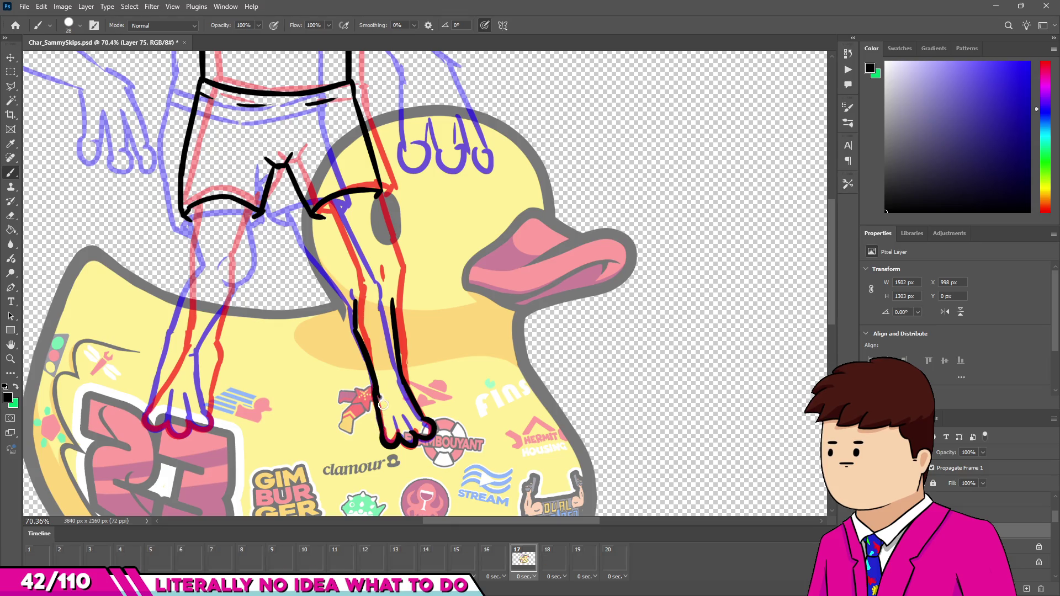
key("e")
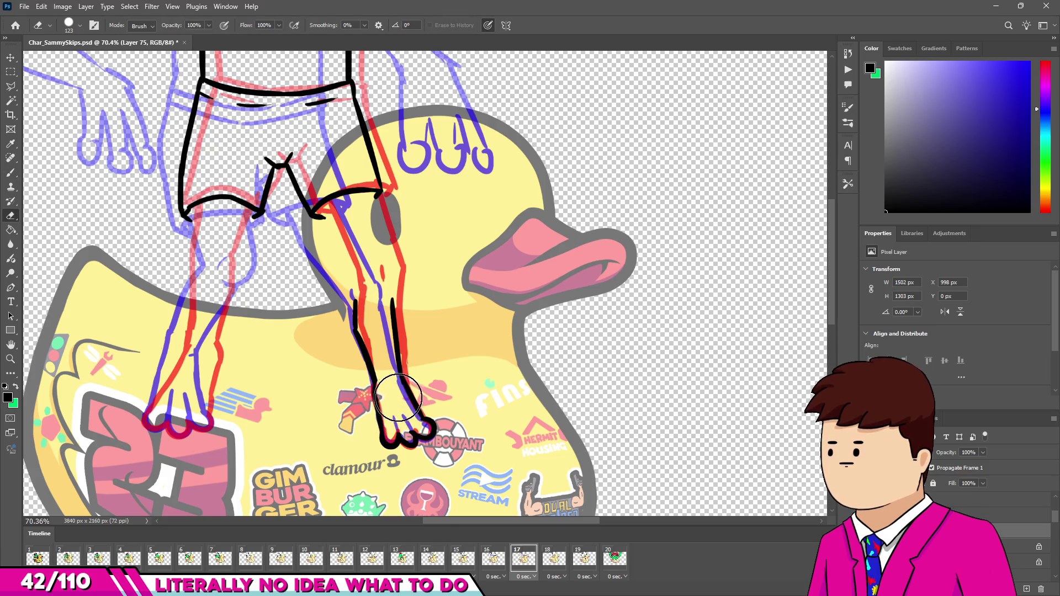
key("b")
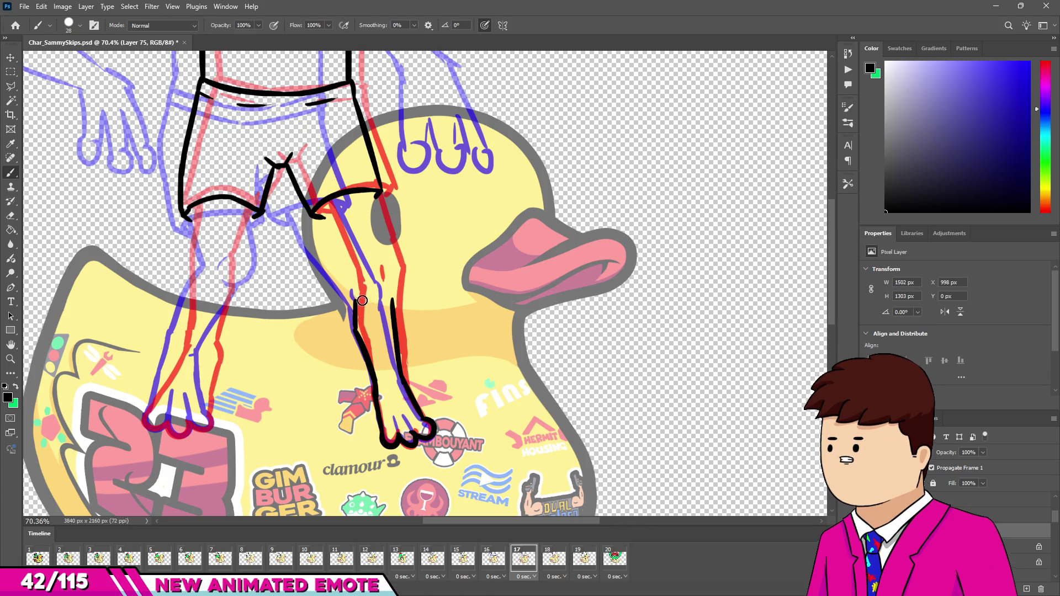
Step: Ink the right leg's left and right edges, tidy the lower outline, and begin the left foot's edge
left_click_drag(360, 281, 362, 296)
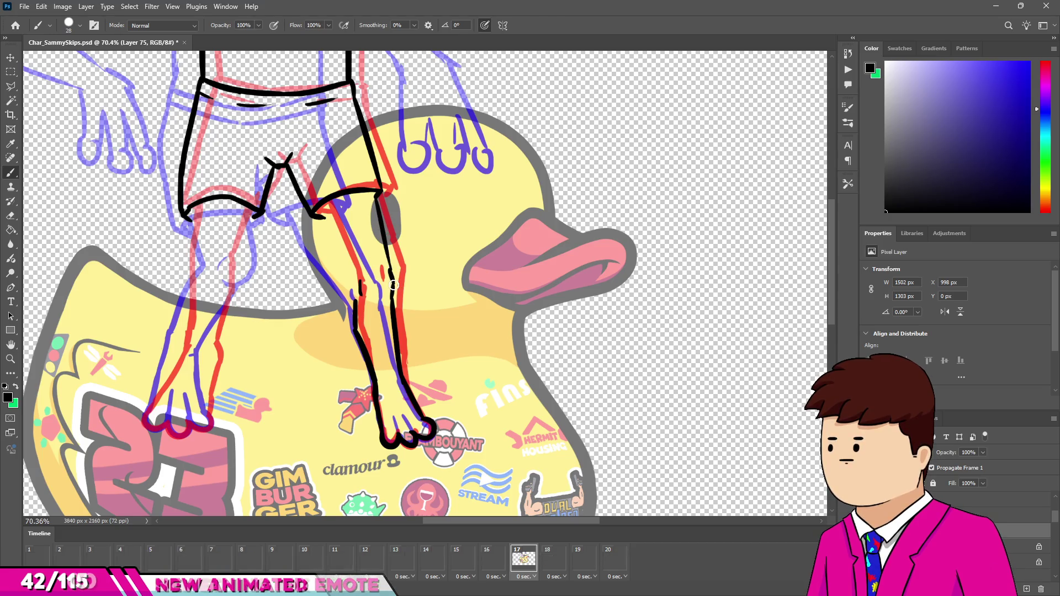
left_click_drag(380, 192, 388, 246)
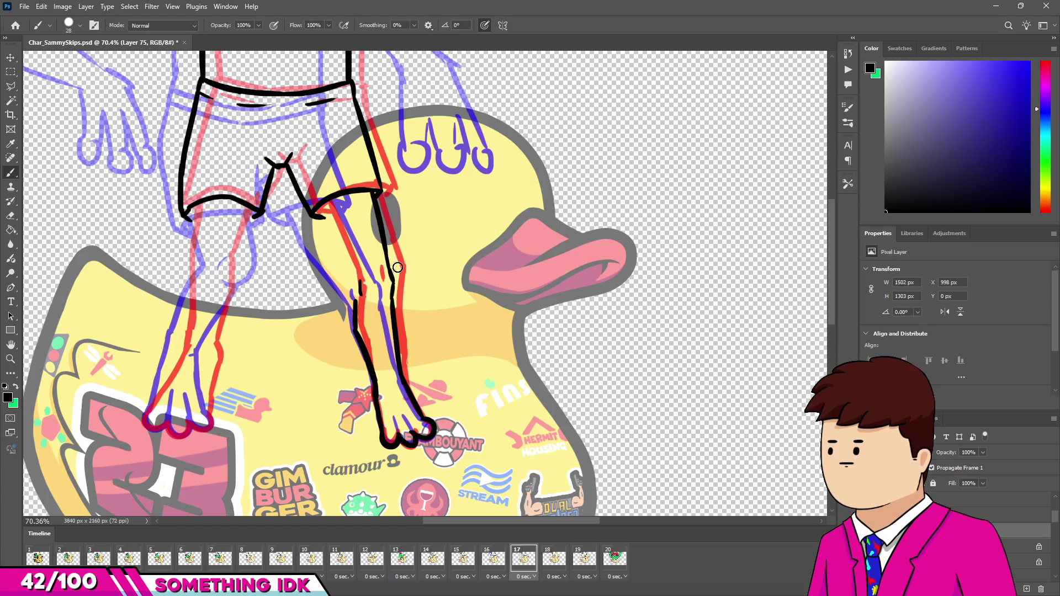
left_click_drag(322, 220, 347, 287)
key("ctrl+z")
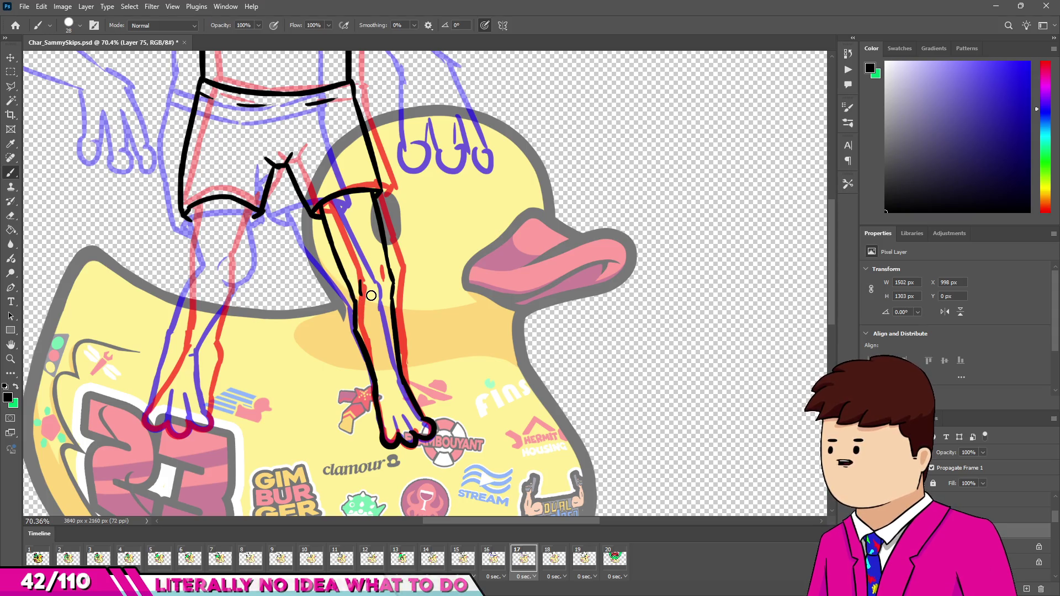
scroll(413, 316, "down", 1)
scroll(414, 316, "up", 7)
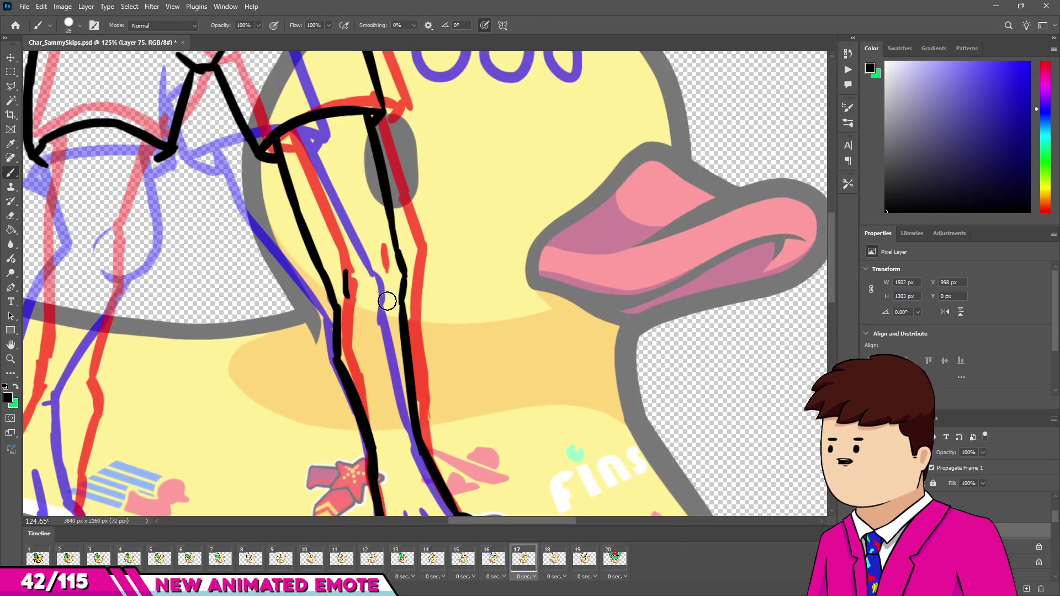
key("e")
left_click_drag(359, 283, 353, 295)
key("b")
key("ctrl+z")
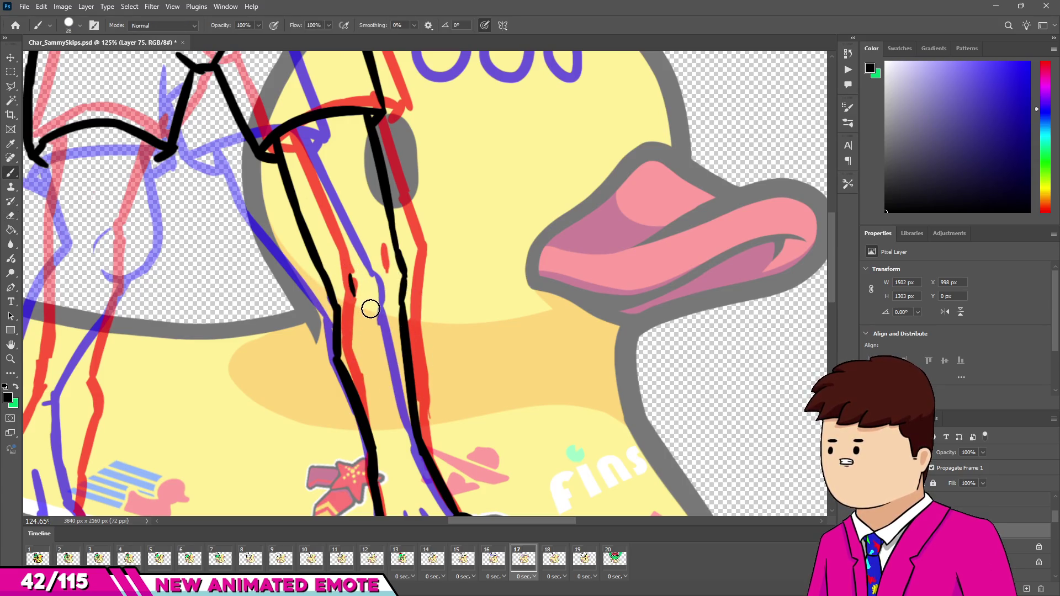
scroll(381, 284, "down", 6)
scroll(368, 279, "up", 3)
scroll(367, 279, "down", 1)
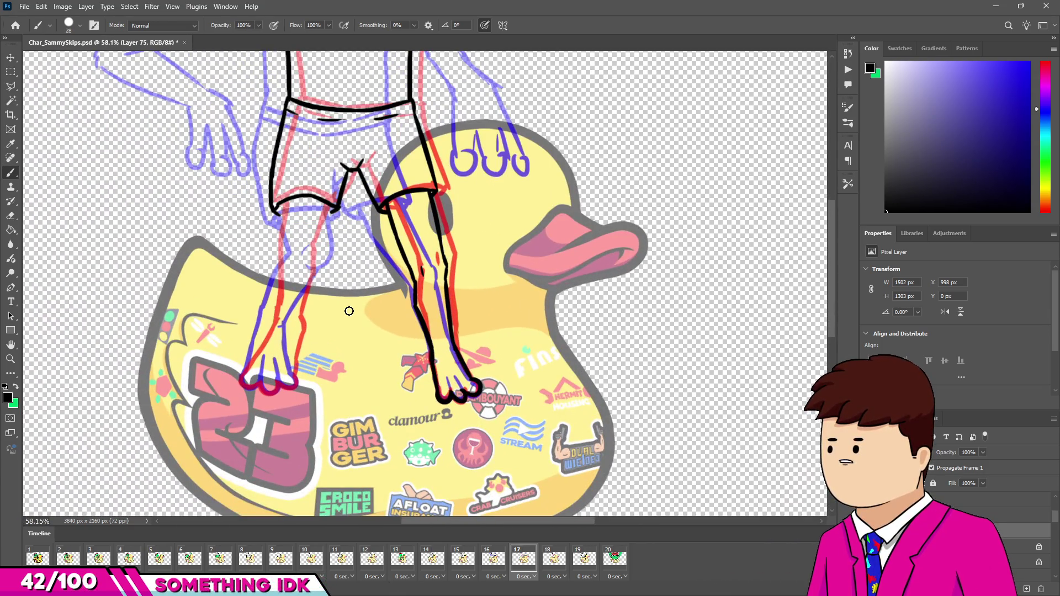
scroll(349, 302, "up", 3)
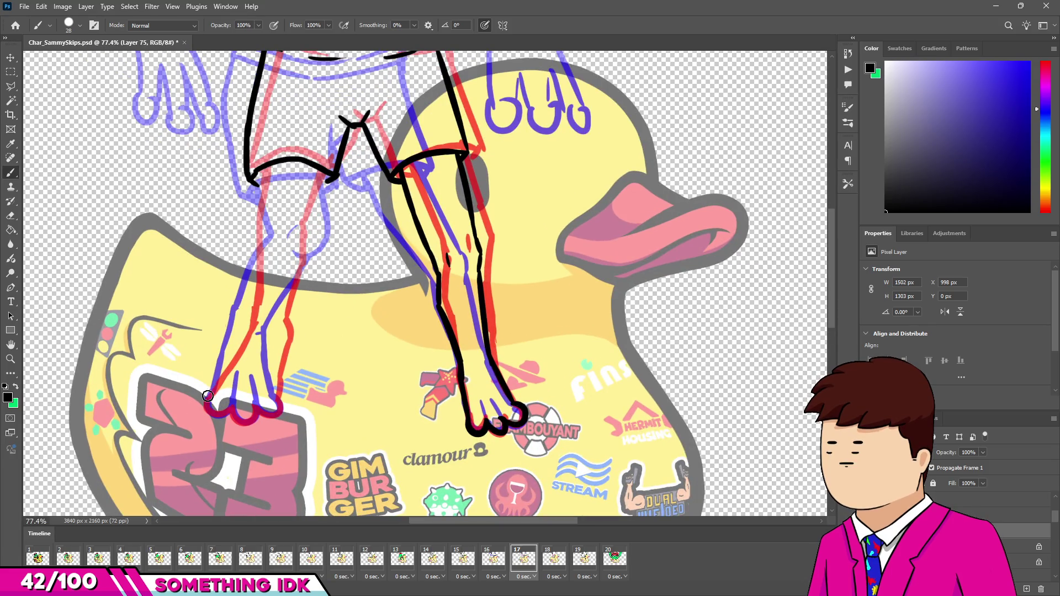
left_click_drag(213, 391, 231, 411)
left_click(494, 560)
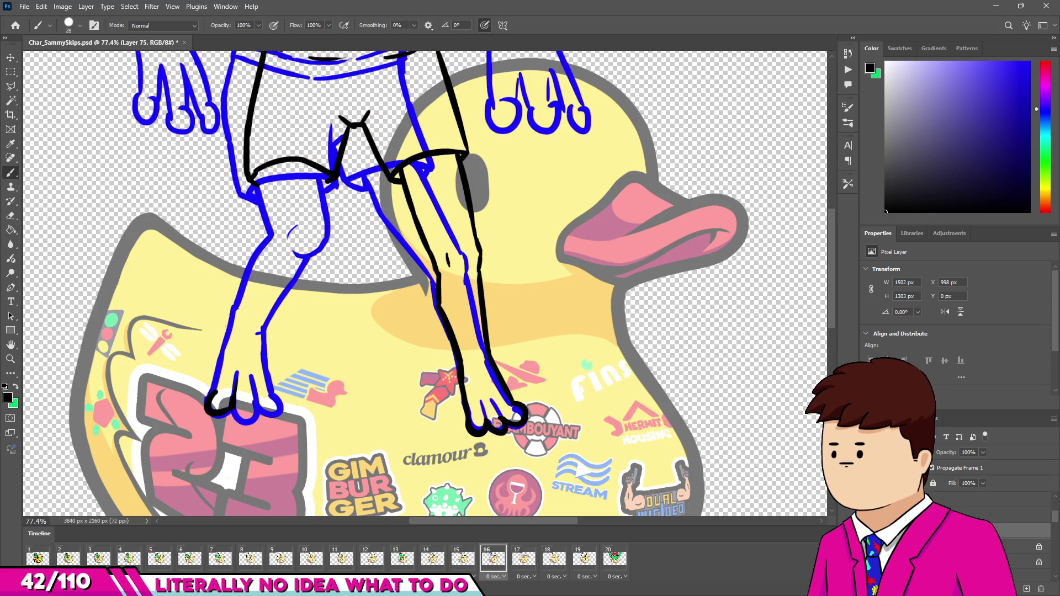
left_click(1028, 562)
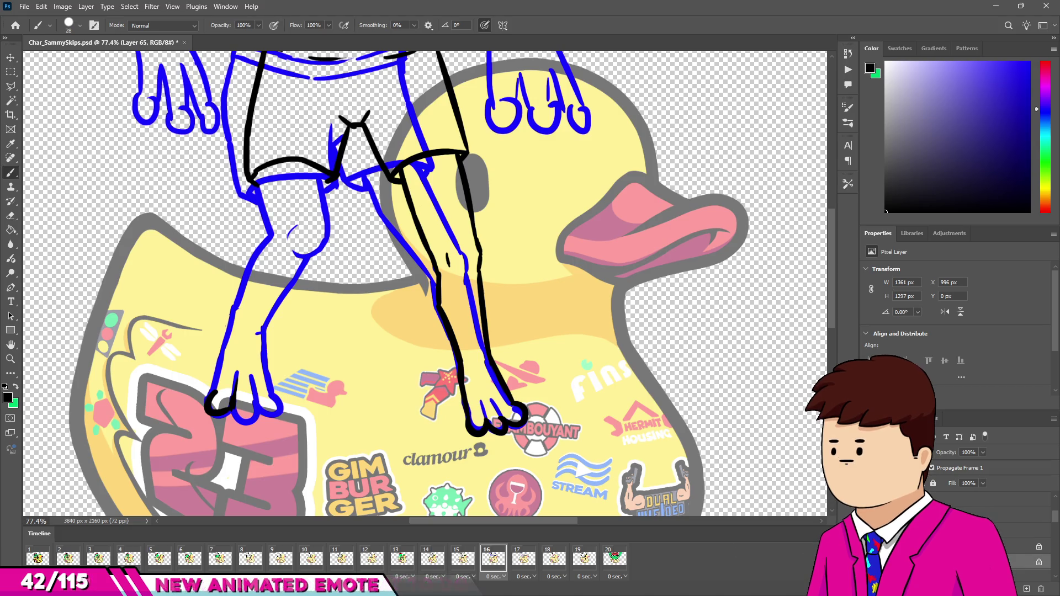
left_click(530, 560)
left_click(554, 560)
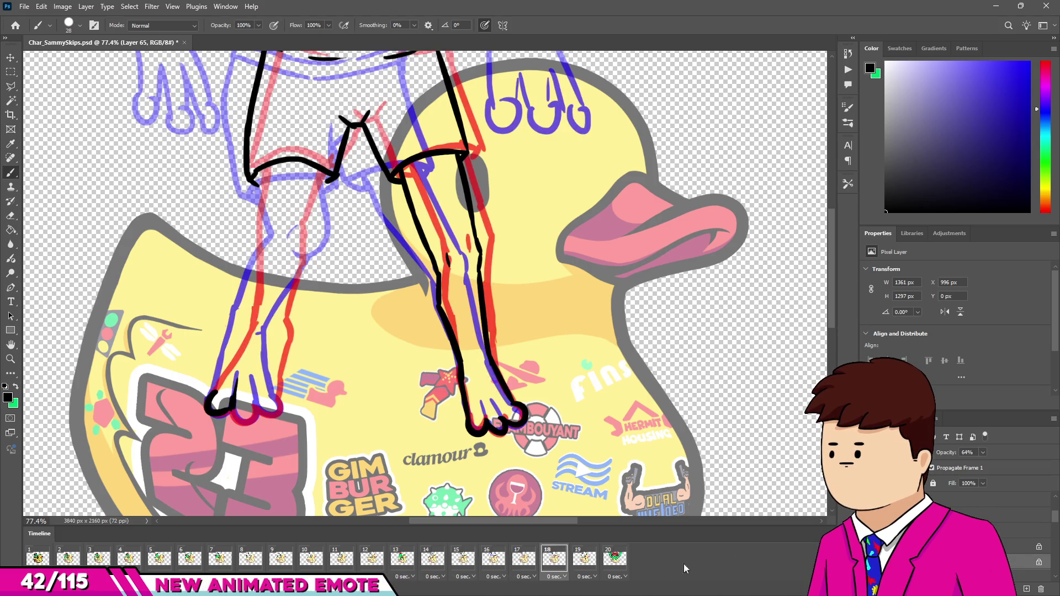
left_click(575, 562)
left_click(552, 564)
left_click(536, 568)
left_click(548, 569)
left_click(529, 562)
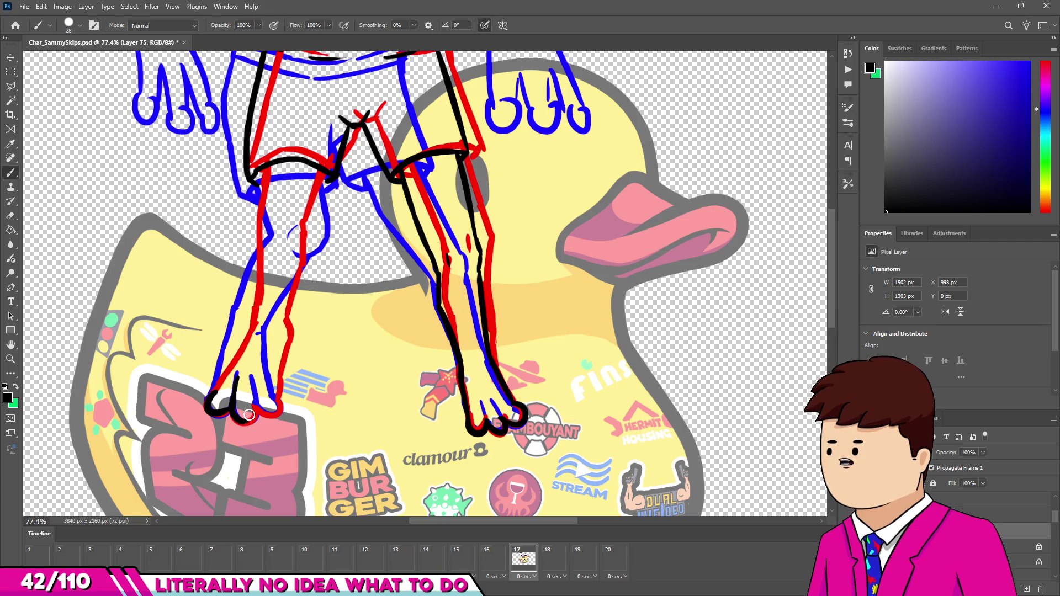
left_click_drag(235, 414, 254, 407)
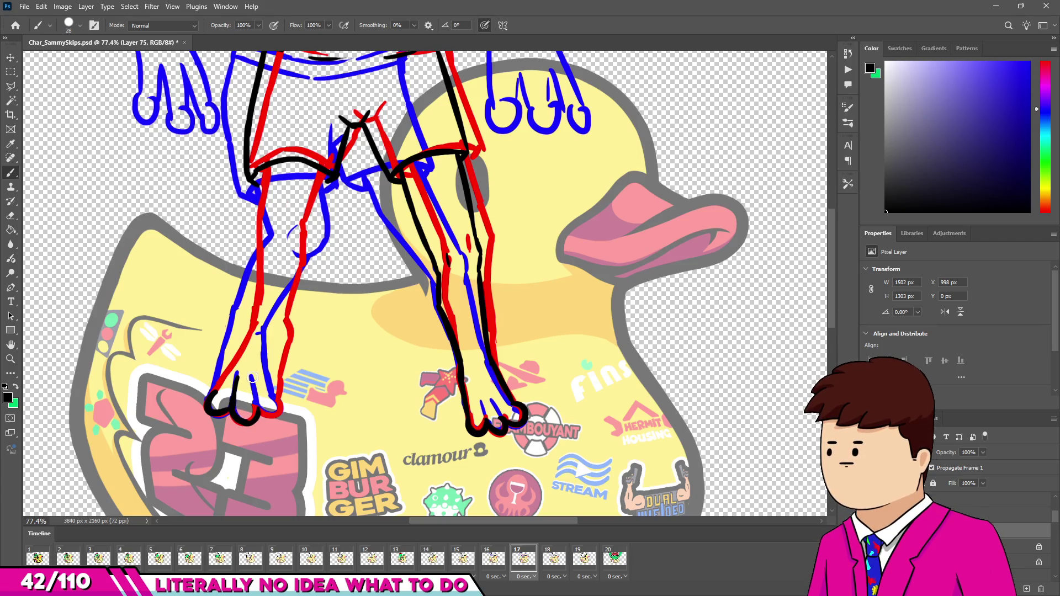
Step: Ink the left foot's last toe and the left leg's outer contour running upward
mouse_move(265, 414)
left_mouse_down()
mouse_move(275, 395)
mouse_move(241, 346)
left_mouse_up()
key("ctrl+z")
left_click_drag(213, 390, 244, 337)
key("ctrl+z")
left_click_drag(213, 391, 263, 296)
key("ctrl+z")
Step: Ink the left leg's inner contour, discarding a stray mid-leg stroke
left_click_drag(269, 235, 254, 301)
key("ctrl+z")
left_click_drag(269, 232, 253, 312)
key("ctrl+z")
left_click_drag(270, 234, 254, 307)
mouse_move(269, 235)
left_mouse_down()
mouse_move(273, 210)
mouse_move(300, 225)
left_mouse_up()
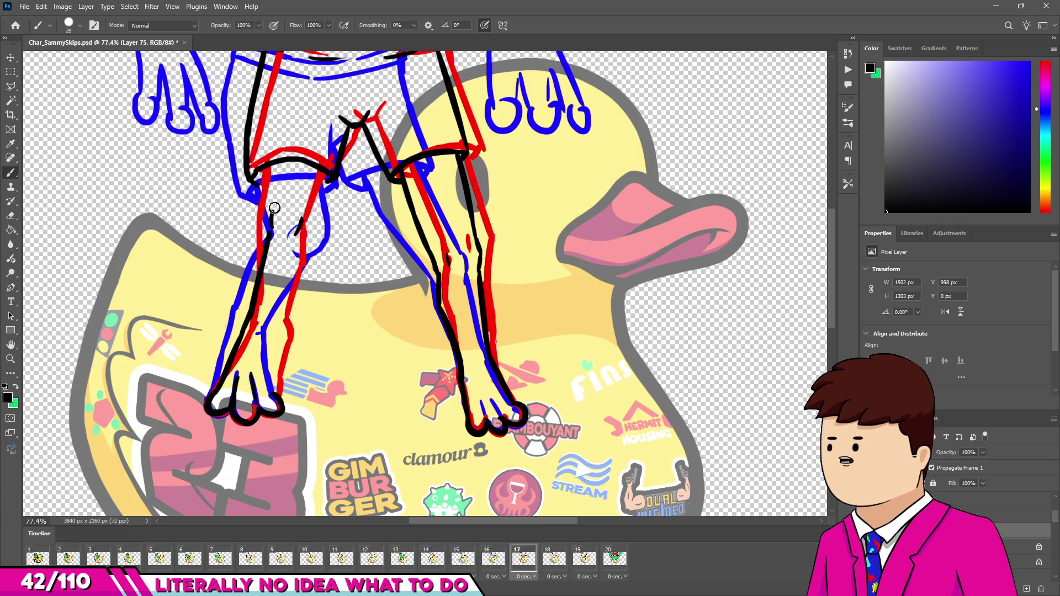
mouse_move(282, 160)
left_mouse_down()
mouse_move(267, 221)
mouse_move(264, 177)
left_mouse_up()
key("ctrl+z")
key("ctrl+z")
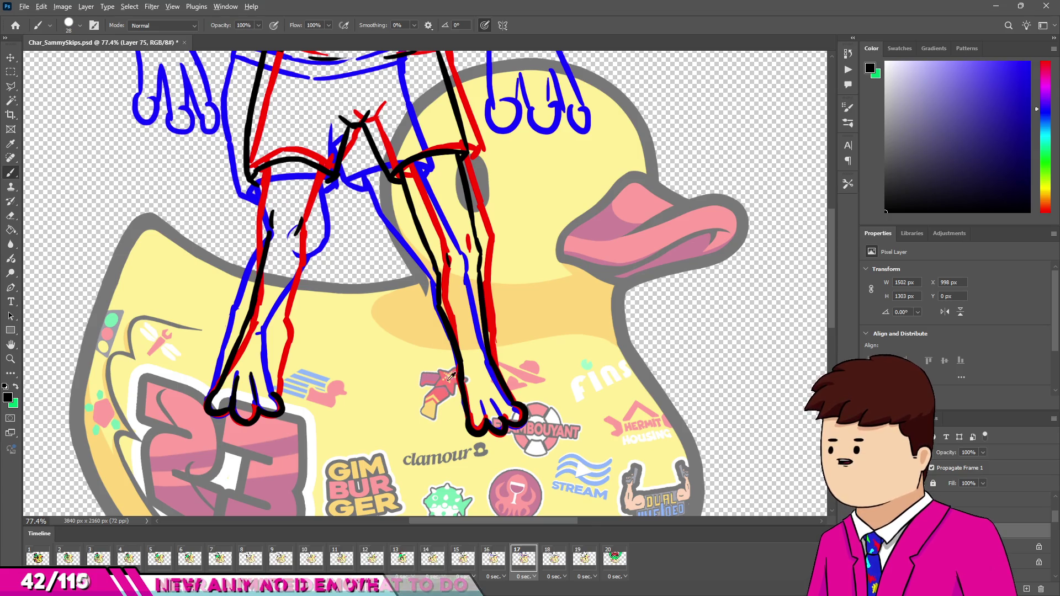
Step: Erase the stray black mark near the left knee and return to the brush
scroll(344, 274, "up", 3)
key("e")
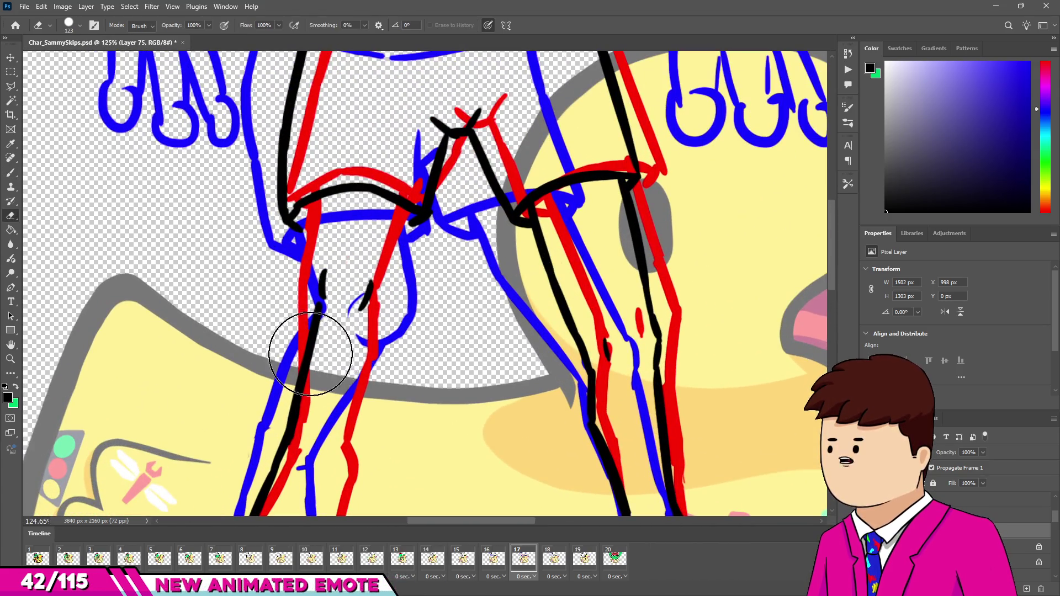
left_click_drag(368, 321, 283, 438)
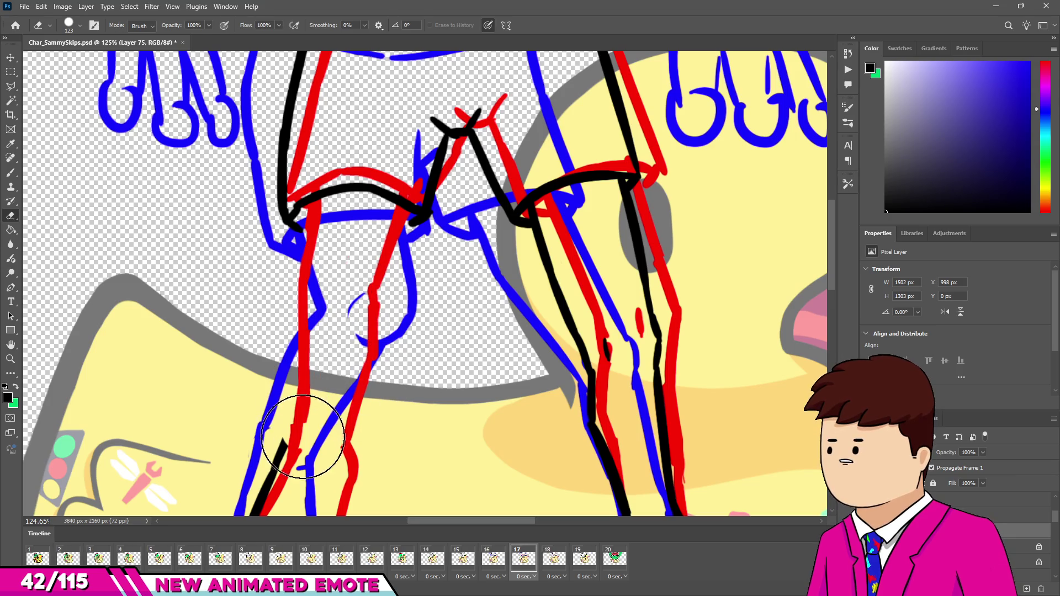
key("b")
scroll(381, 407, "down", 5)
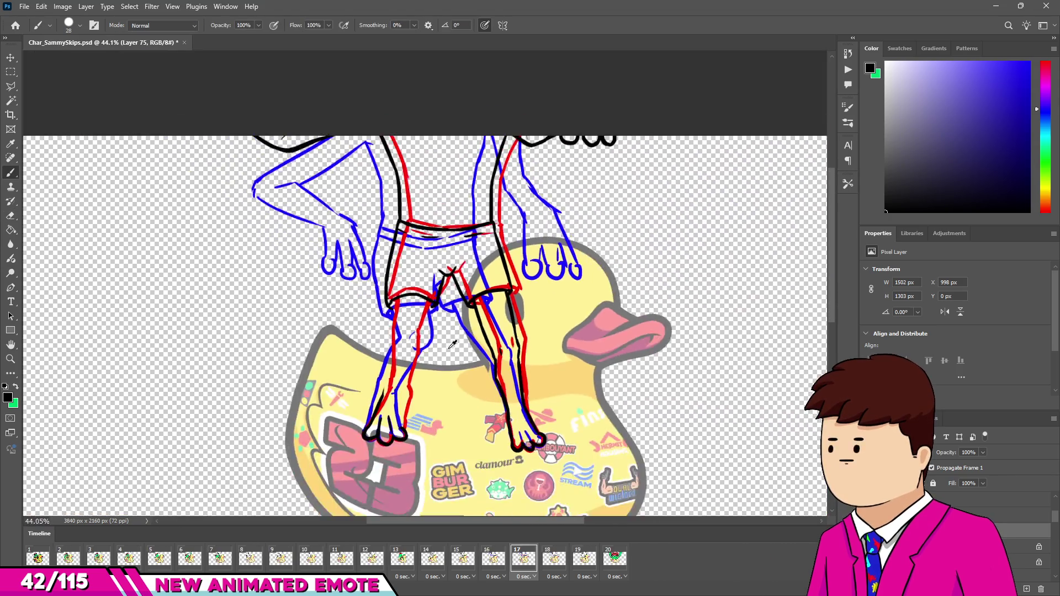
Step: Trace the knee and shin along the red sketch line, retrying the shin stroke until clean
scroll(376, 294, "up", 3)
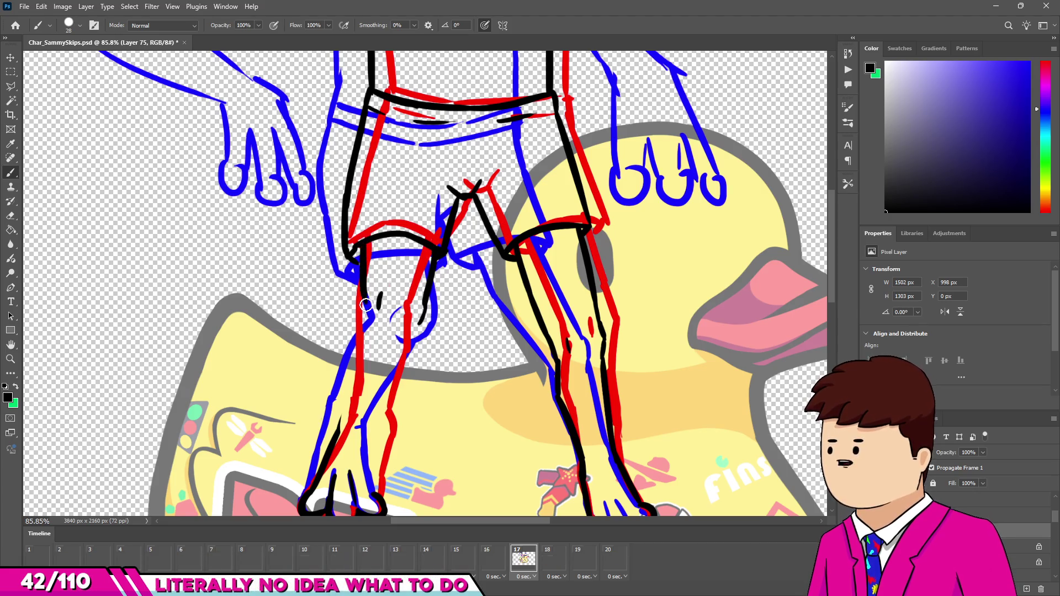
left_click_drag(357, 241, 367, 301)
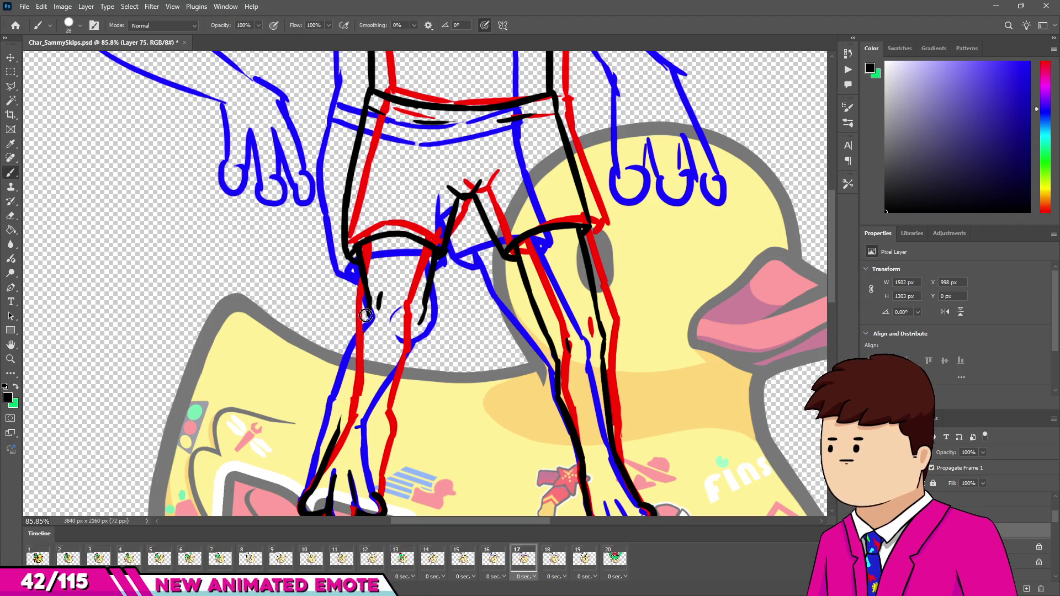
left_click_drag(368, 310, 347, 398)
key("ctrl+z")
left_click_drag(359, 337, 333, 436)
key("ctrl+z")
left_click_drag(359, 337, 333, 437)
key("ctrl+z")
key("ctrl+z")
left_click_drag(358, 353, 337, 431)
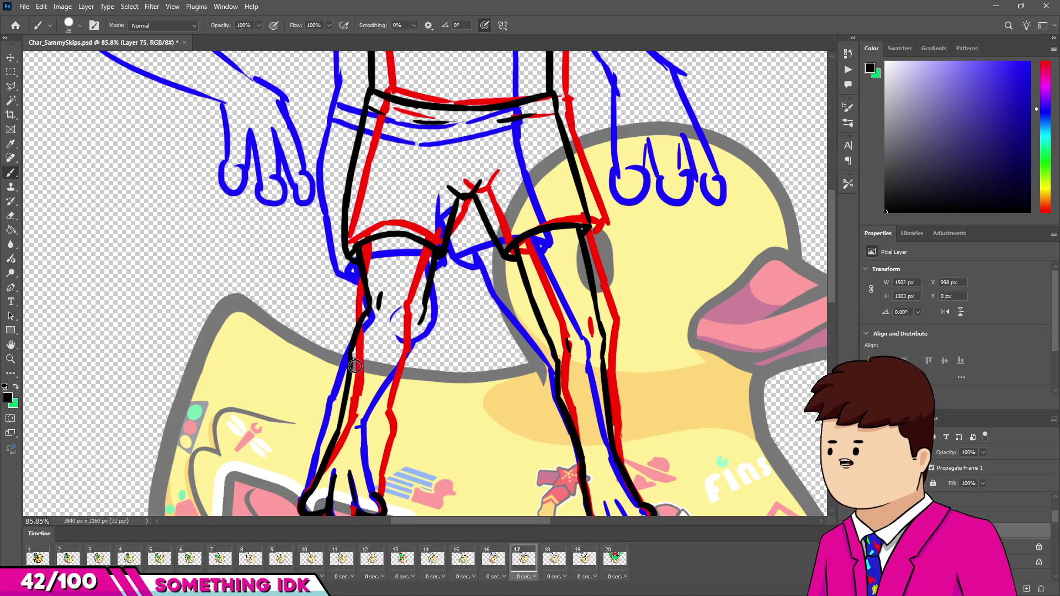
scroll(370, 371, "down", 3)
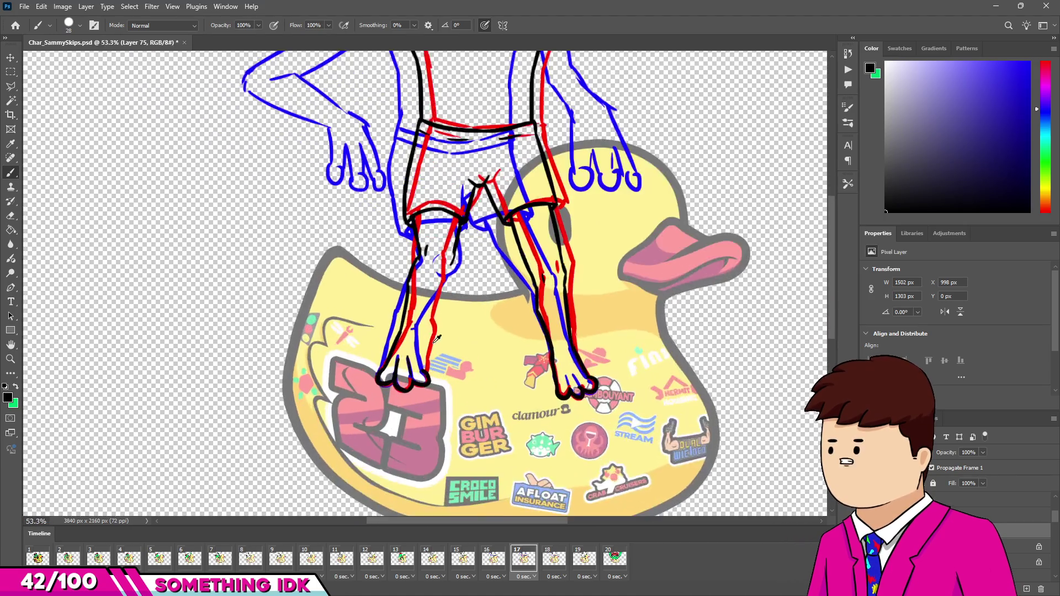
scroll(480, 391, "up", 5)
Step: Ink the other knee line and extend it down the leg toward the toes
left_click_drag(473, 185, 431, 298)
key("ctrl+z")
key("ctrl+z")
key("ctrl+z")
mouse_move(461, 226)
left_mouse_down()
mouse_move(416, 352)
mouse_move(413, 391)
left_mouse_up()
key("ctrl+z")
left_click_drag(417, 347, 418, 432)
scroll(444, 425, "down", 5)
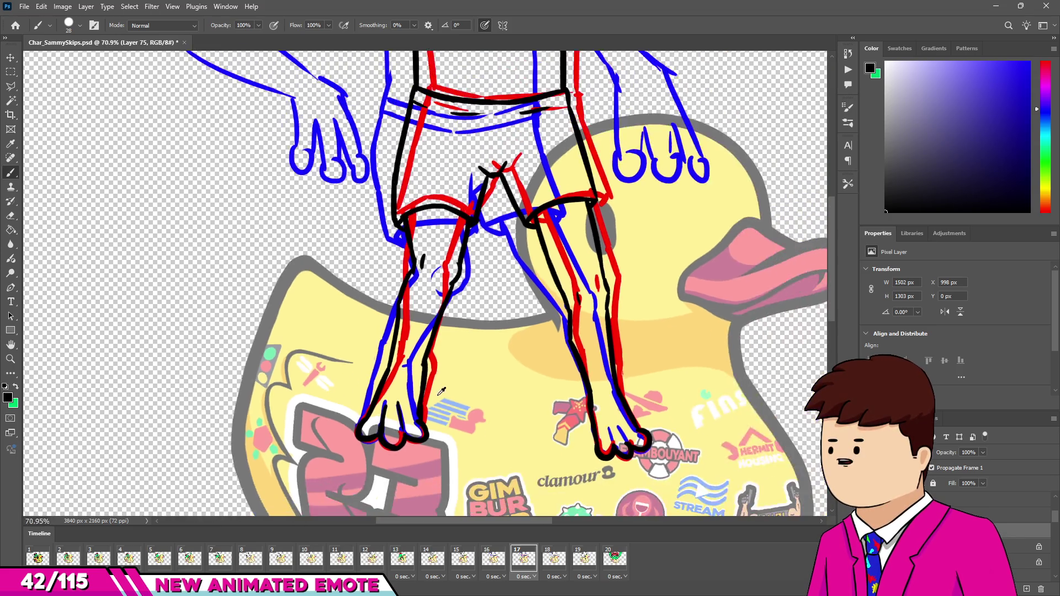
scroll(469, 359, "up", 3)
scroll(494, 312, "down", 2)
scroll(493, 312, "down", 4)
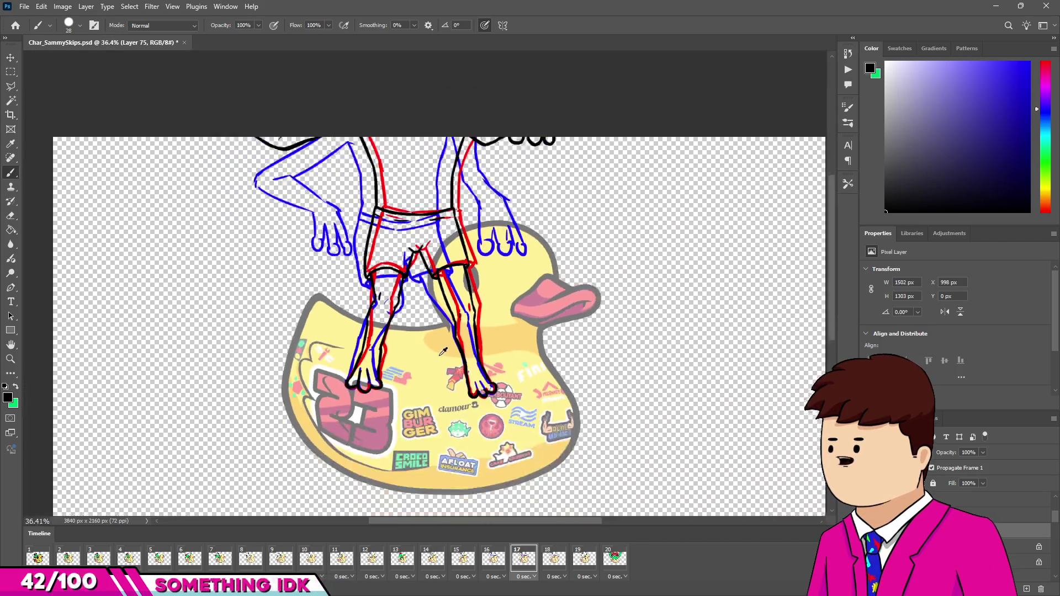
scroll(453, 326, "up", 2)
scroll(439, 330, "down", 3)
scroll(439, 330, "up", 2)
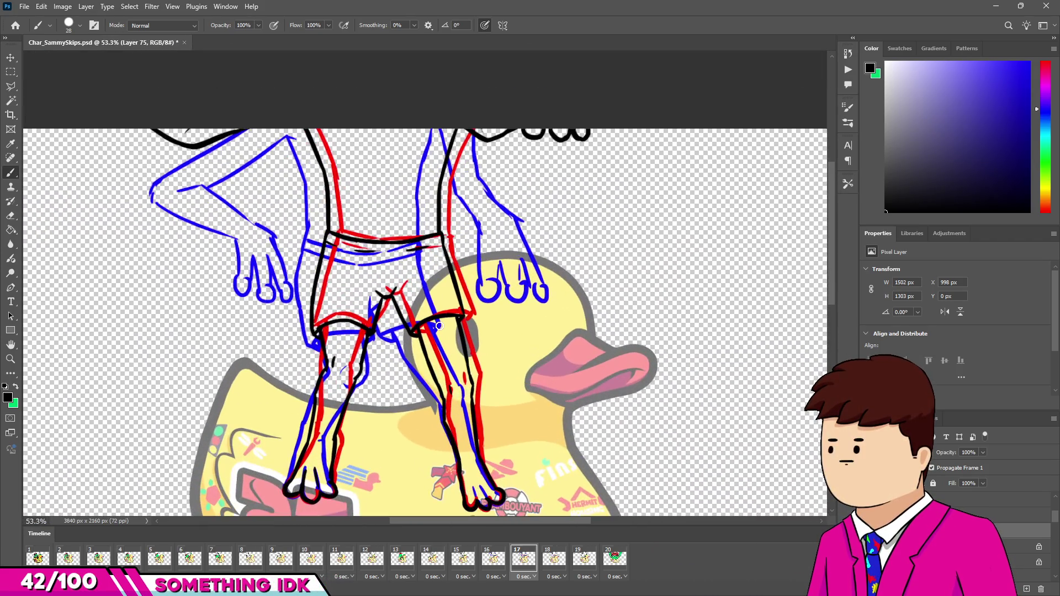
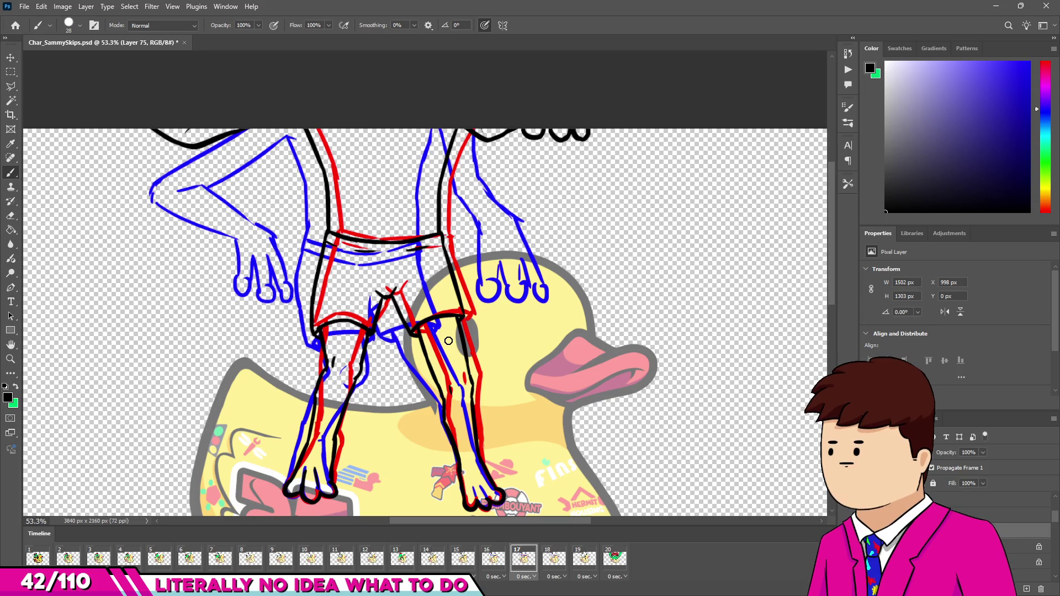
Step: On frame 17, erase the stray black line where it crosses the red onion-skin line at the knee
scroll(335, 352, "up", 5)
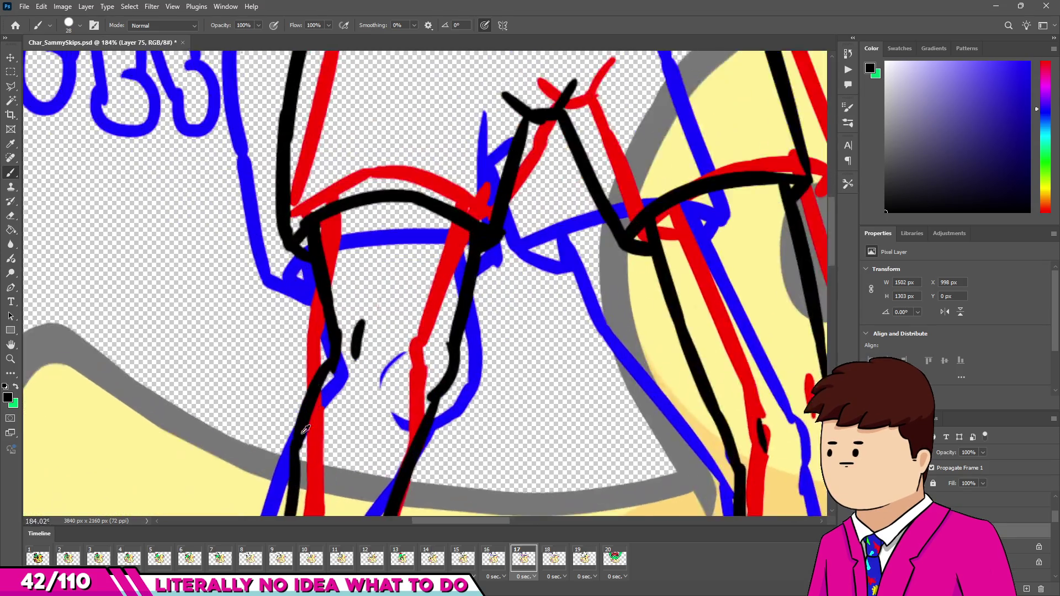
key("e")
scroll(292, 436, "up", 2)
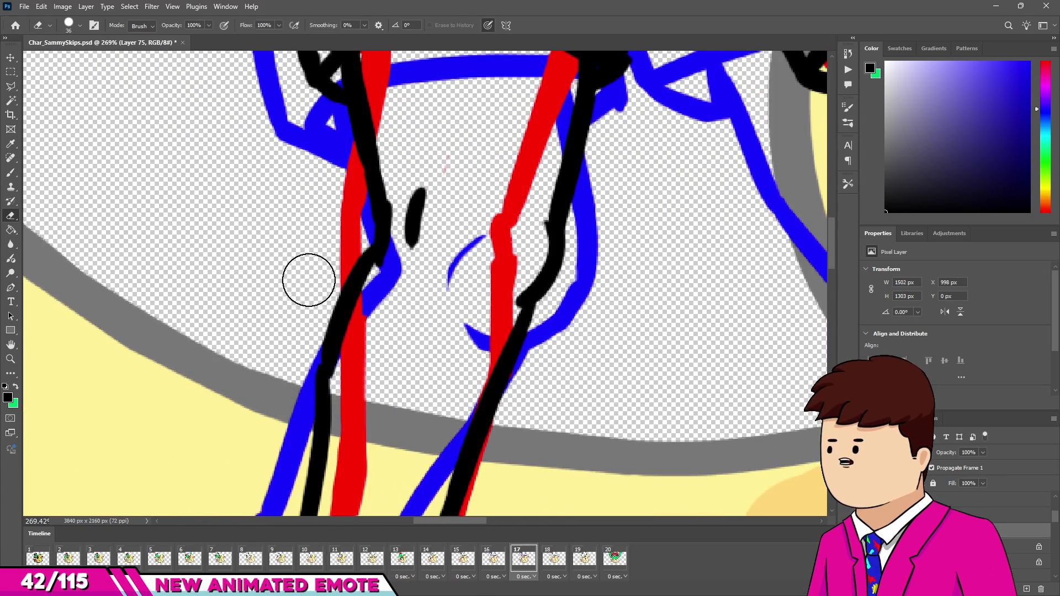
left_click_drag(347, 310, 350, 315)
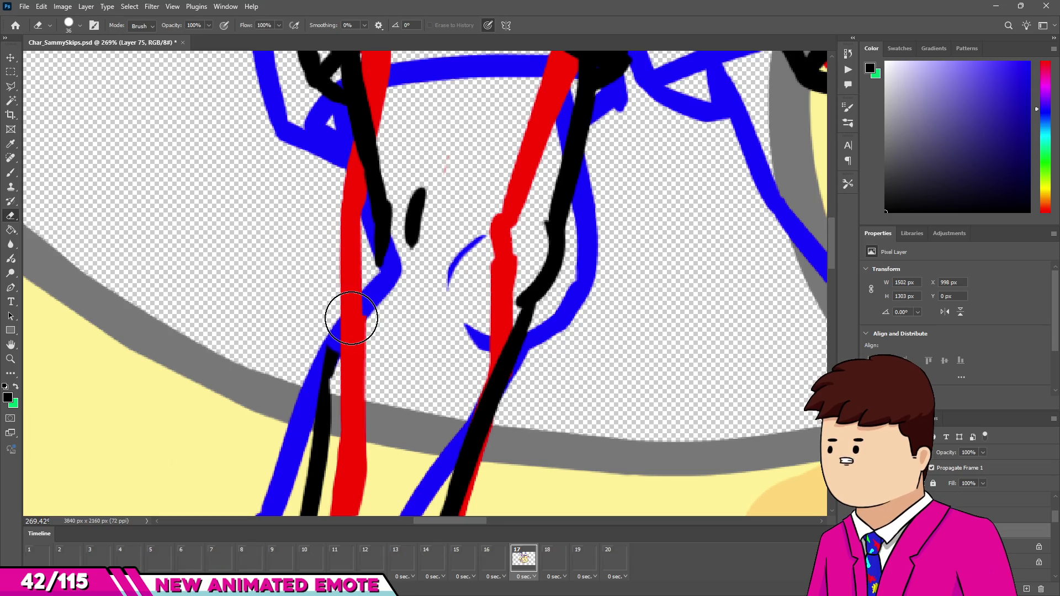
Step: Redraw the black left shin line over the onion skin, then smooth, thicken and touch up its edge
key("b")
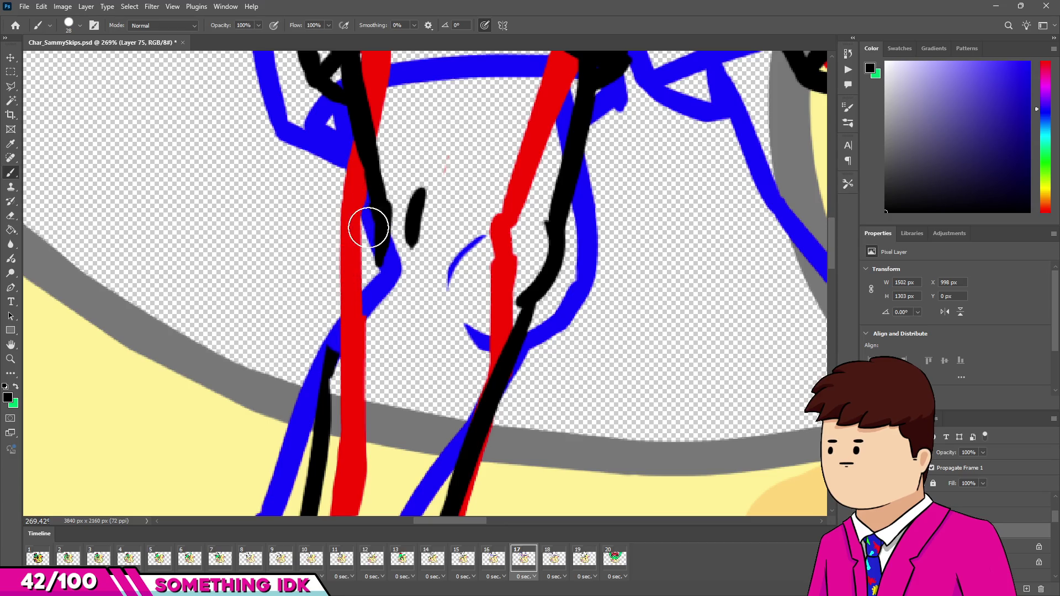
left_click_drag(380, 206, 327, 386)
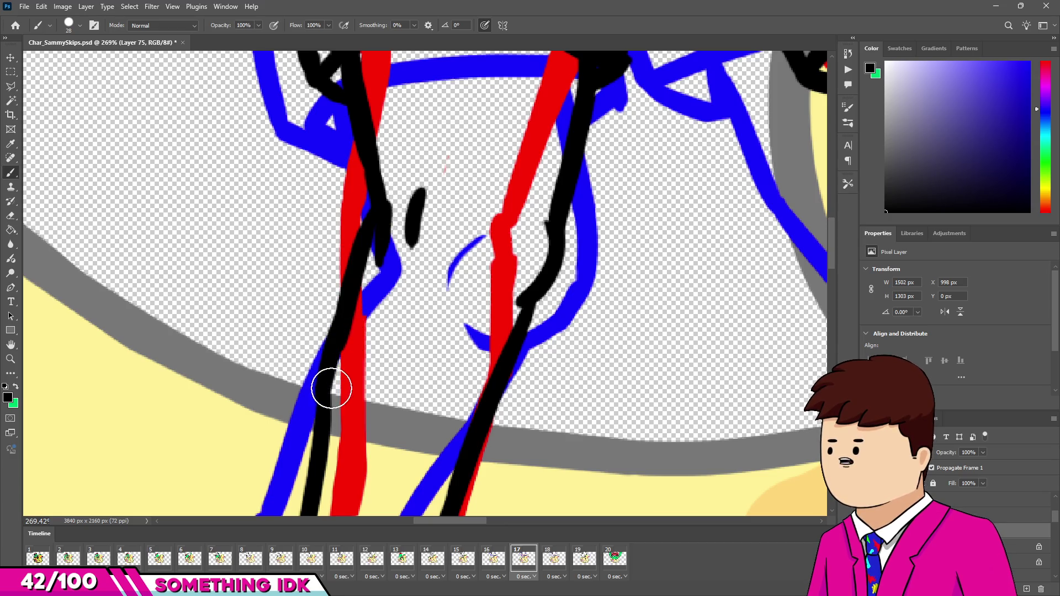
left_click_drag(338, 319, 338, 359)
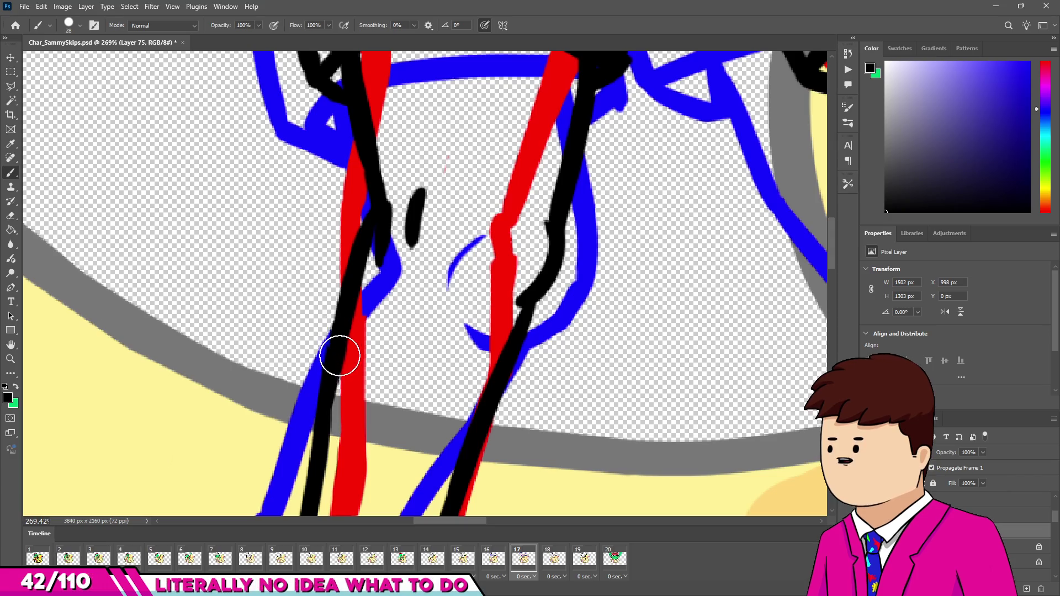
left_click_drag(322, 440, 346, 415)
scroll(346, 415, "down", 6)
scroll(347, 350, "up", 5)
key("e")
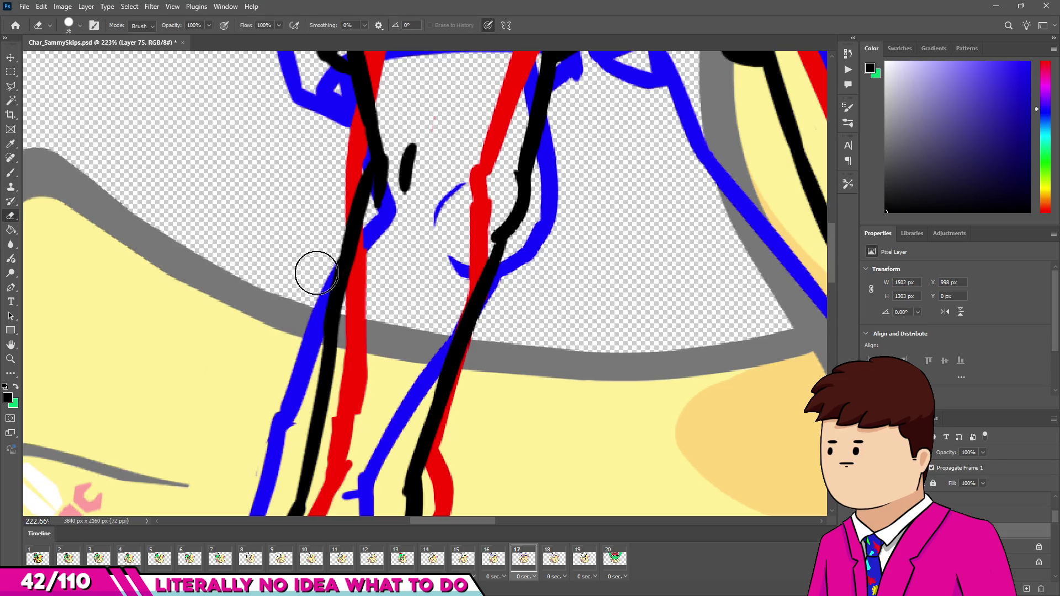
key("b")
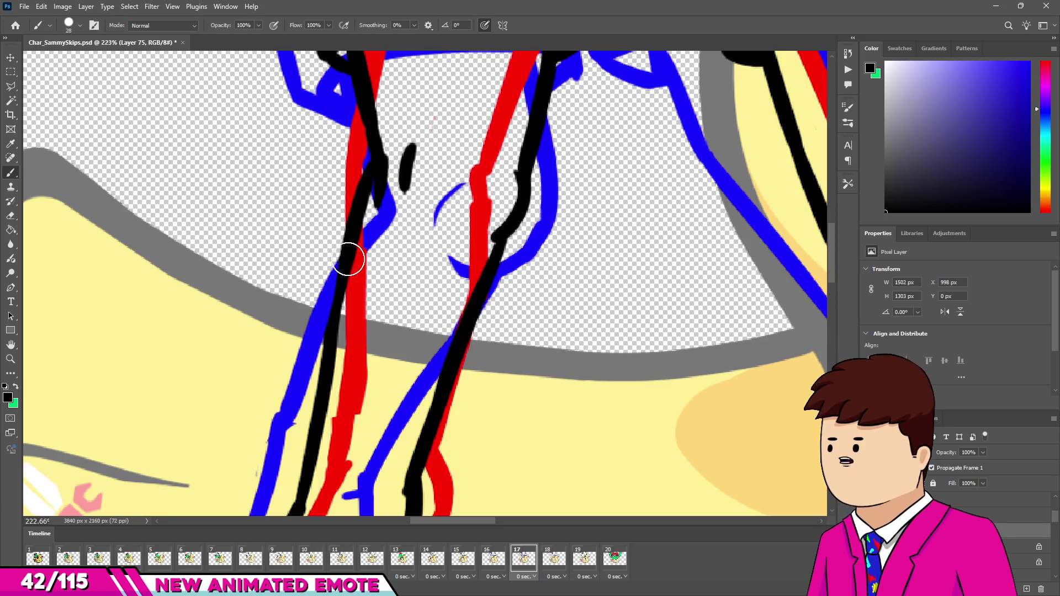
left_click_drag(362, 240, 336, 355)
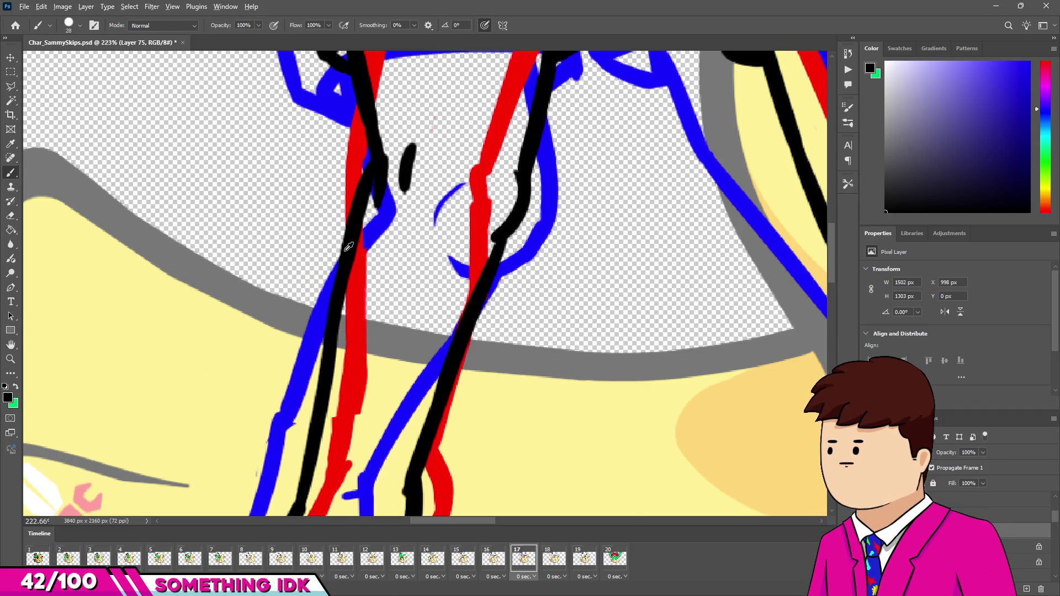
scroll(367, 311, "down", 5)
scroll(376, 259, "up", 2)
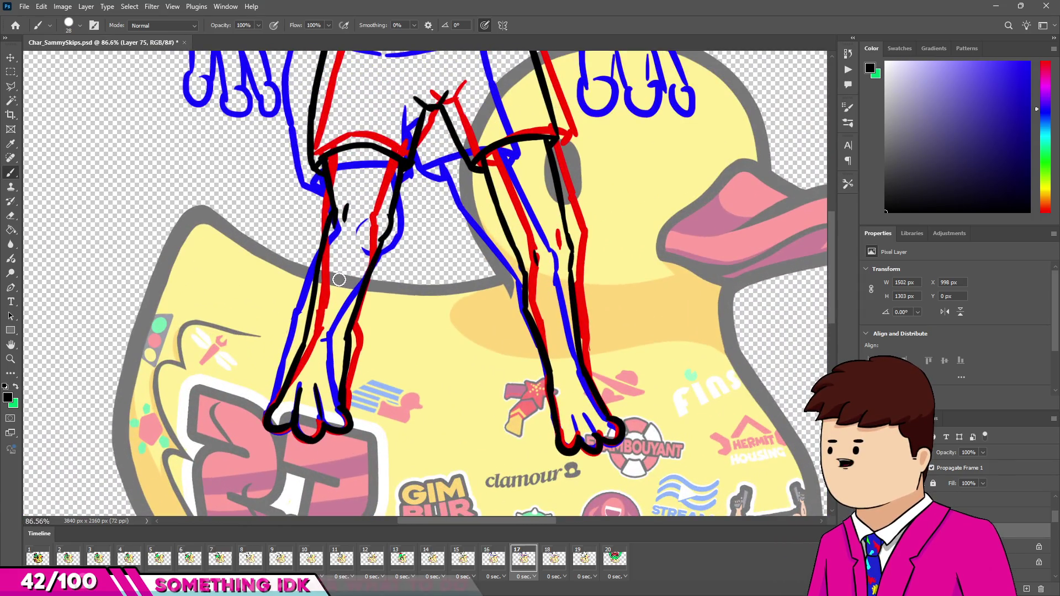
Step: Compare frame 16 with frame 1's finished frog, then return to frame 16 and move to frame 17
scroll(354, 271, "down", 3)
scroll(354, 272, "up", 3)
scroll(386, 315, "down", 2)
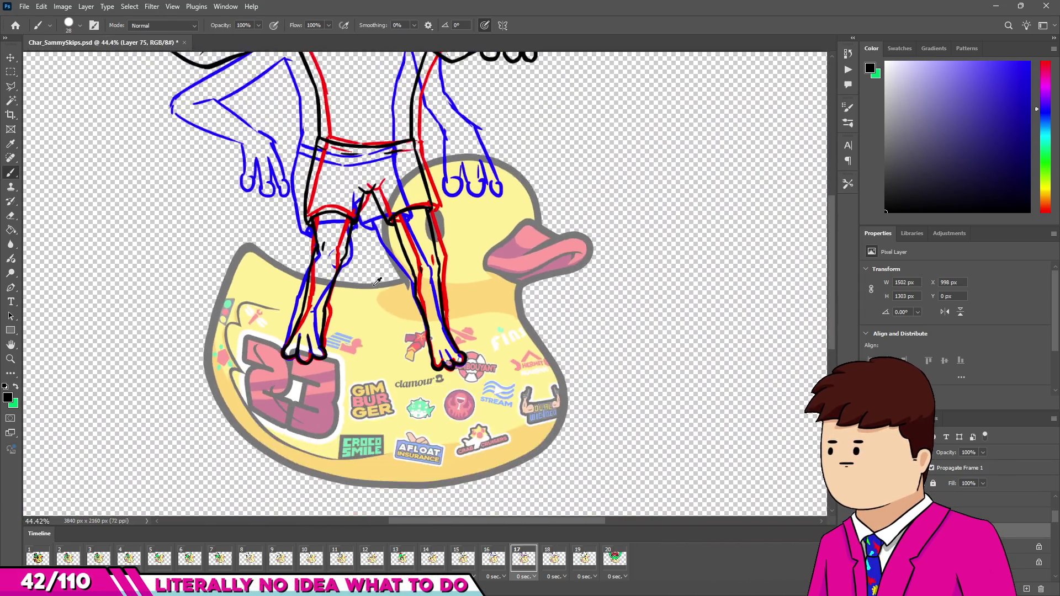
scroll(418, 357, "down", 2)
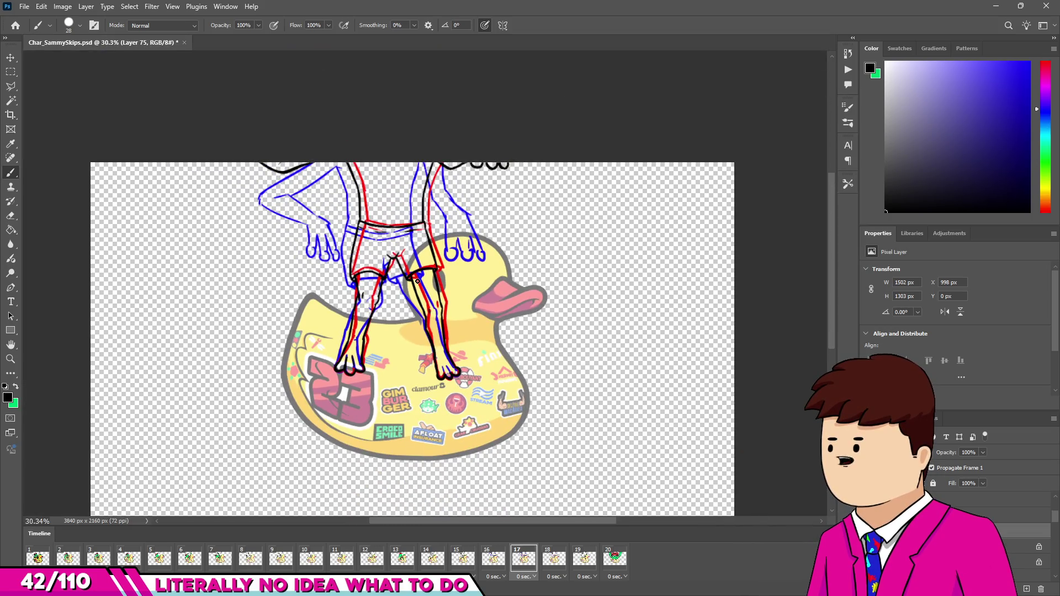
left_click(500, 561)
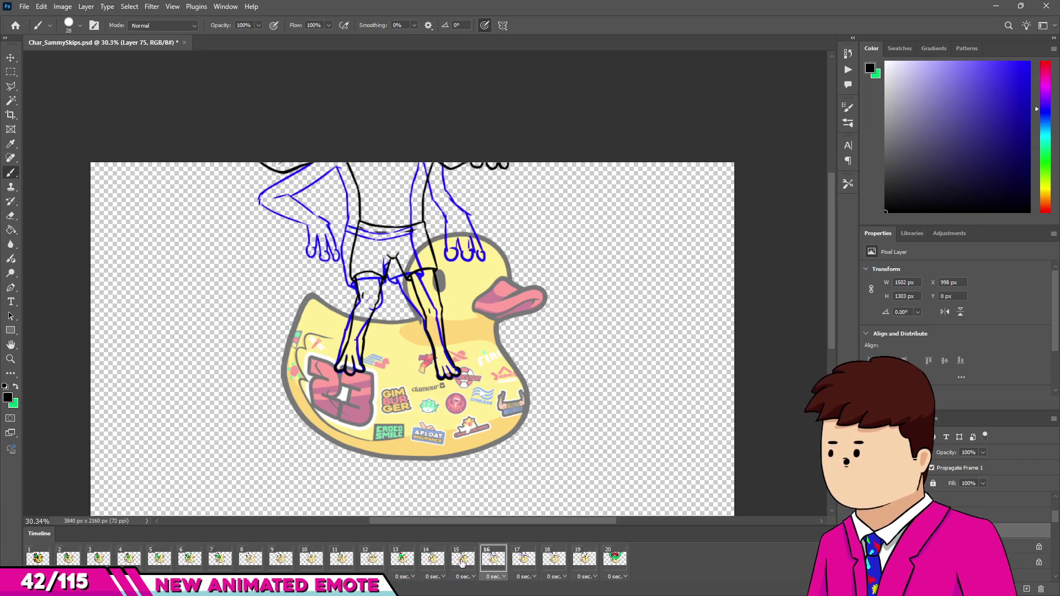
left_click(39, 559)
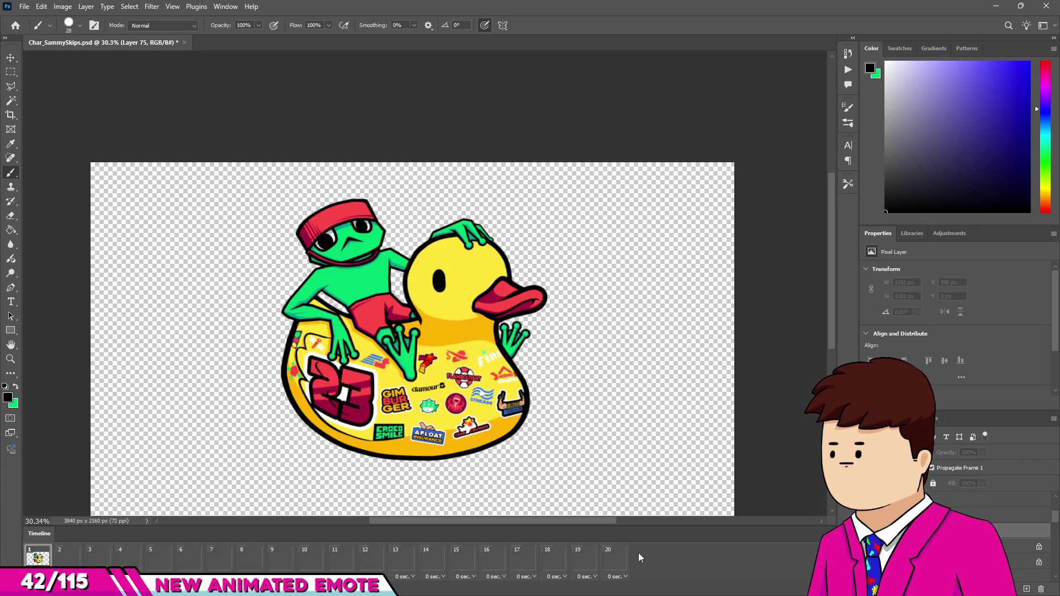
left_click(488, 560)
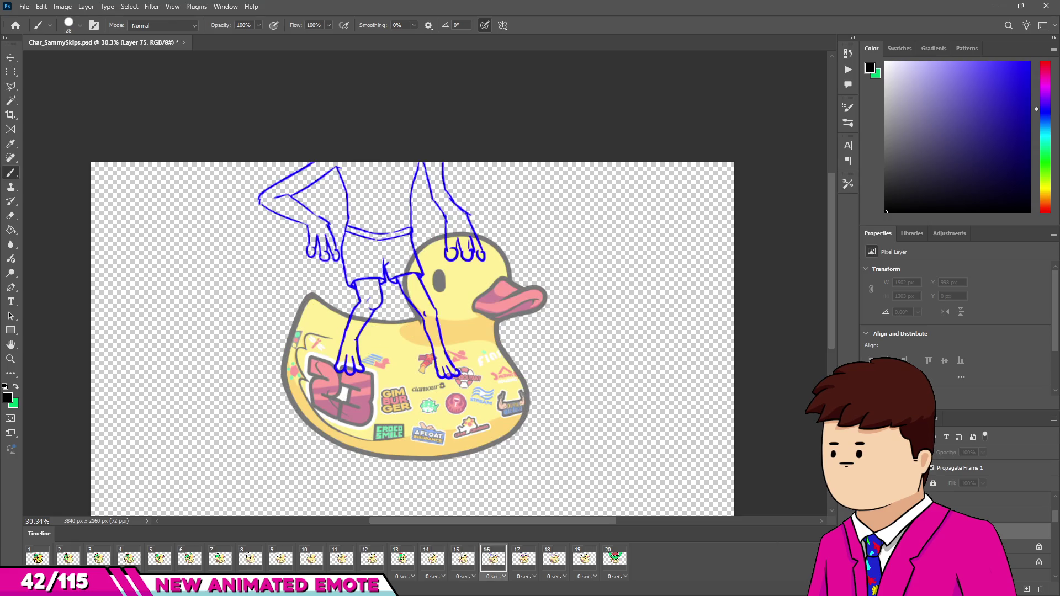
left_click(530, 569)
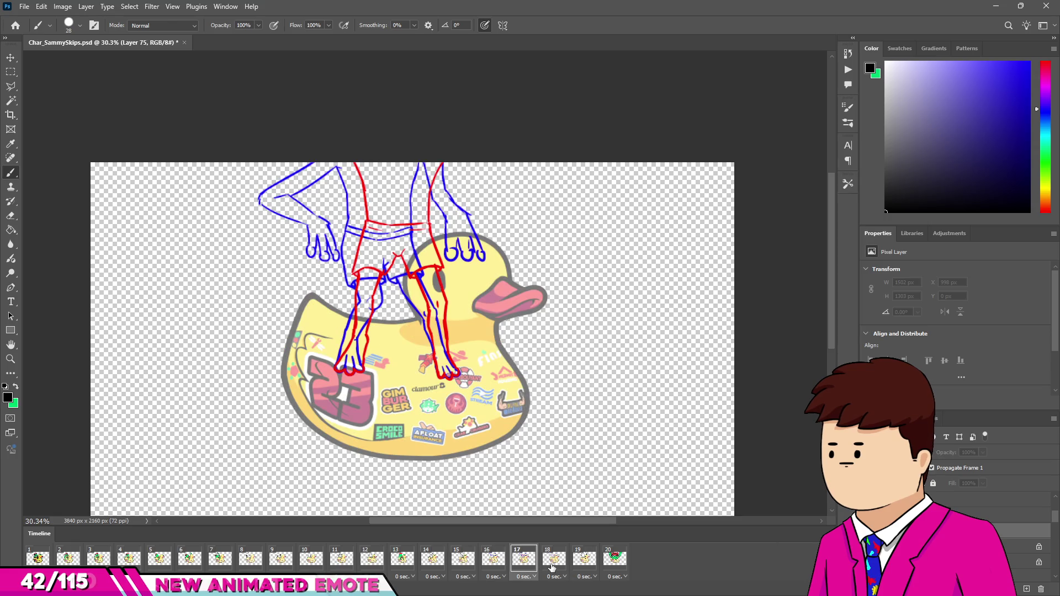
Step: Go to frame 18 and select several lower layers together in the Layers panel
left_click(561, 562)
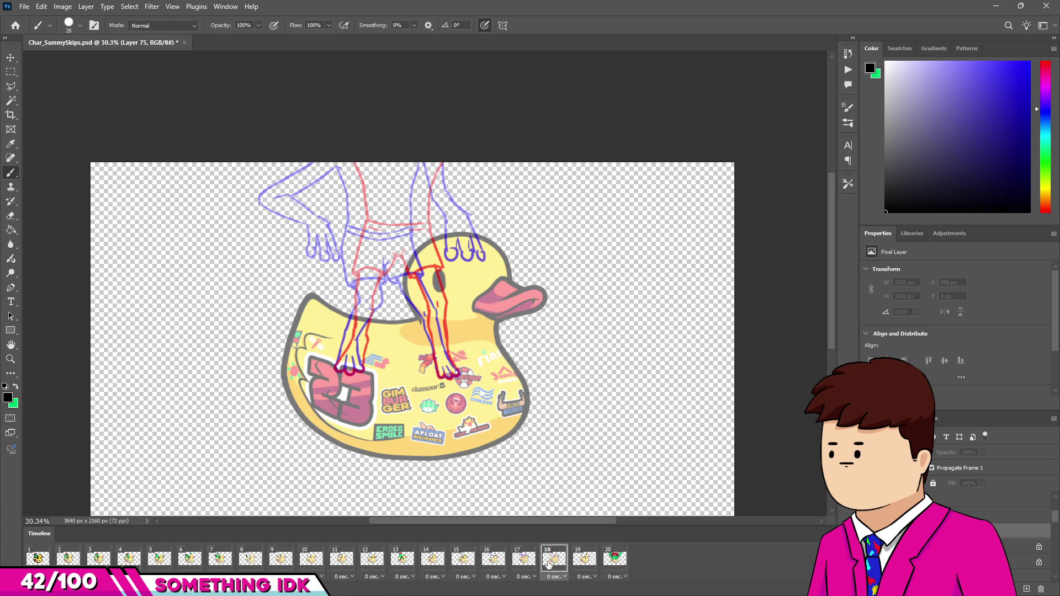
left_click(939, 562)
left_click(939, 546, "shift")
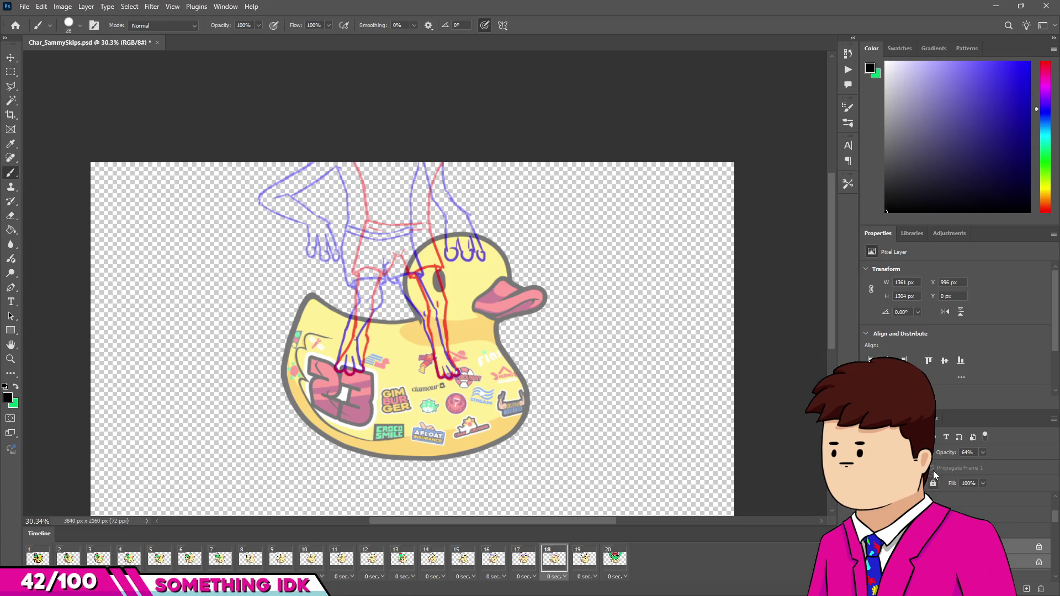
Step: Restore the sketch to full opacity, turn its blue lines black, and hide the red guide lines
key("ctrl+z")
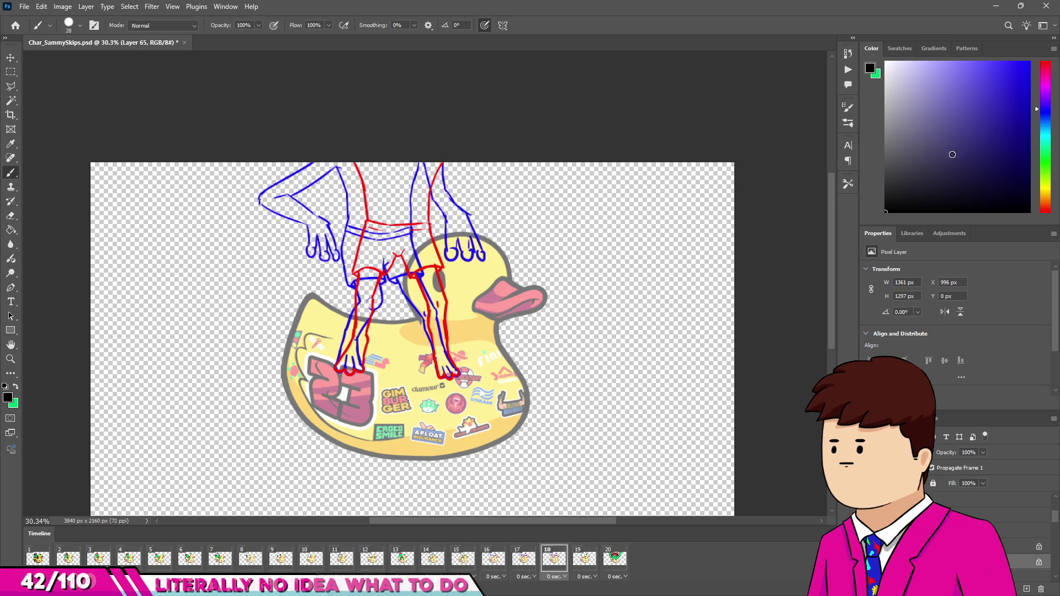
left_click(430, 230)
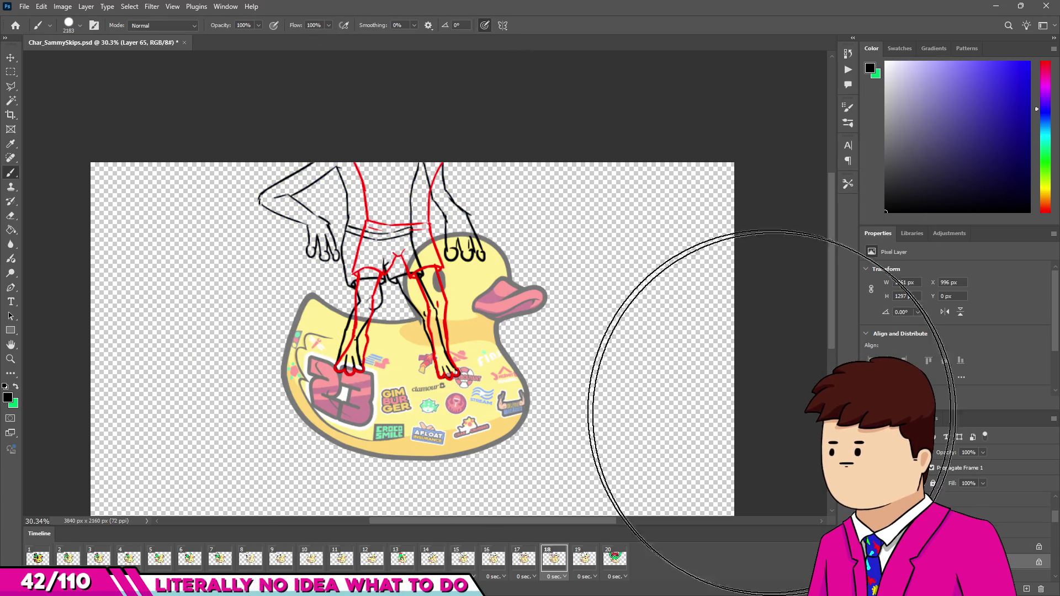
key("Delete")
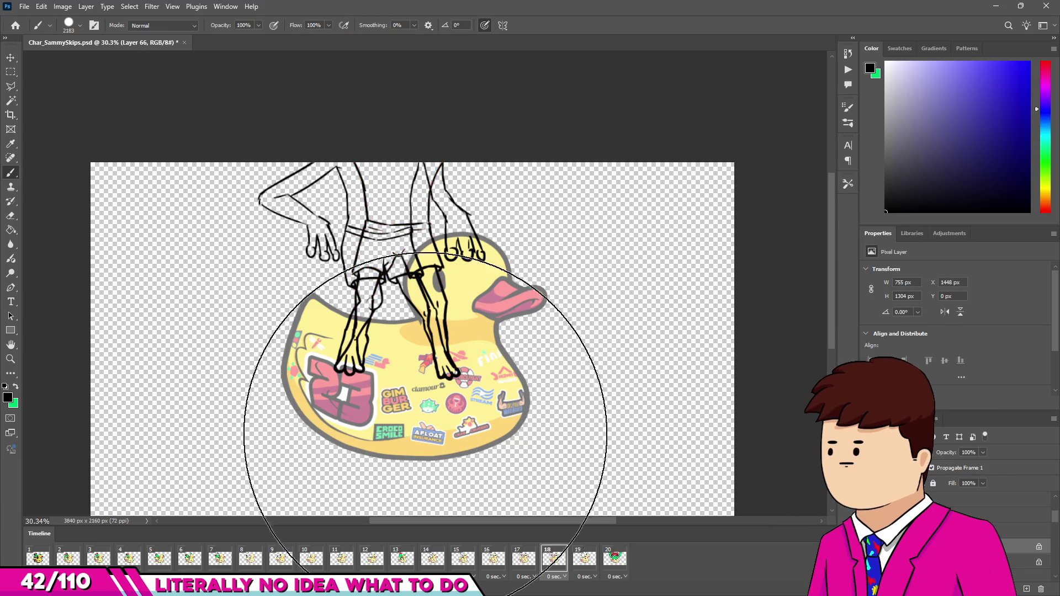
Step: Compare frame 17 with its neighbouring frame, ending on frame 16
left_click(526, 563)
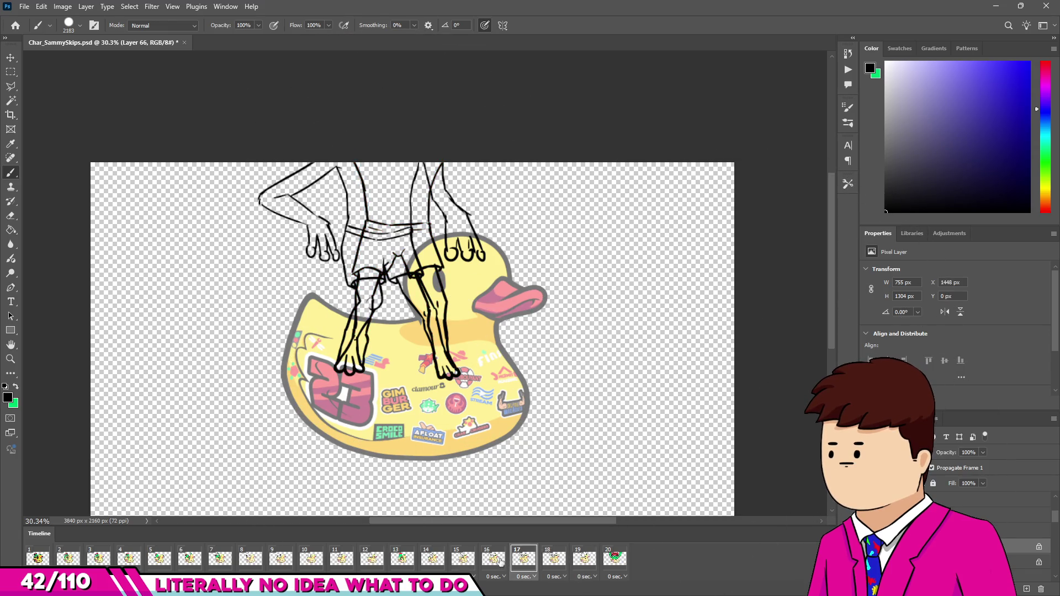
left_click(502, 562)
left_click(524, 559)
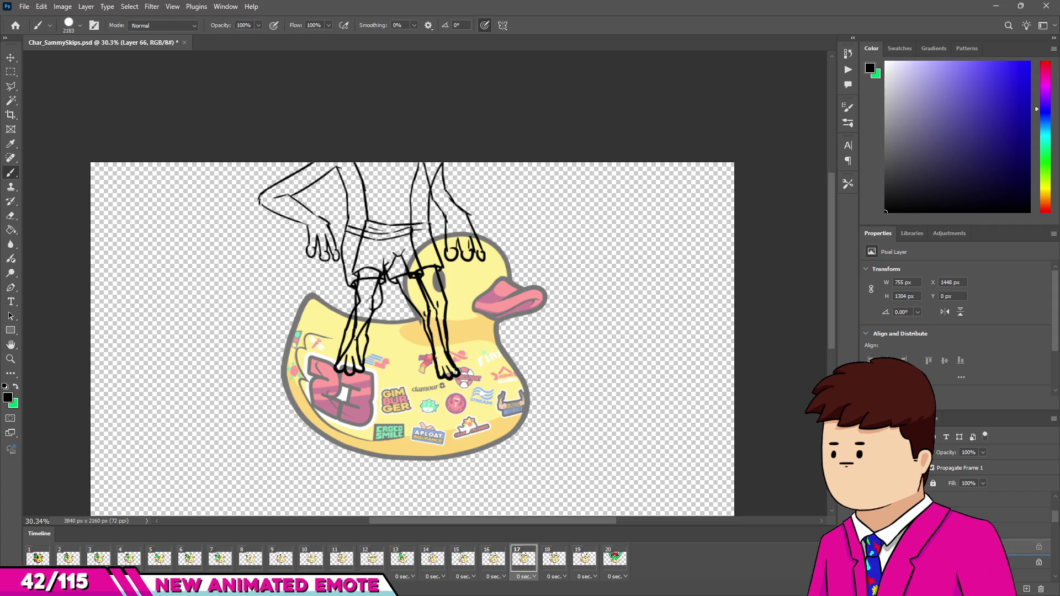
left_click(506, 563)
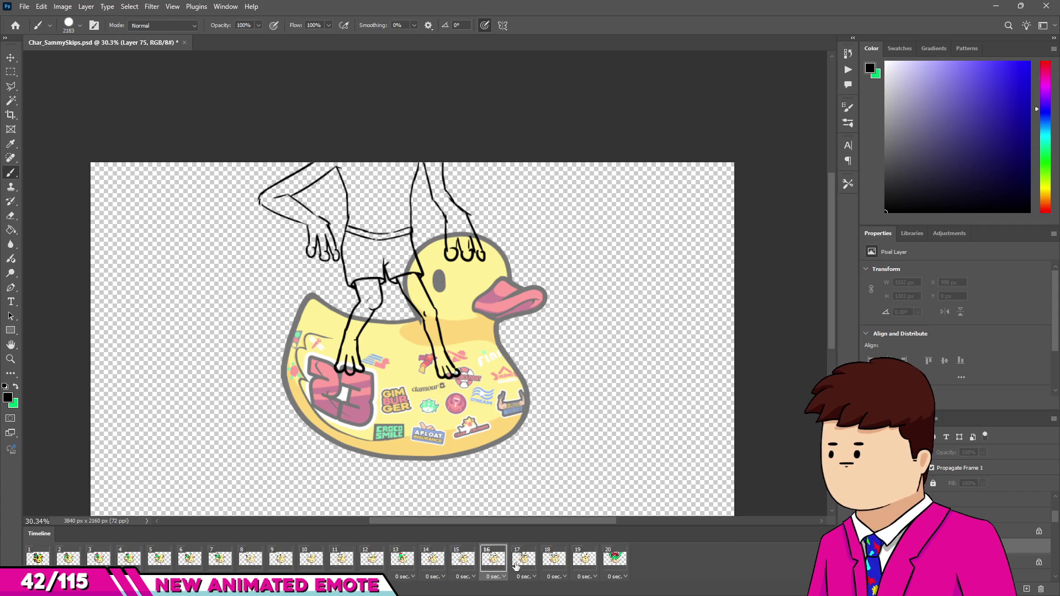
Step: Flip through frames 17, 18, 16 and 15 comparing leg poses, then jump to frame 1
left_click(527, 563)
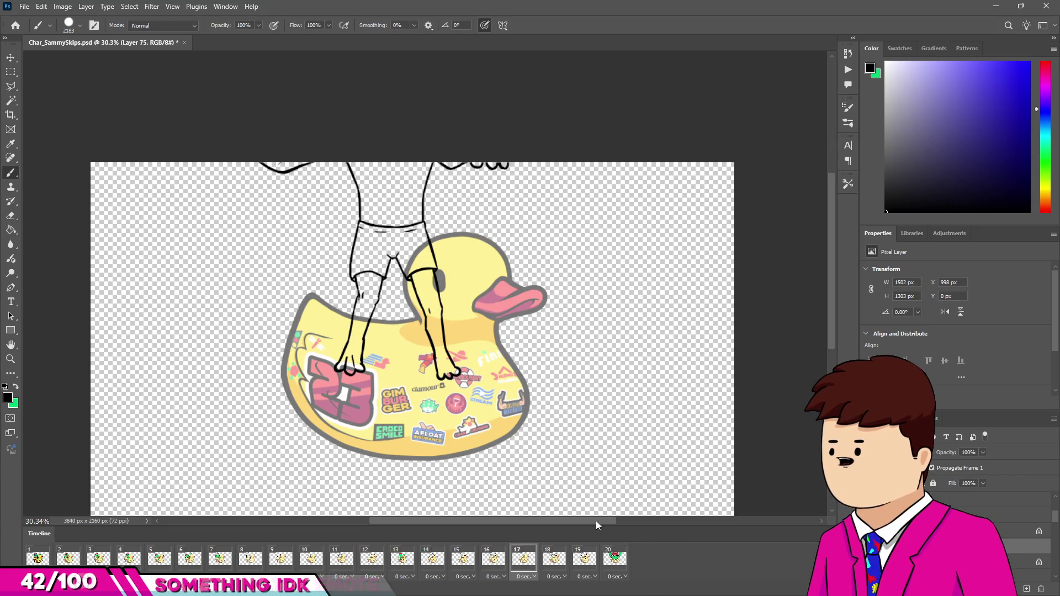
left_click(556, 569)
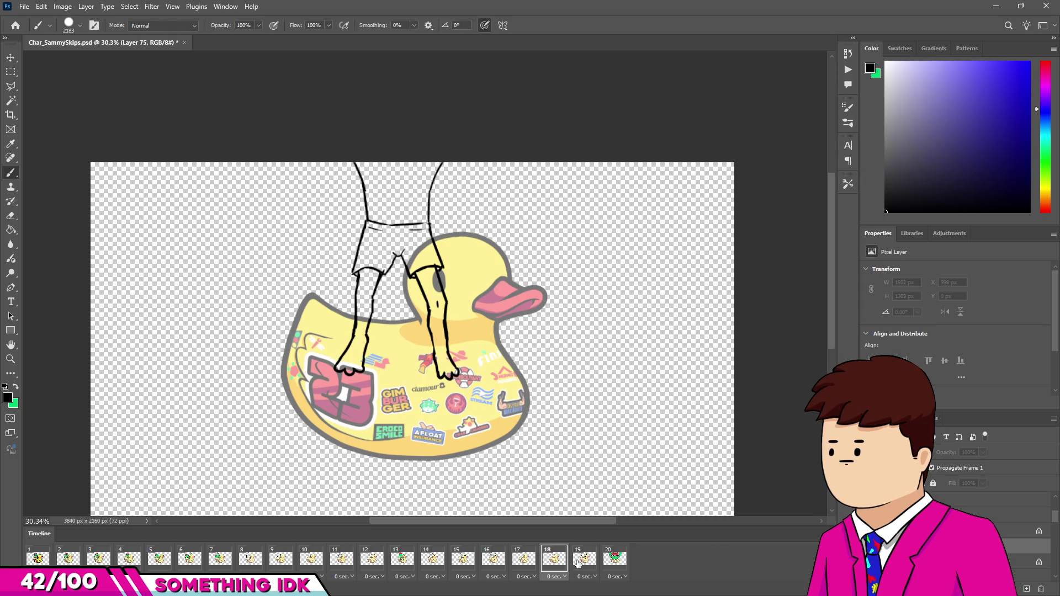
left_click(523, 562)
left_click(493, 562)
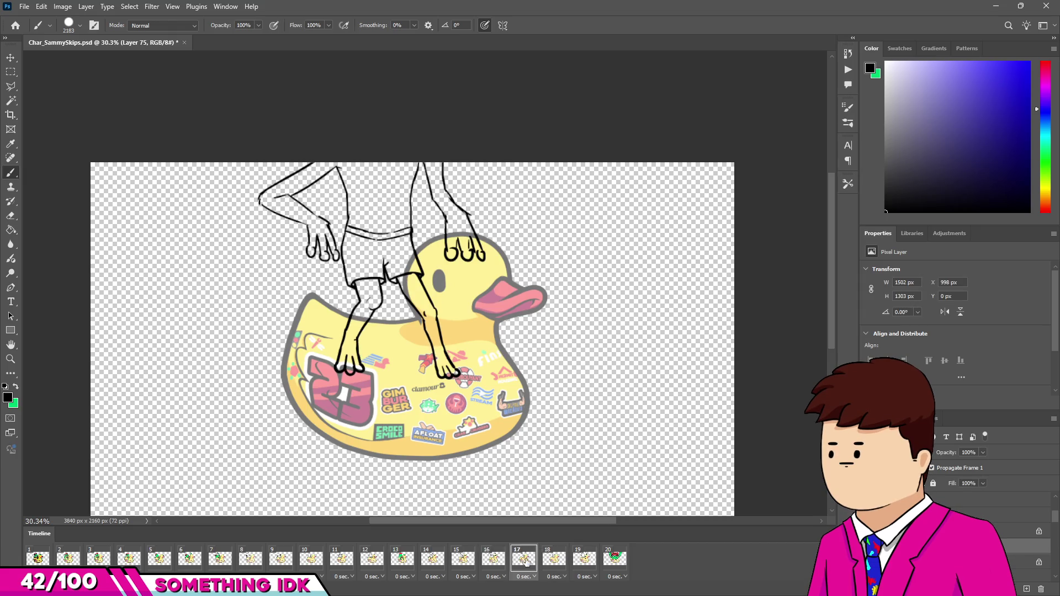
left_click(544, 562)
left_click(491, 561)
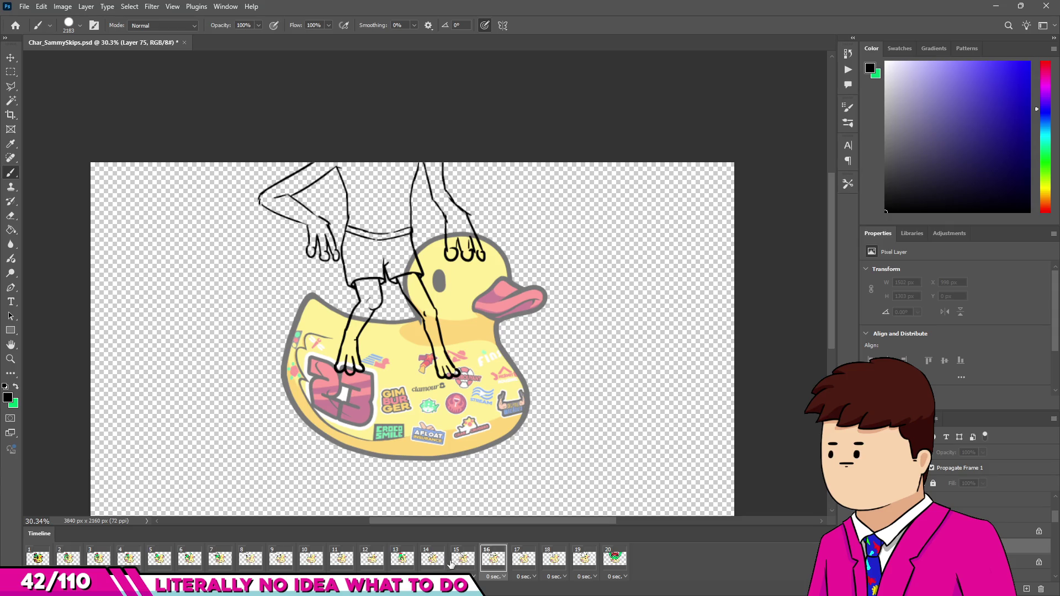
left_click(459, 559)
left_click(33, 589)
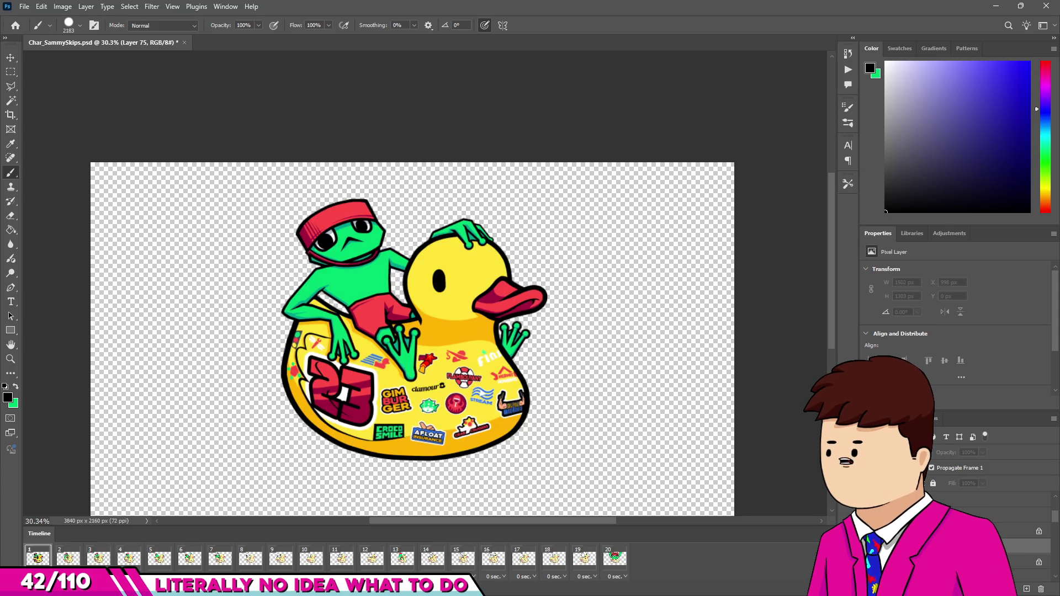
Step: Play and stop the animation, settle on frame 18's leg drawing, and make Layer 66 active
key("space")
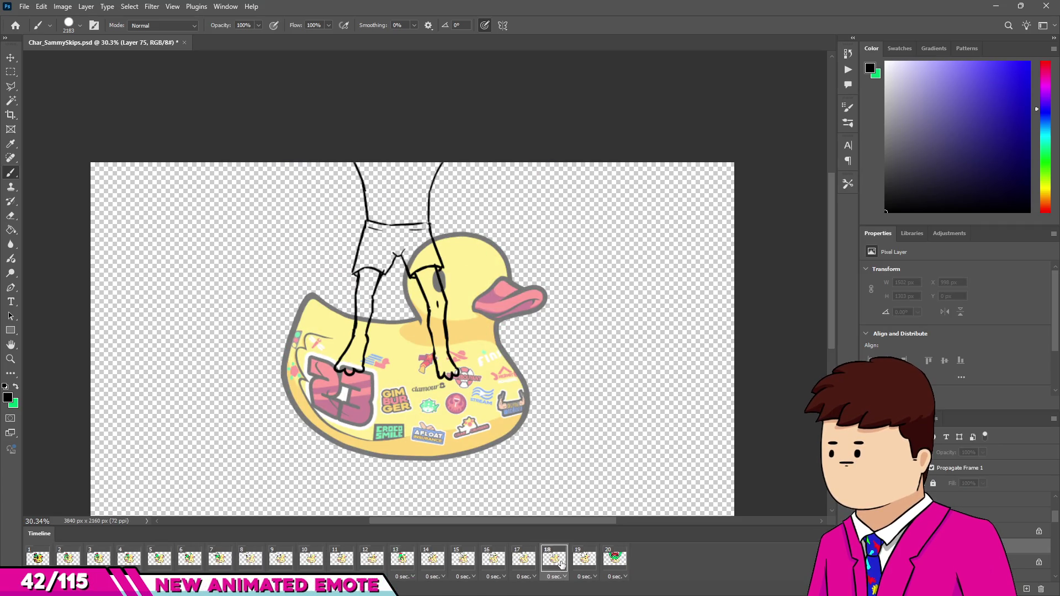
left_click(582, 562)
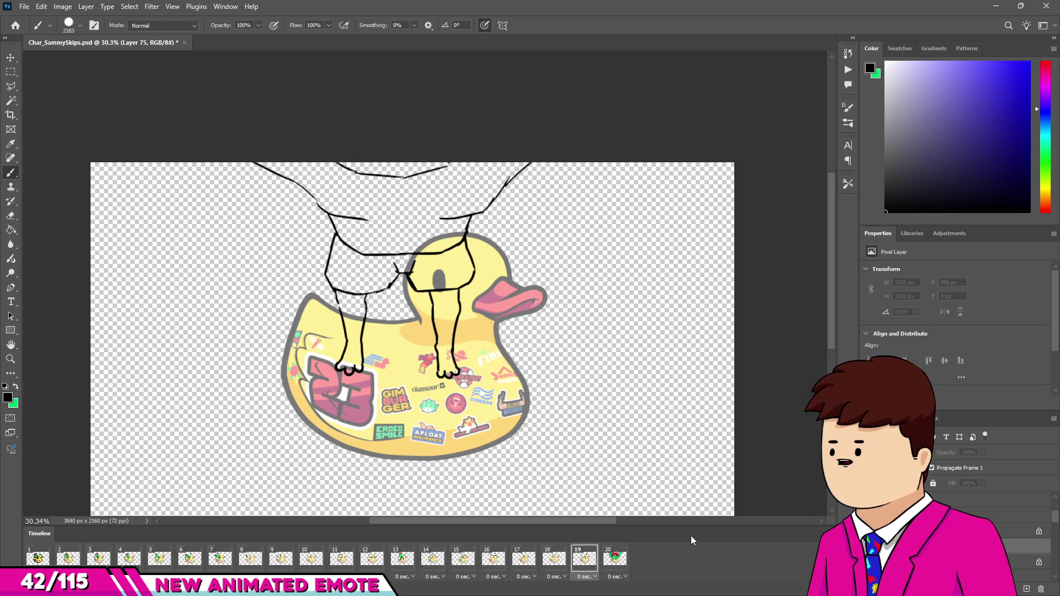
left_click(562, 564)
left_click(581, 562)
left_click(561, 563)
left_click(525, 562)
left_click(560, 560)
left_click(569, 559)
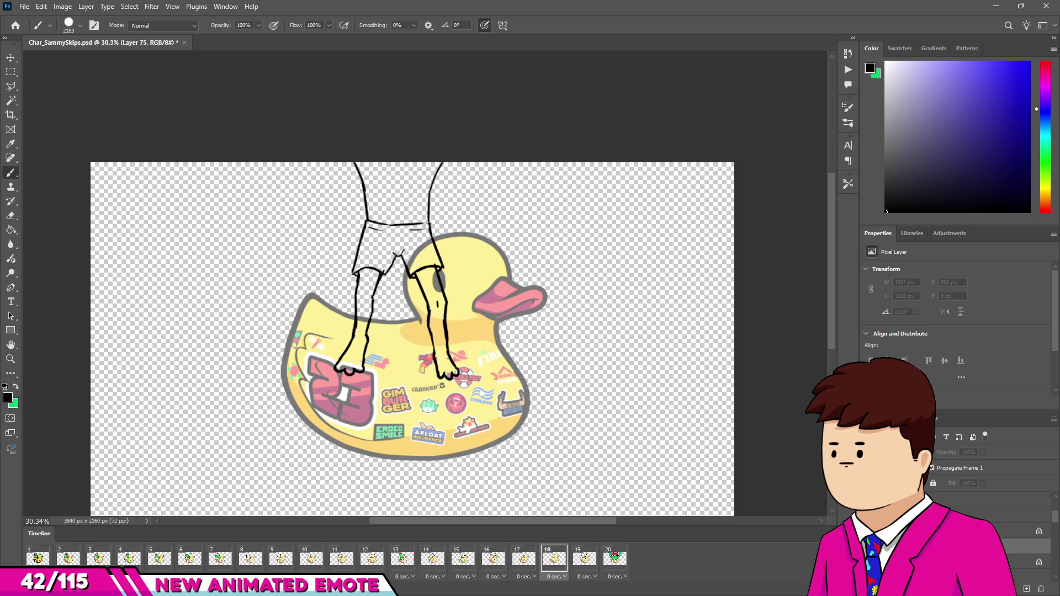
left_click(992, 531)
Step: Shrink the brush with an Alt+right-drag for fine toe lines
scroll(618, 423, "up", 5)
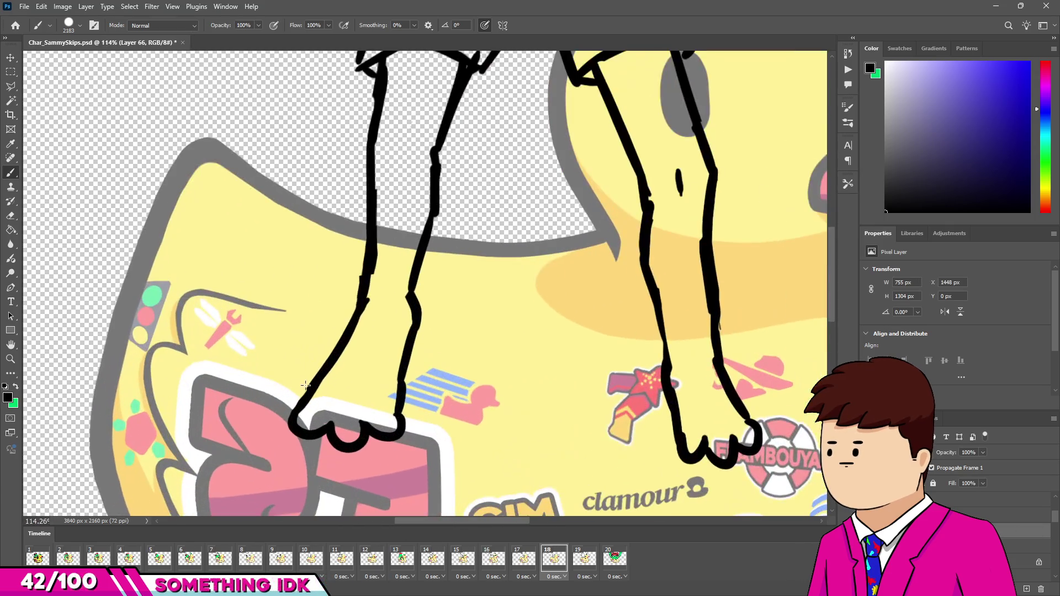
right_click(429, 390, "alt")
left_click_drag(429, 389, 395, 395)
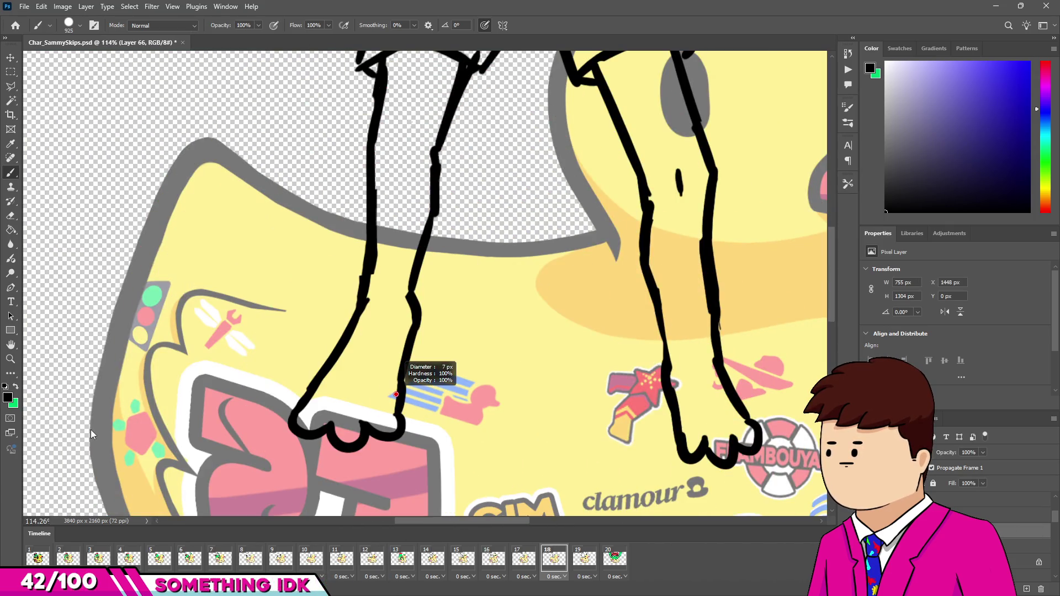
scroll(377, 436, "up", 4)
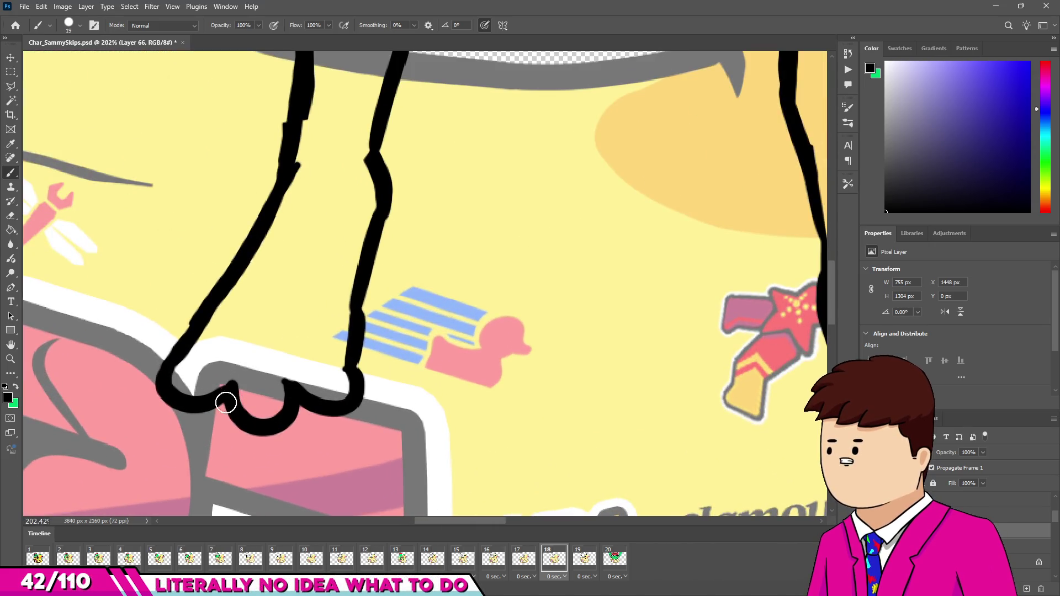
Step: Draw two toe lines on the left foot, redoing the second stroke
left_click_drag(271, 302, 239, 387)
left_click_drag(304, 315, 290, 390)
key("ctrl+z")
left_click_drag(302, 309, 289, 389)
scroll(655, 424, "down", 3)
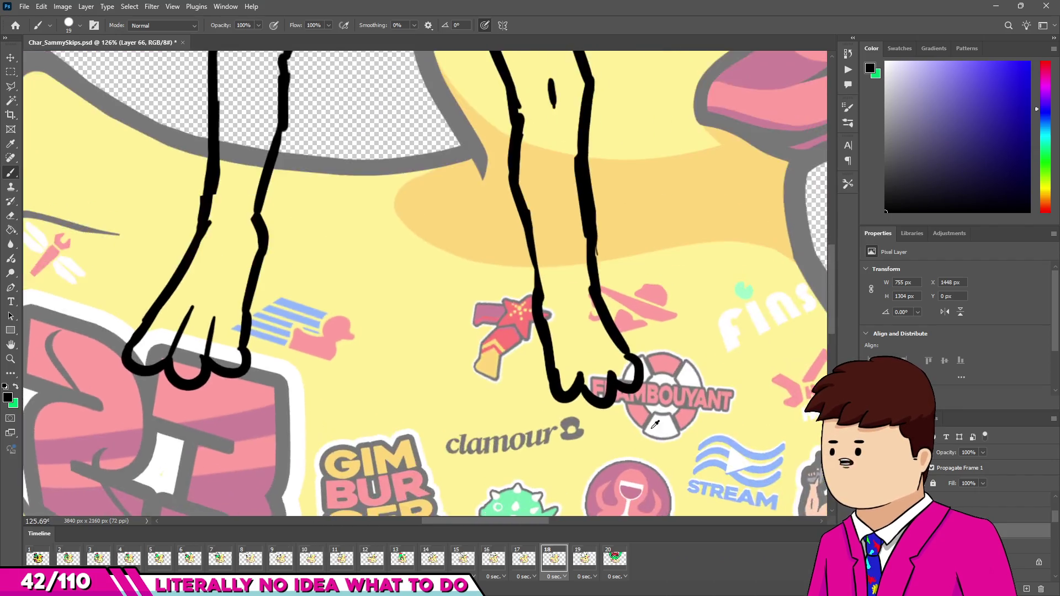
scroll(655, 424, "up", 1)
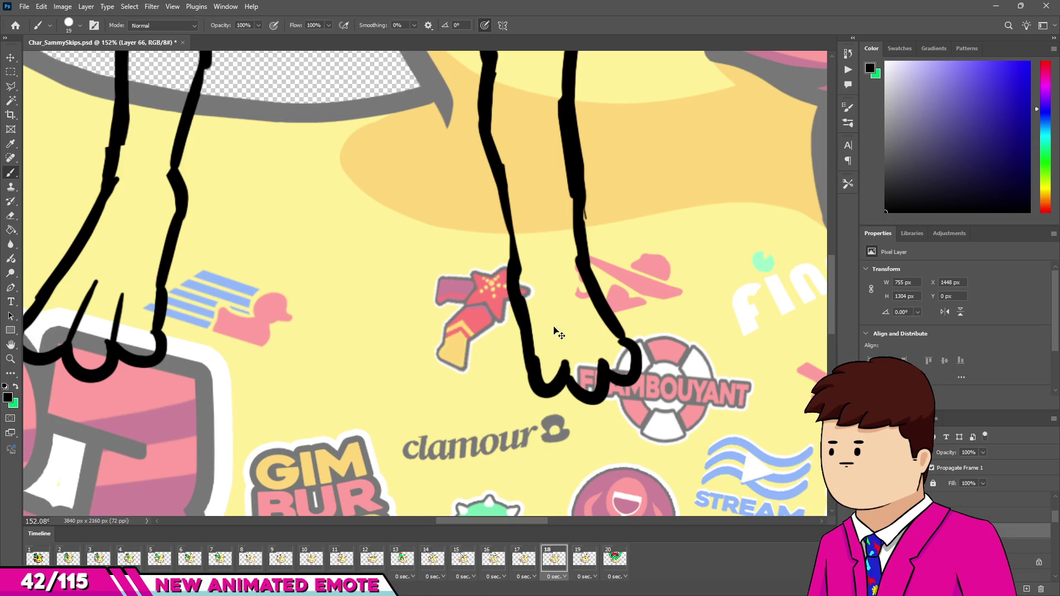
Step: Draw two toe lines on the right foot, redoing the second stroke
left_click_drag(554, 319, 564, 365)
left_click_drag(579, 320, 602, 367)
key("ctrl+z")
left_click_drag(580, 312, 603, 365)
scroll(226, 444, "down", 4)
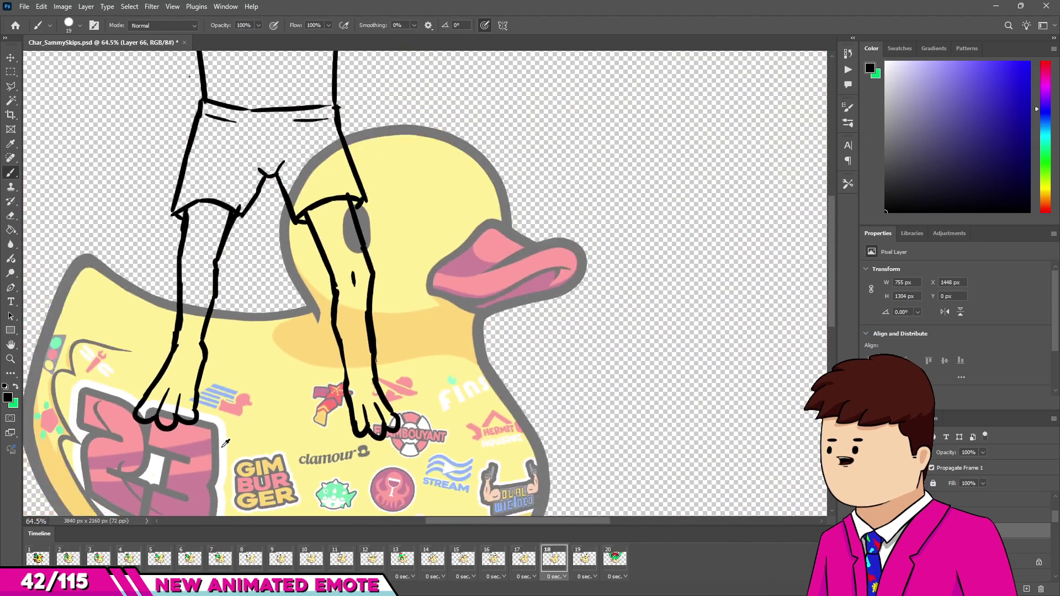
scroll(226, 444, "down", 4)
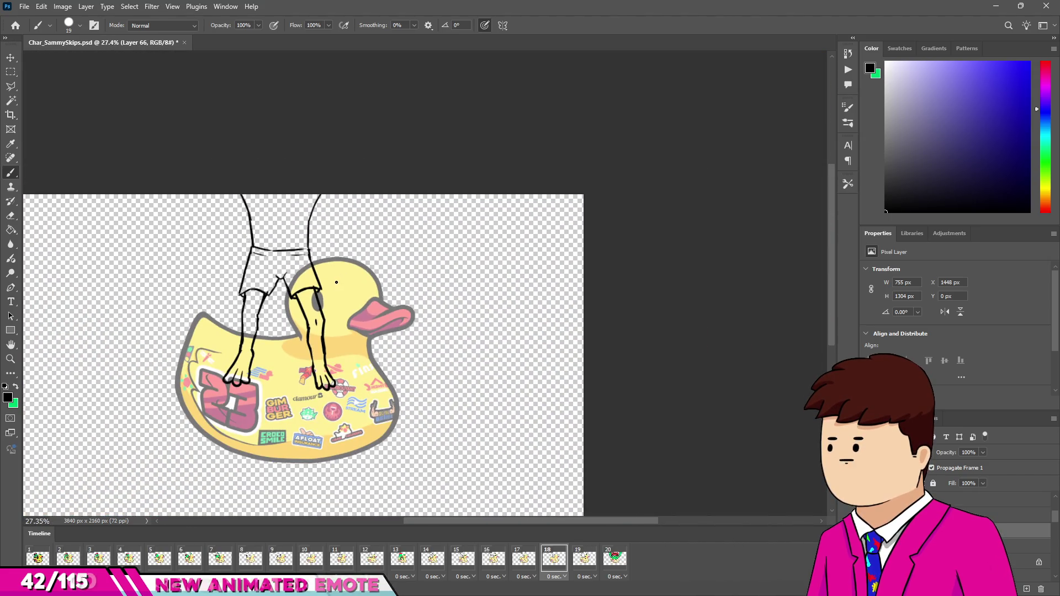
scroll(254, 321, "up", 4)
scroll(297, 359, "down", 1)
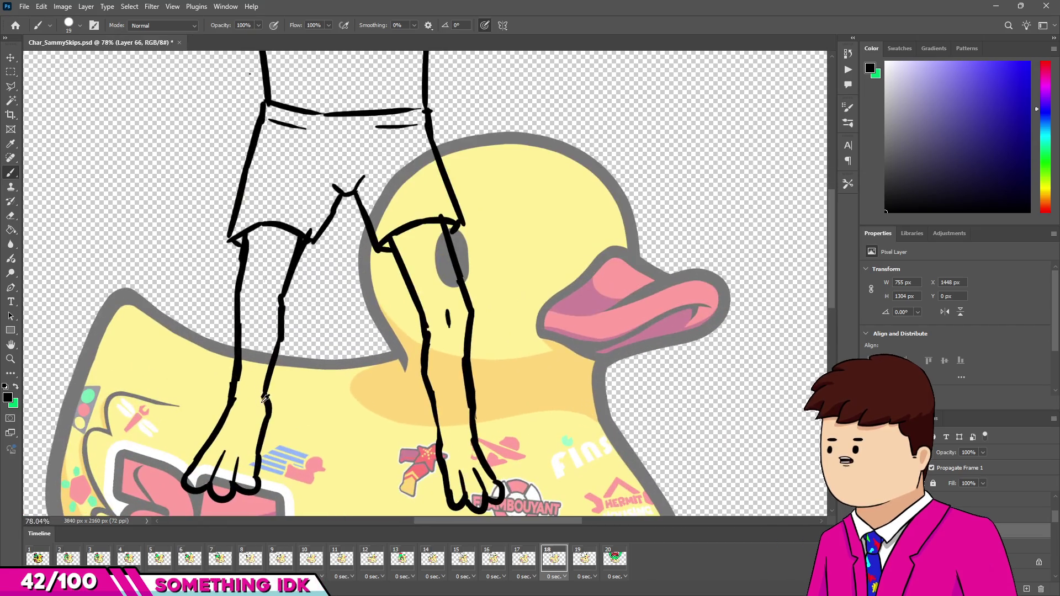
scroll(465, 372, "down", 3)
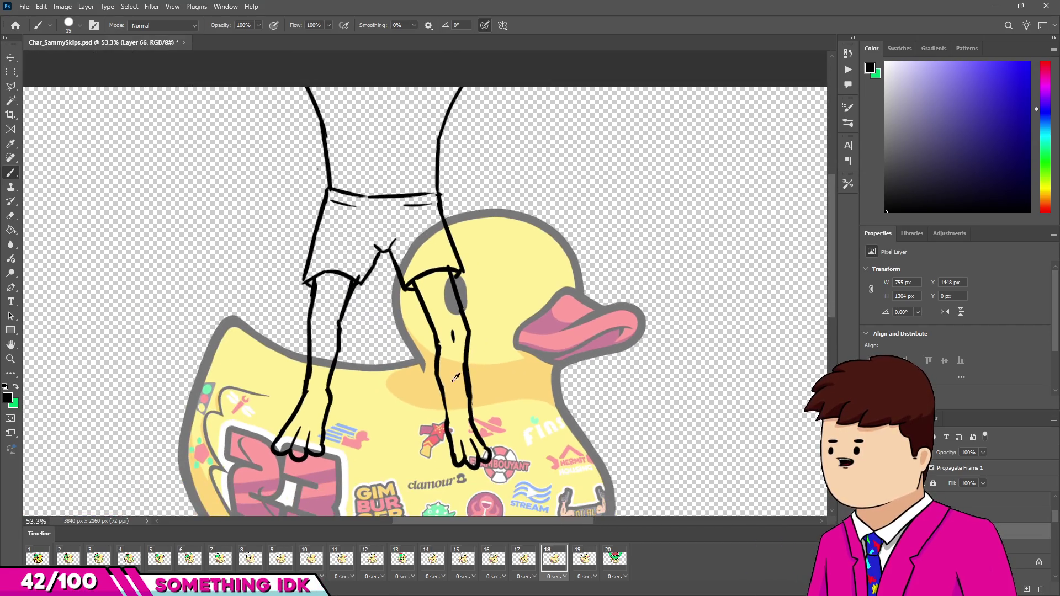
Step: Shift the view of the duck slightly and move on to frame 19
left_click(592, 558)
left_click(554, 558)
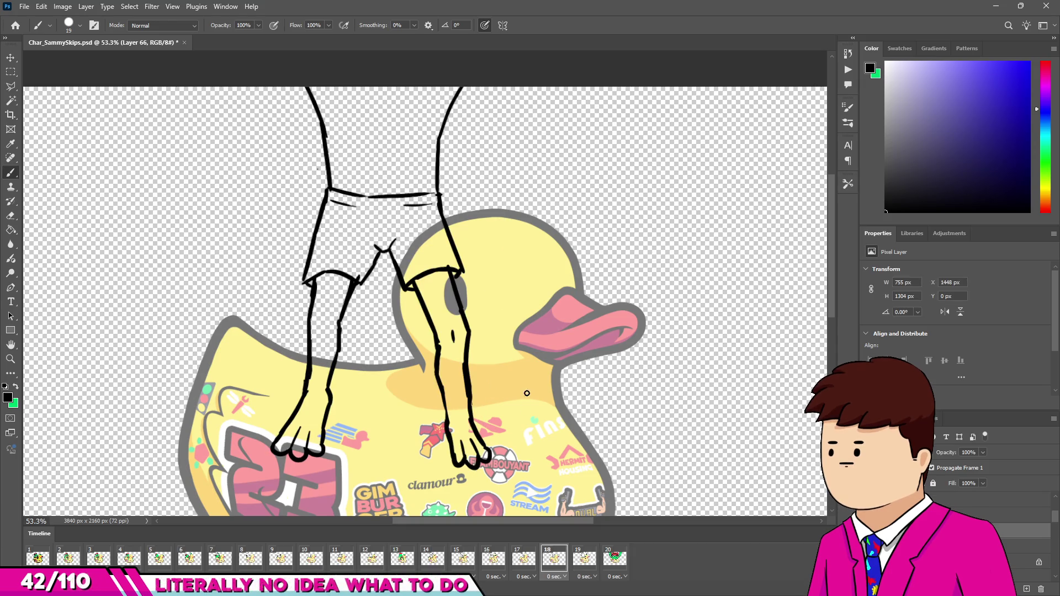
left_click_drag(526, 514, 490, 490)
left_click(577, 557)
scroll(569, 524, "down", 3)
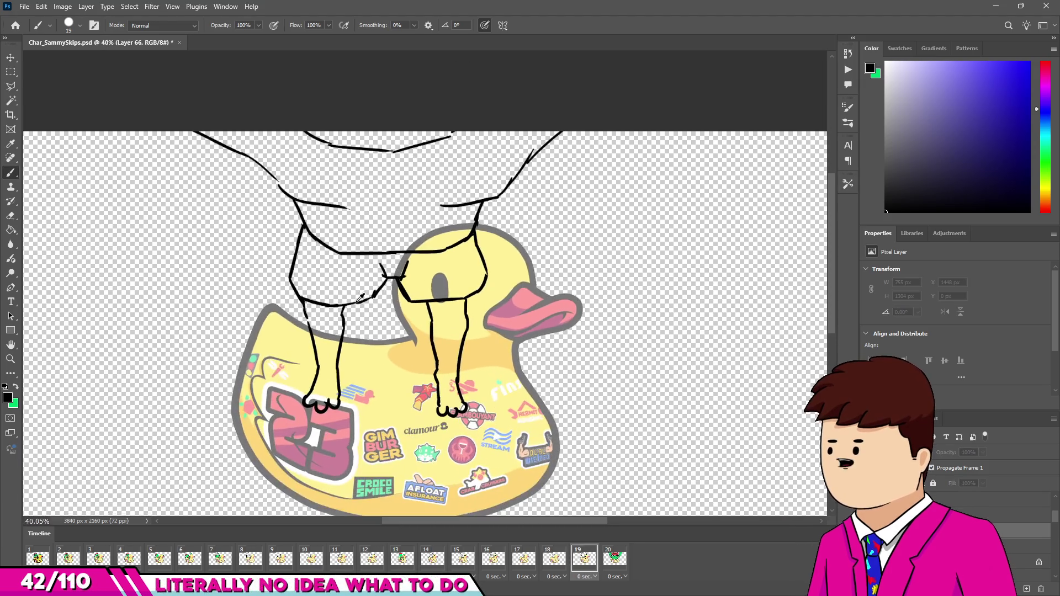
Step: Compare frame 18's leg drawing against frames 19 and 20's finished character
left_click(615, 563)
left_click(596, 562)
left_click(618, 562)
left_click(595, 561)
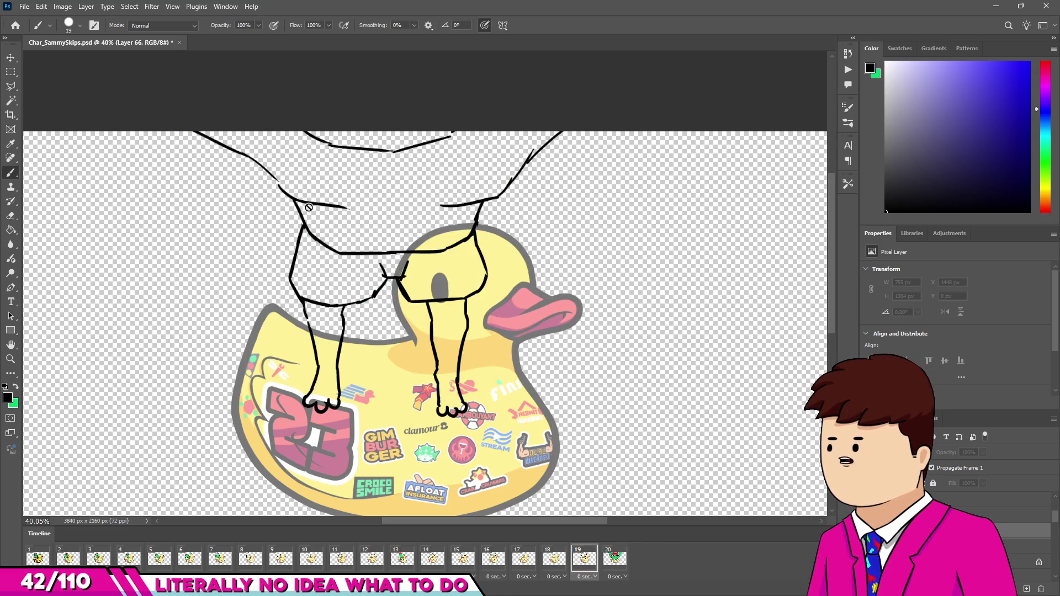
left_click(613, 559)
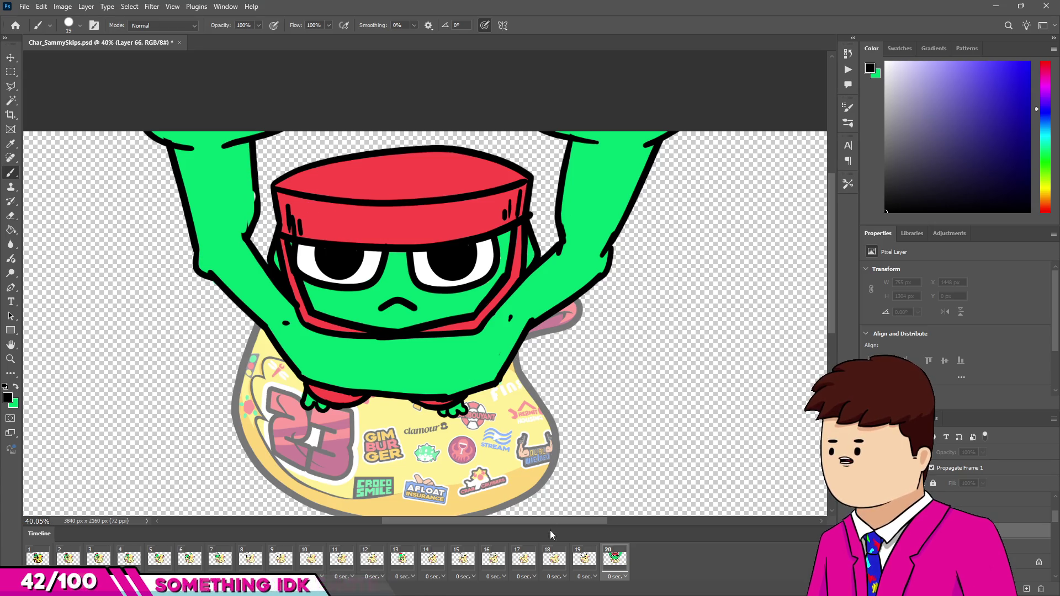
left_click(554, 559)
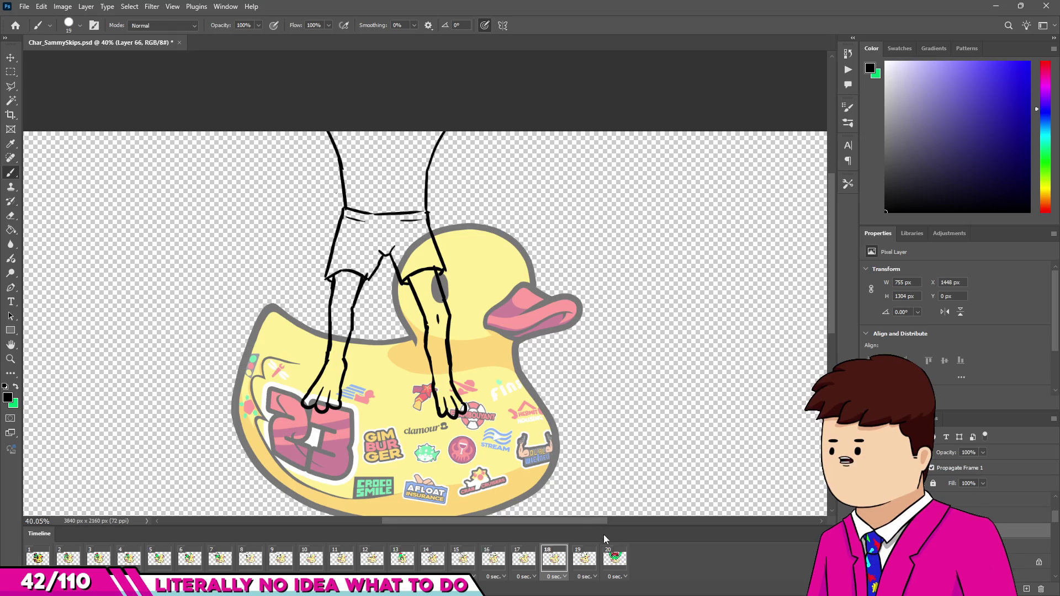
left_click(614, 559)
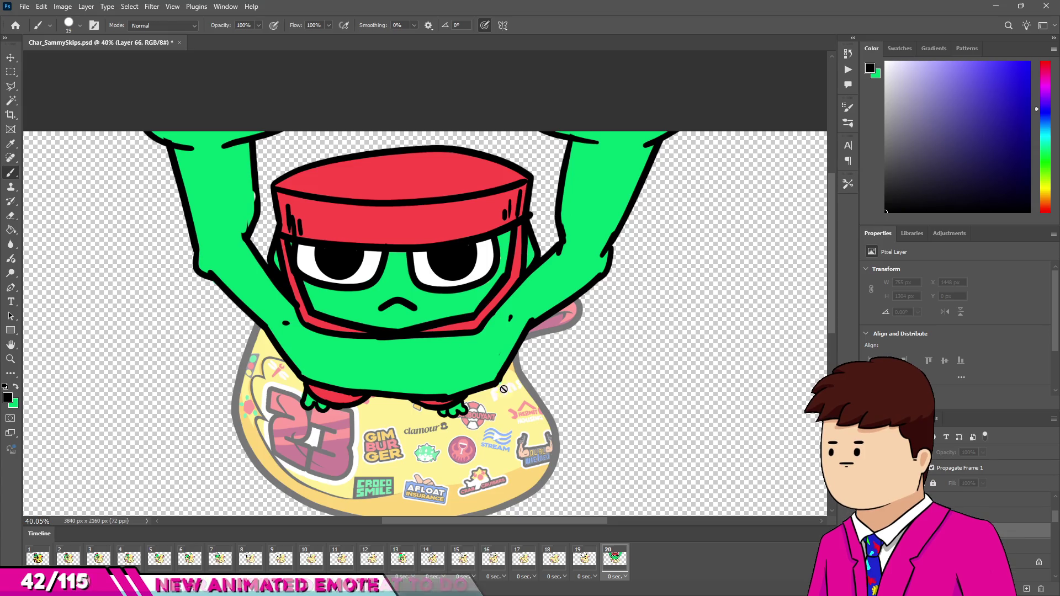
left_click(548, 560)
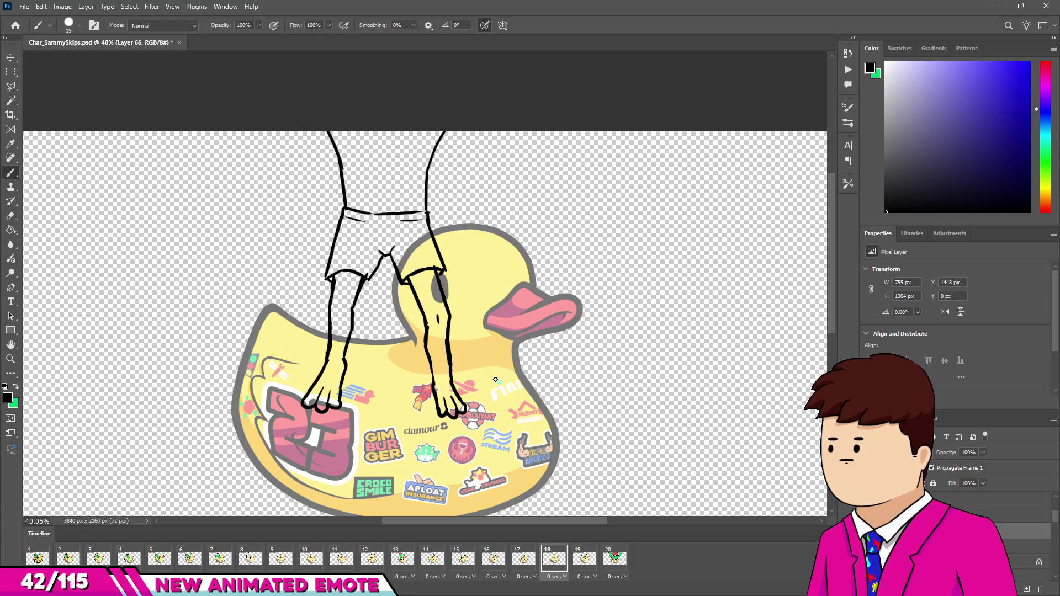
left_click(574, 562)
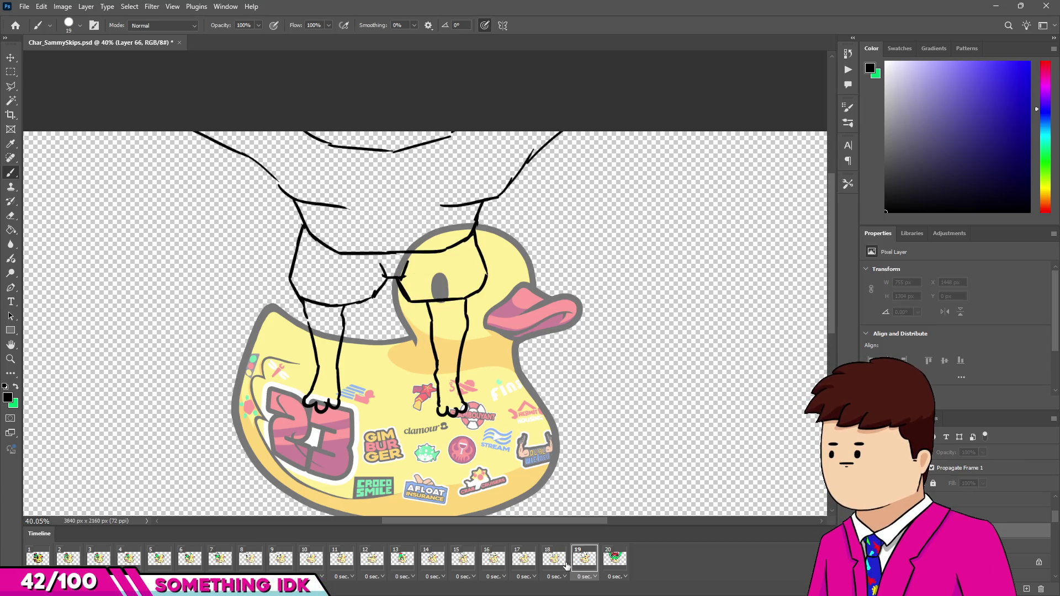
left_click(563, 560)
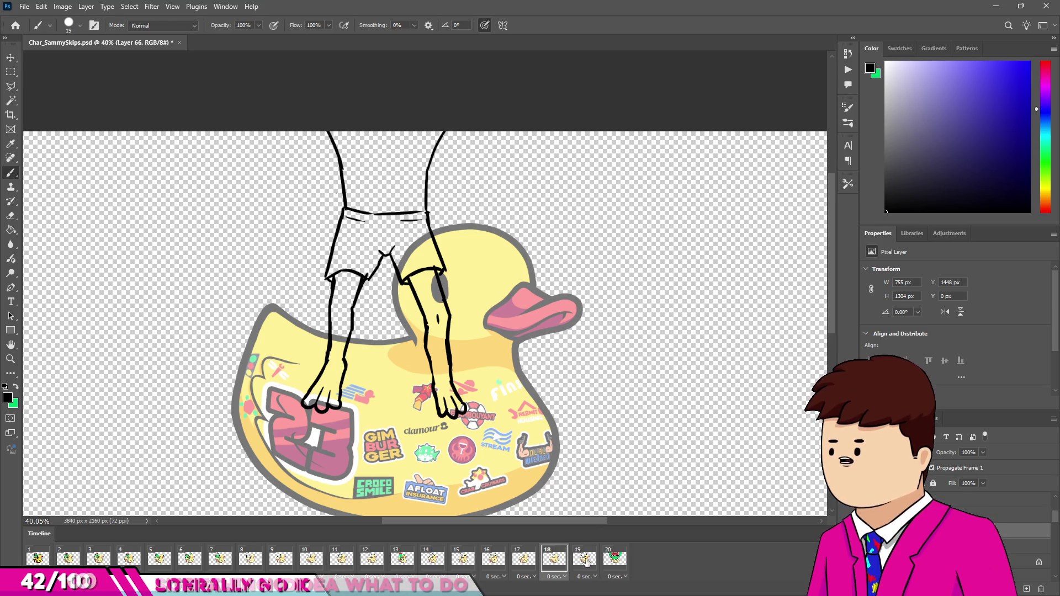
key("Right")
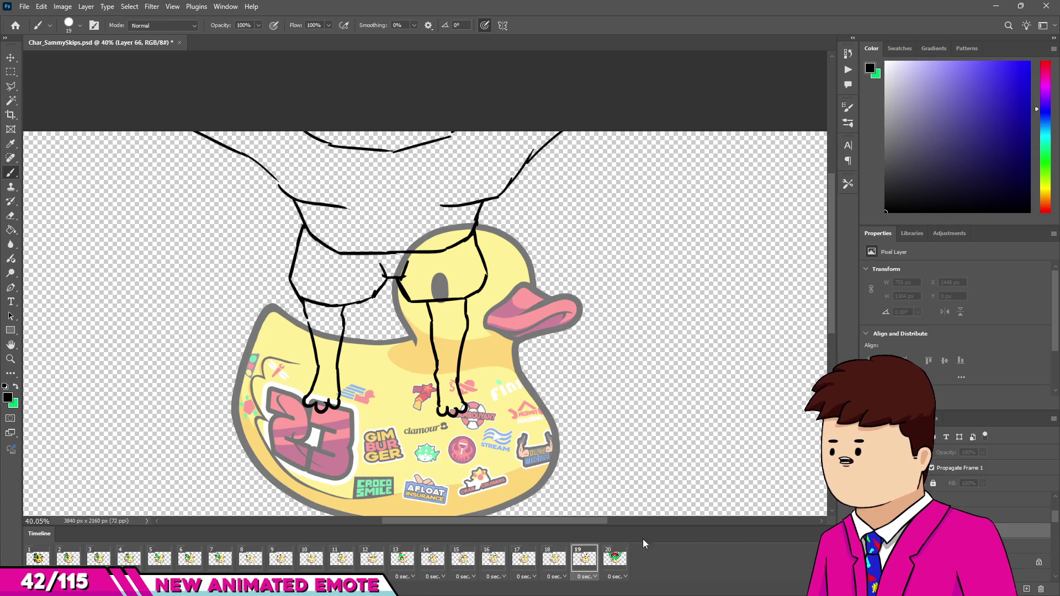
Step: Flip from the later frames back through 18 and 17 to frame 15's sitting pose
left_click(615, 553)
left_click(585, 563)
left_click(553, 563)
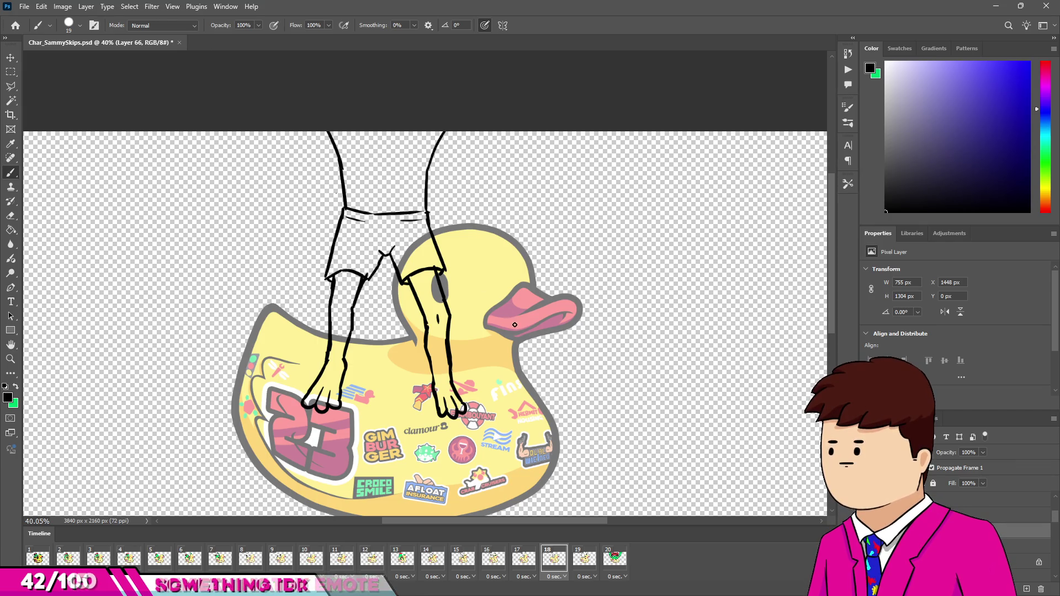
left_click(525, 561)
left_click(553, 561)
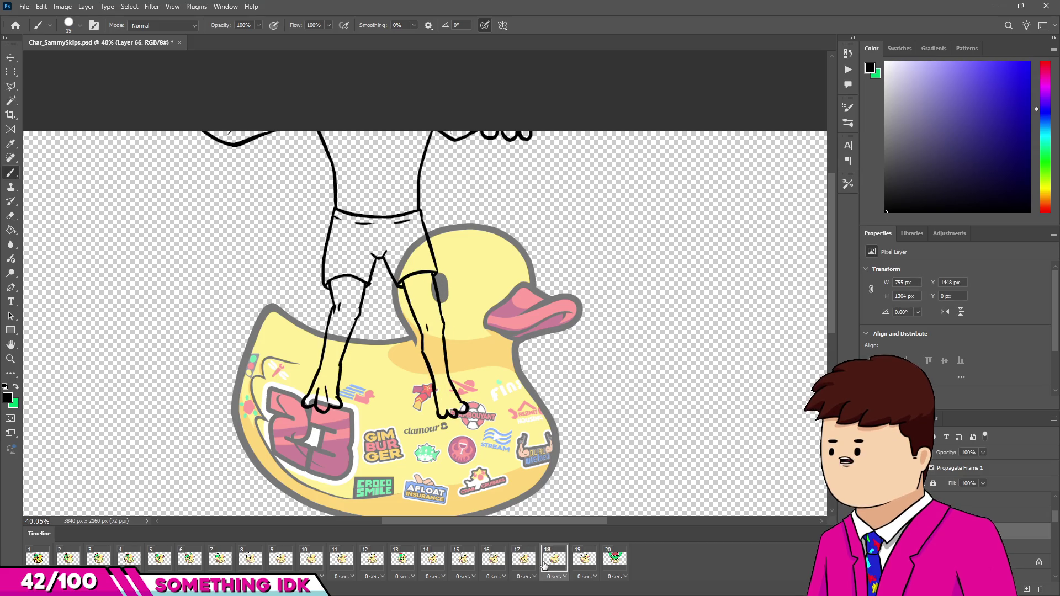
left_click(530, 560)
left_click(554, 561)
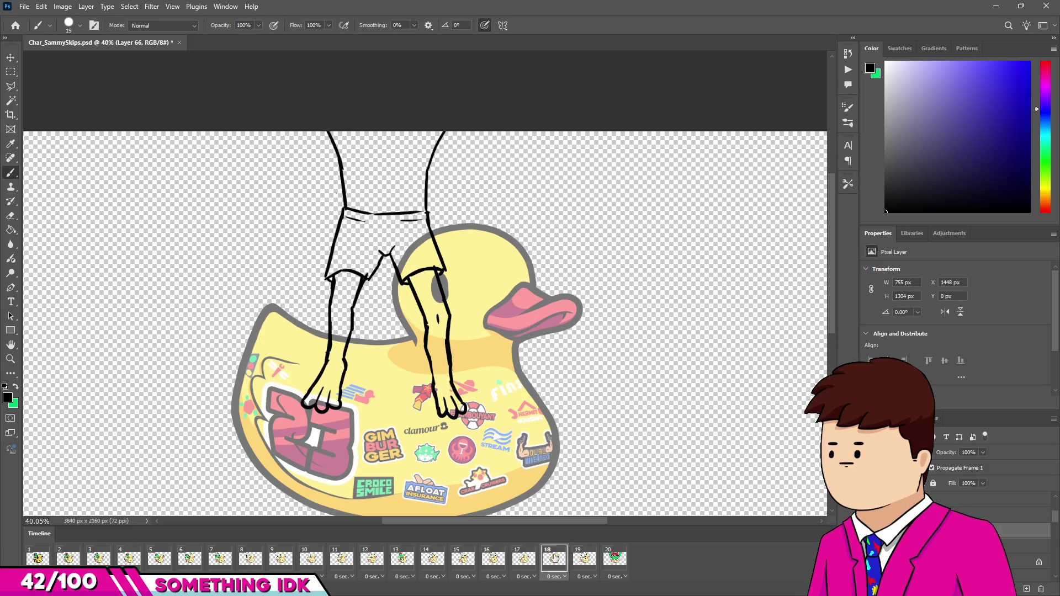
left_click(580, 559)
left_click(554, 561)
left_click(525, 561)
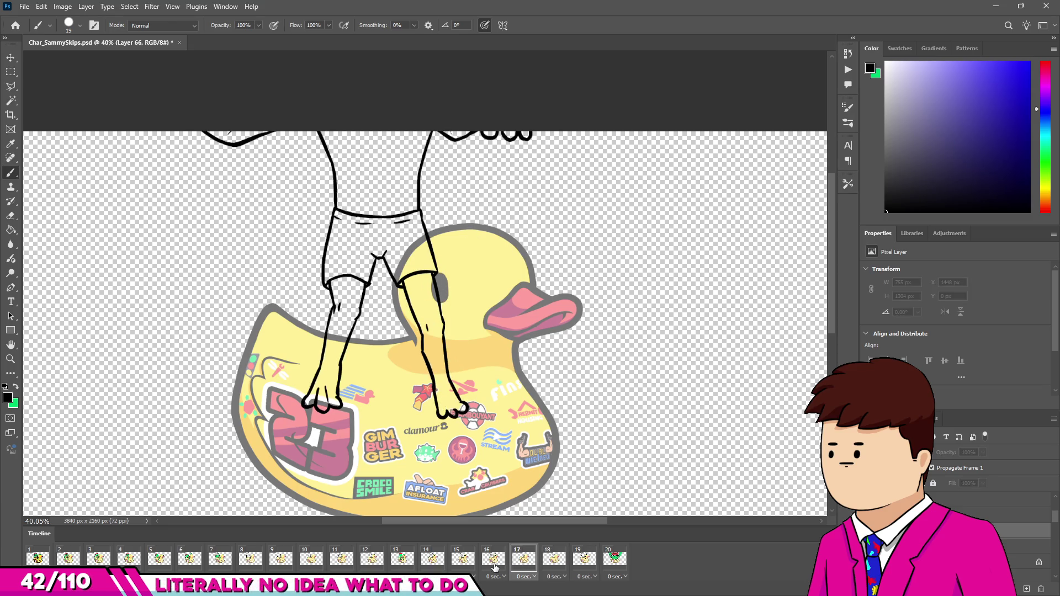
left_click(491, 561)
left_click(469, 562)
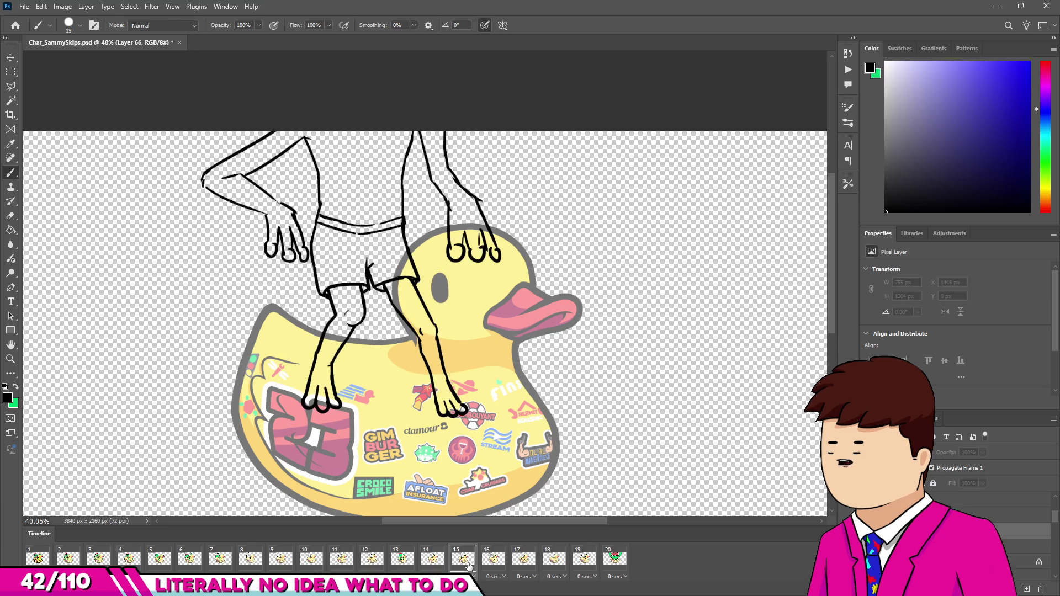
Step: Step back and forth between frames 15 and 18 to check the standing-up motion
left_click(497, 561)
left_click(525, 560)
left_click(554, 560)
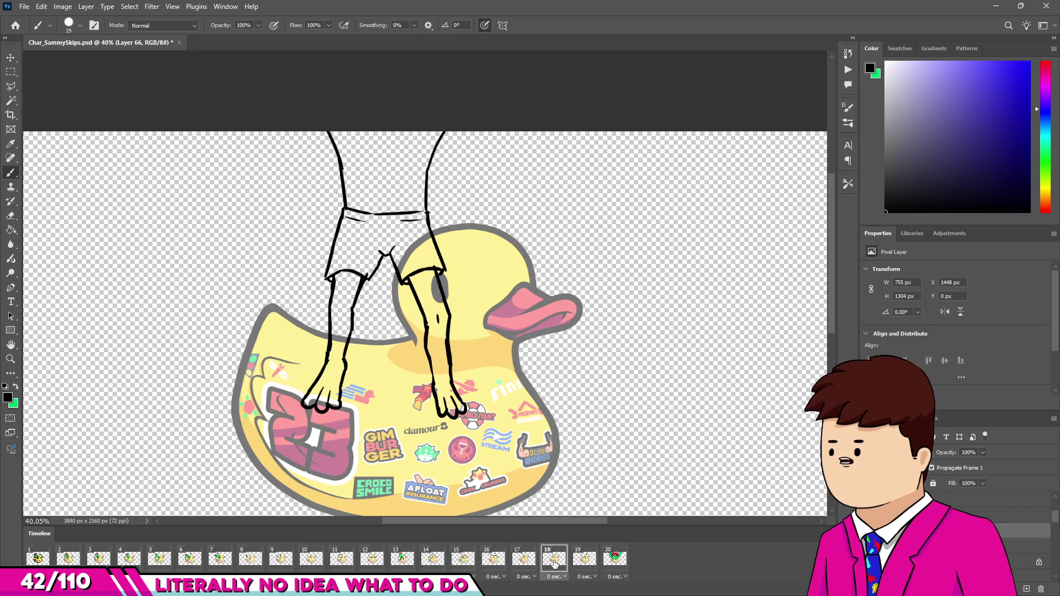
left_click(493, 561)
left_click(462, 561)
left_click(522, 560)
left_click(555, 559)
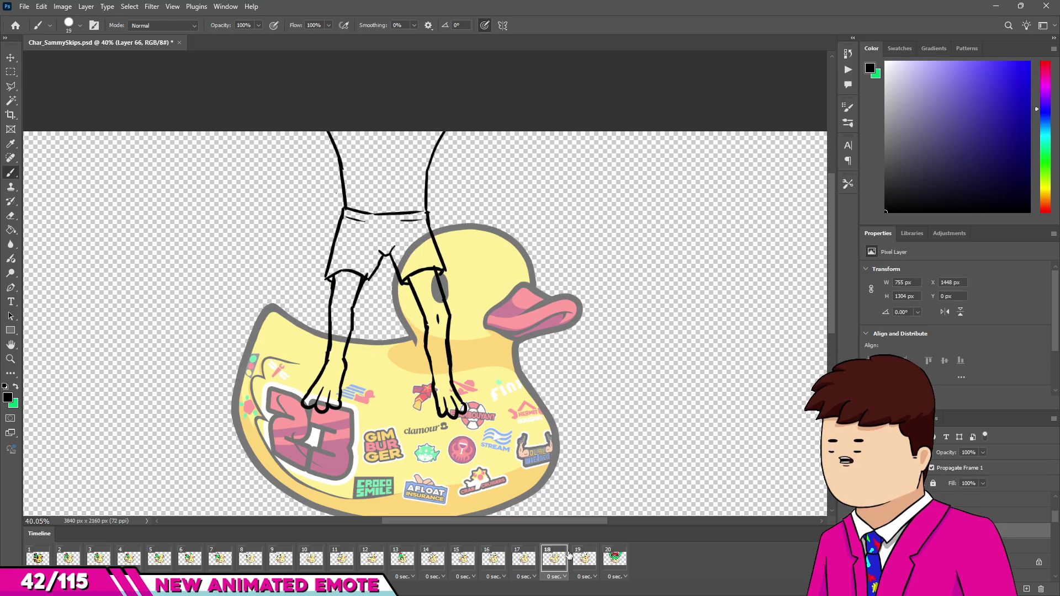
left_click(525, 560)
left_click(463, 559)
left_click(493, 560)
left_click(524, 560)
left_click(554, 560)
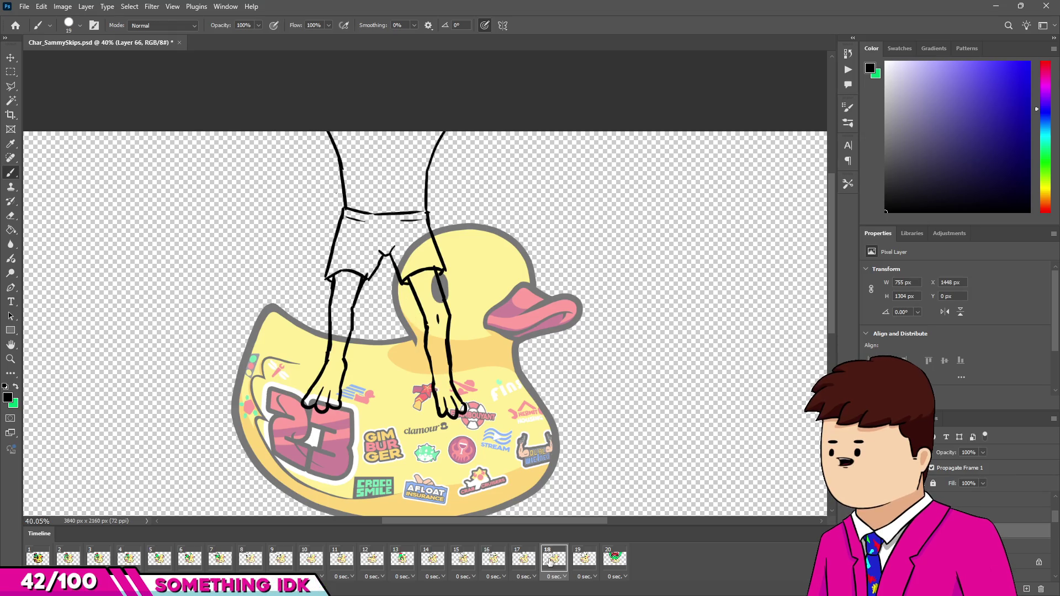
Step: Flip through frames 19, 20, 17 and 18, then jump to frame 12's crouching sketch
left_click(585, 559)
left_click(615, 560)
left_click(585, 559)
left_click(554, 560)
left_click(536, 561)
left_click(544, 561)
left_click(535, 561)
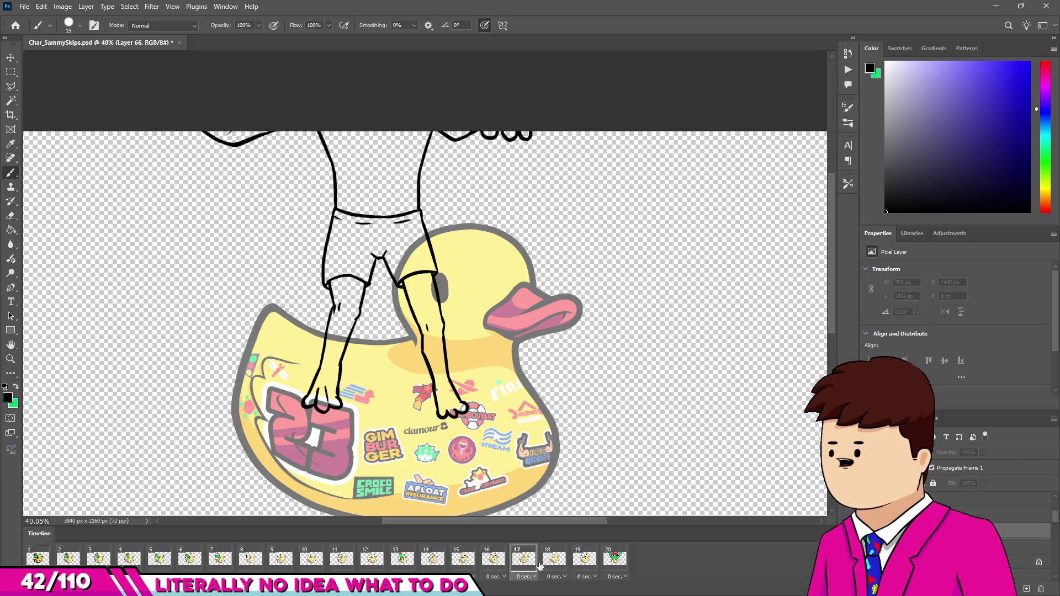
left_click(552, 557)
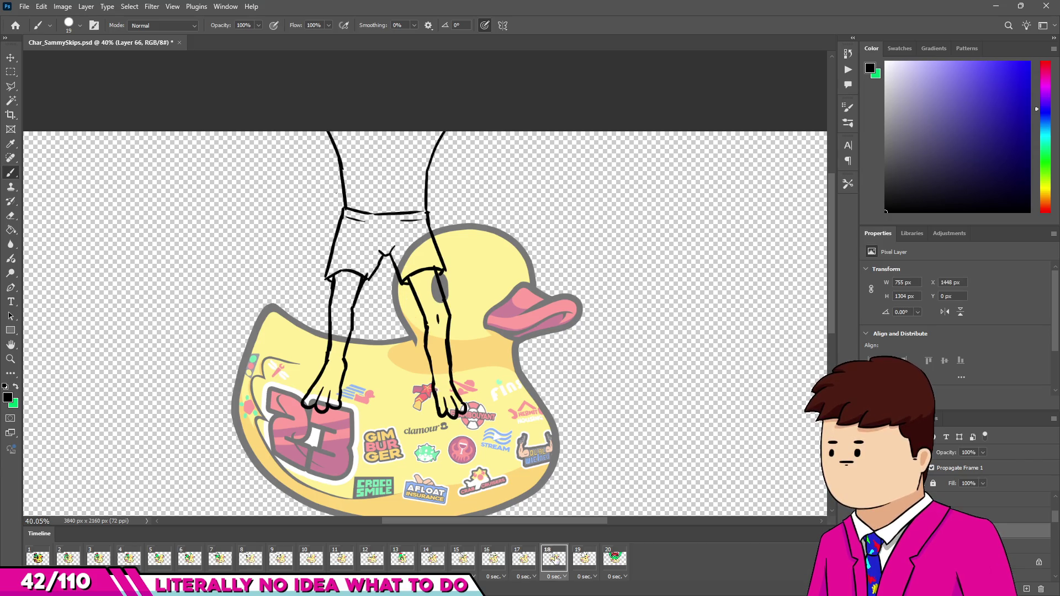
left_click(366, 563)
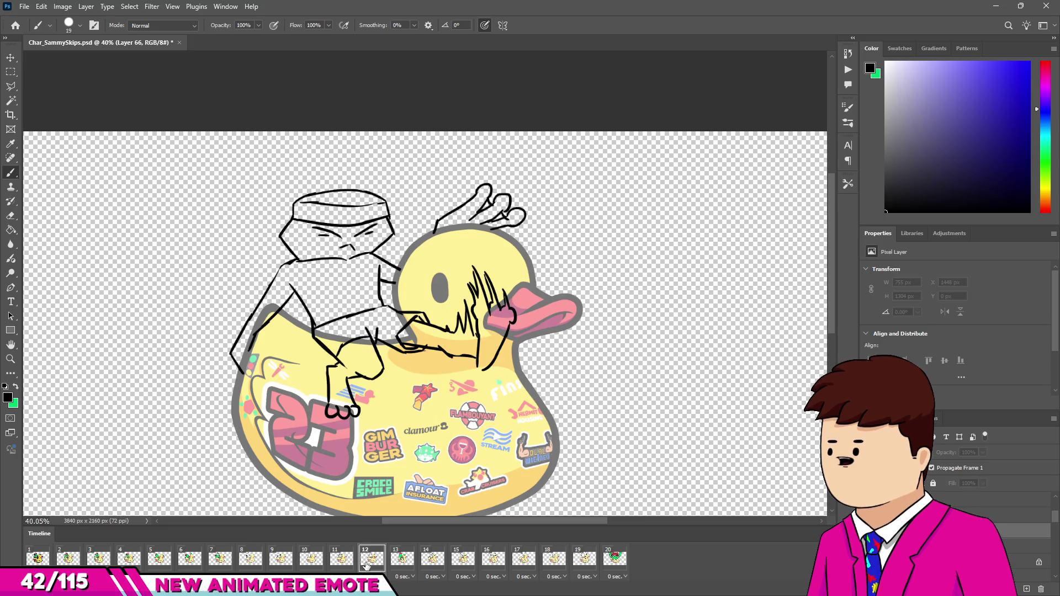
Step: Flip back and forth between coloured frame 13 and frame 14's line sketch
left_click(402, 560)
left_click(421, 560)
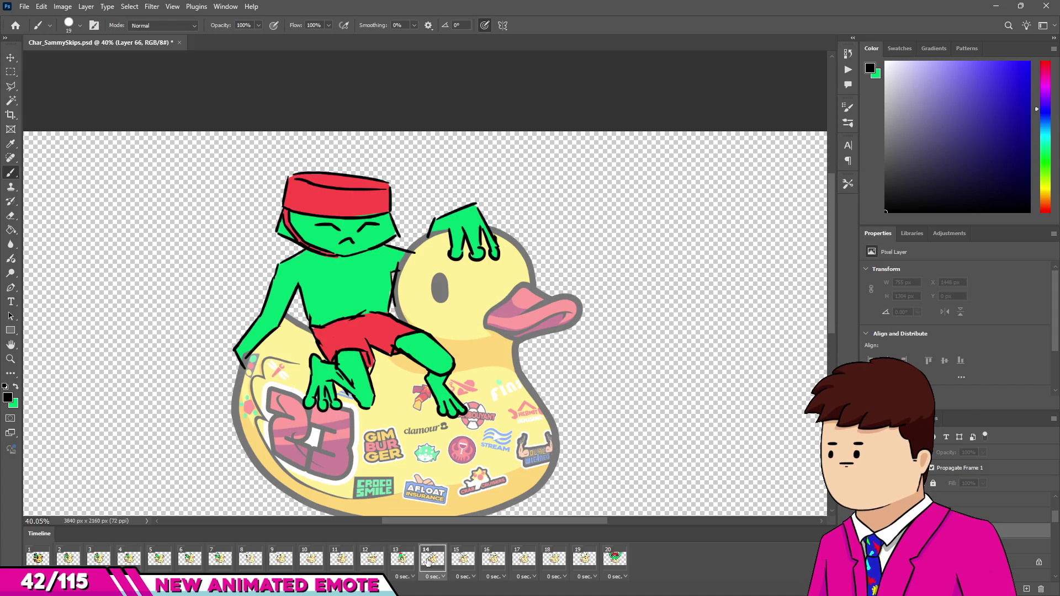
left_click(403, 559)
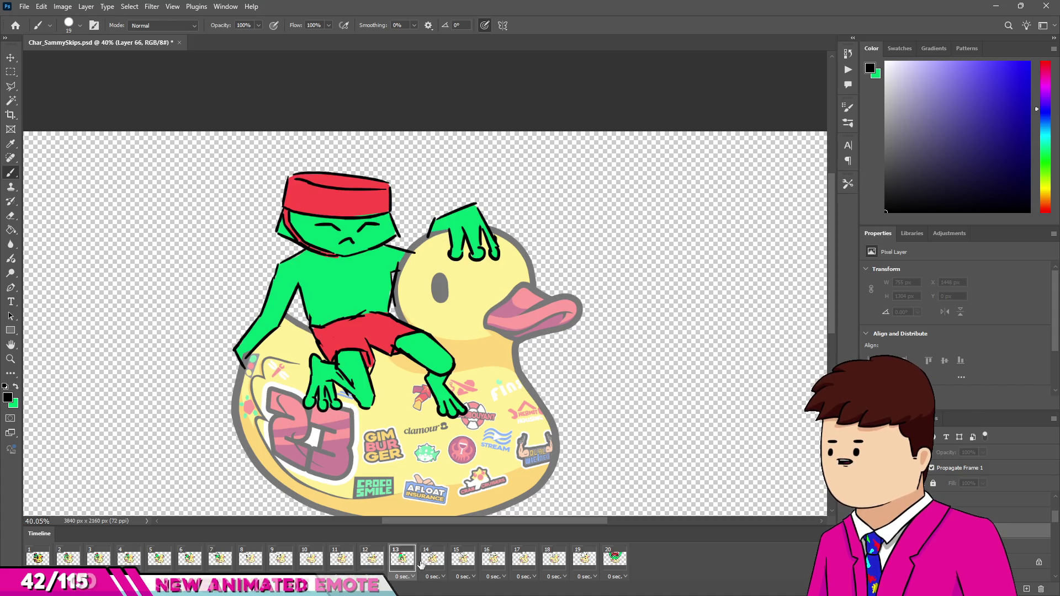
key("Right")
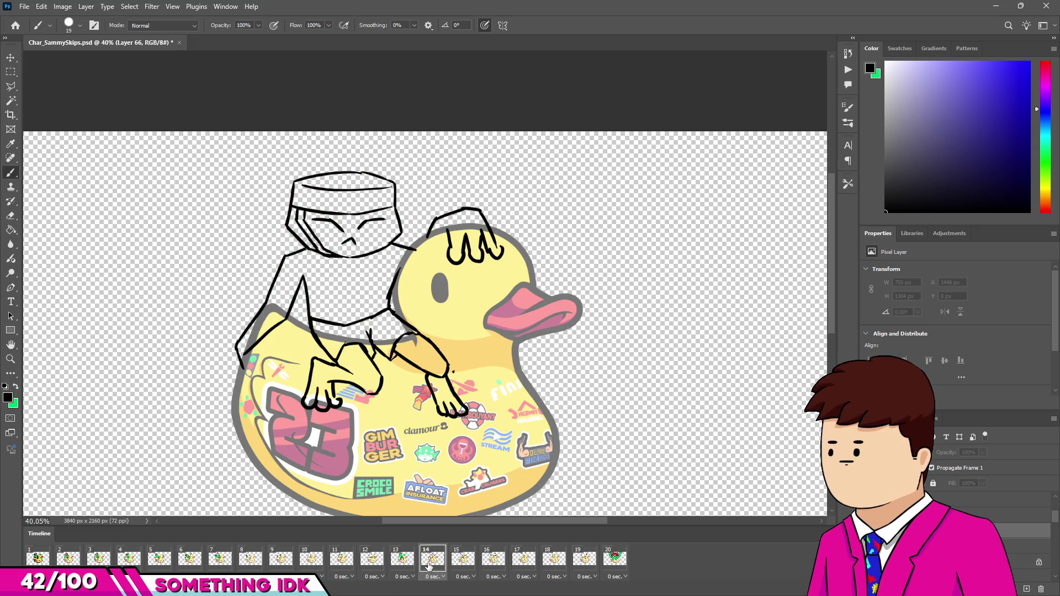
left_click(401, 560)
key("Left")
key("Right")
key("Right")
key("Left")
key("Right")
Step: Compare frame 13 against frames 14–16, ending on frame 15's line sketch
left_click(458, 560)
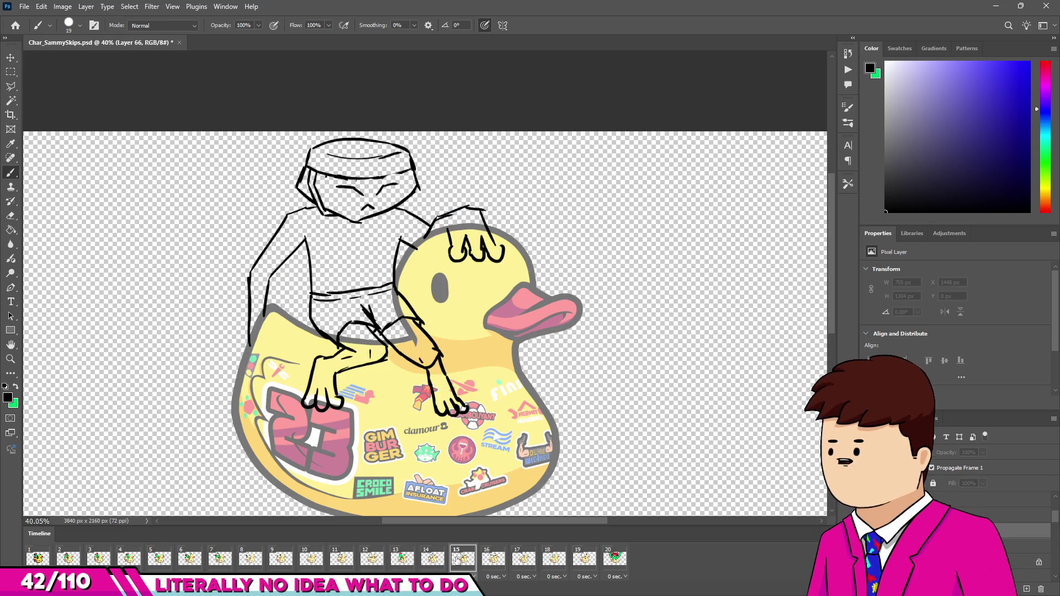
key("Right")
key("Left")
left_click(401, 560)
key("Right")
key("Left")
key("Right")
key("Left")
key("Right")
left_click(460, 554)
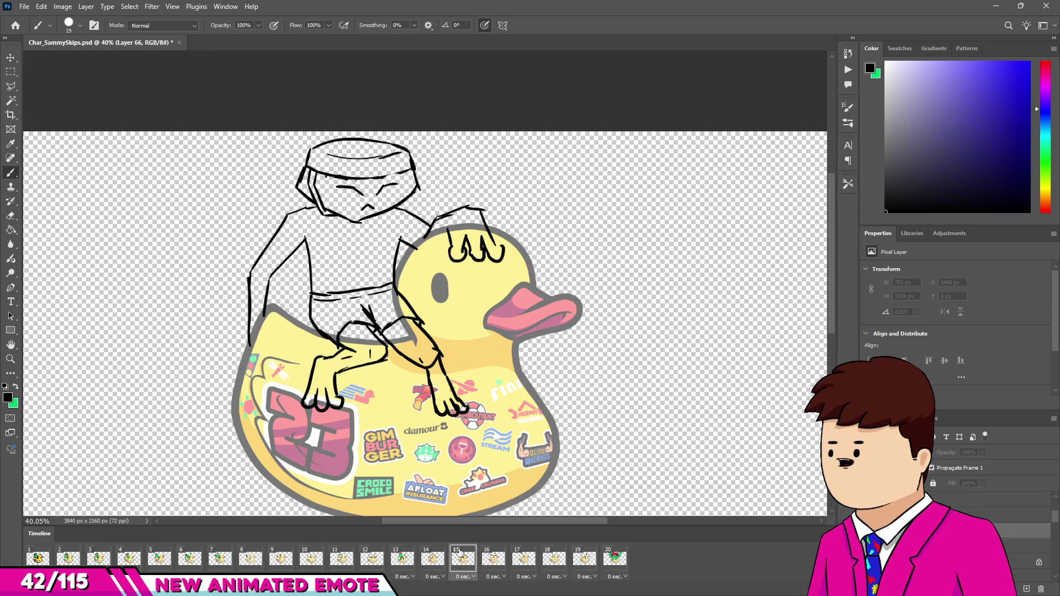
Step: Compare the leg poses of frames 18, 19 and 20 around the wide-stance frame 19
left_click(615, 558)
left_click(580, 561)
left_click(550, 562)
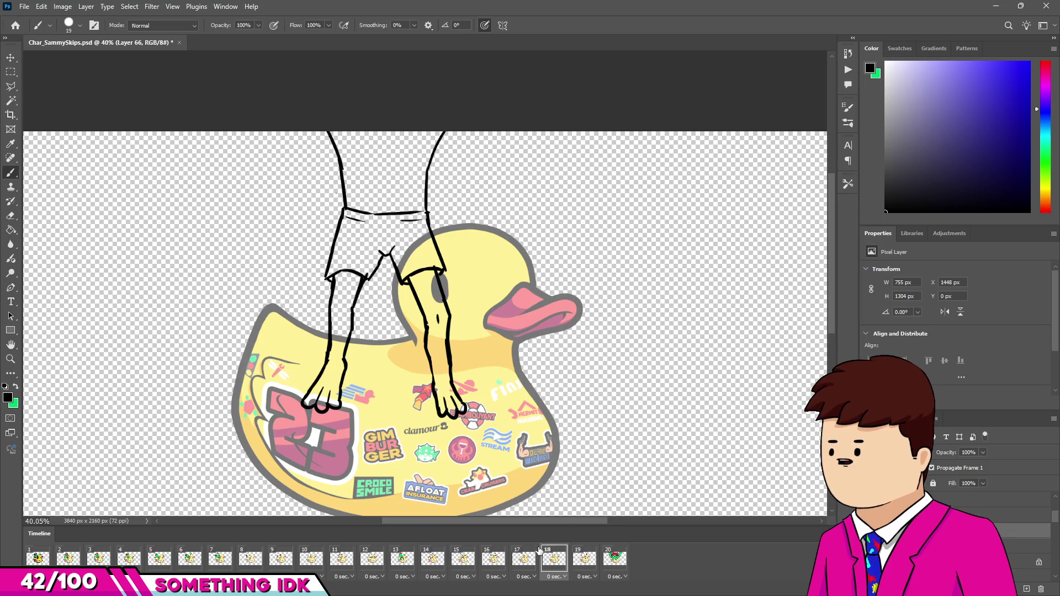
left_click(584, 558)
left_click(614, 559)
left_click(585, 559)
left_click(554, 559)
Step: Insert a new frame 19 after frame 18 and duplicate Layer 66 as 'Layer 66 copy'
left_click(135, 589)
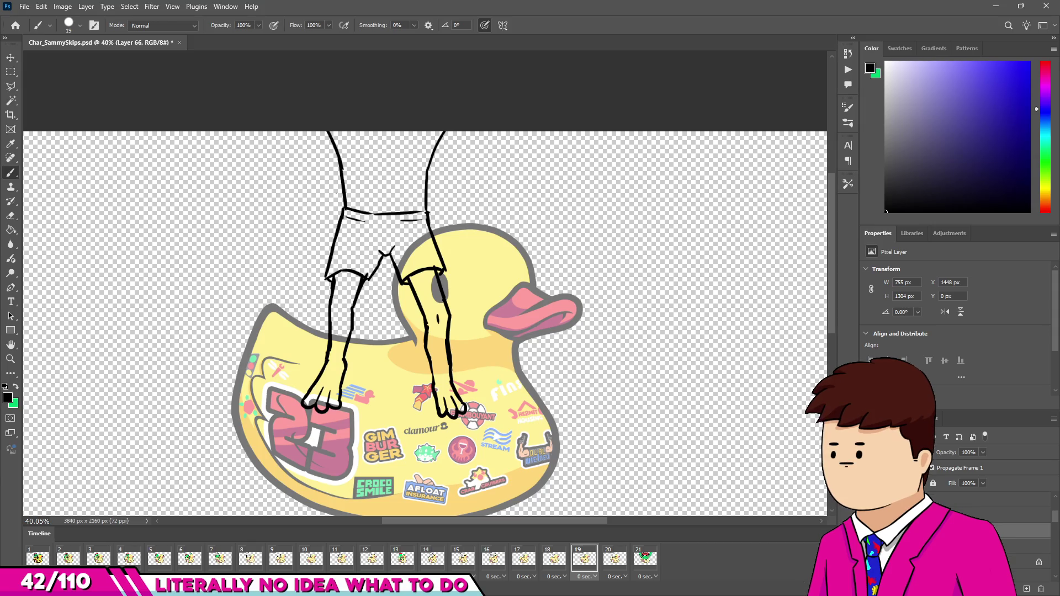
left_click(1022, 562)
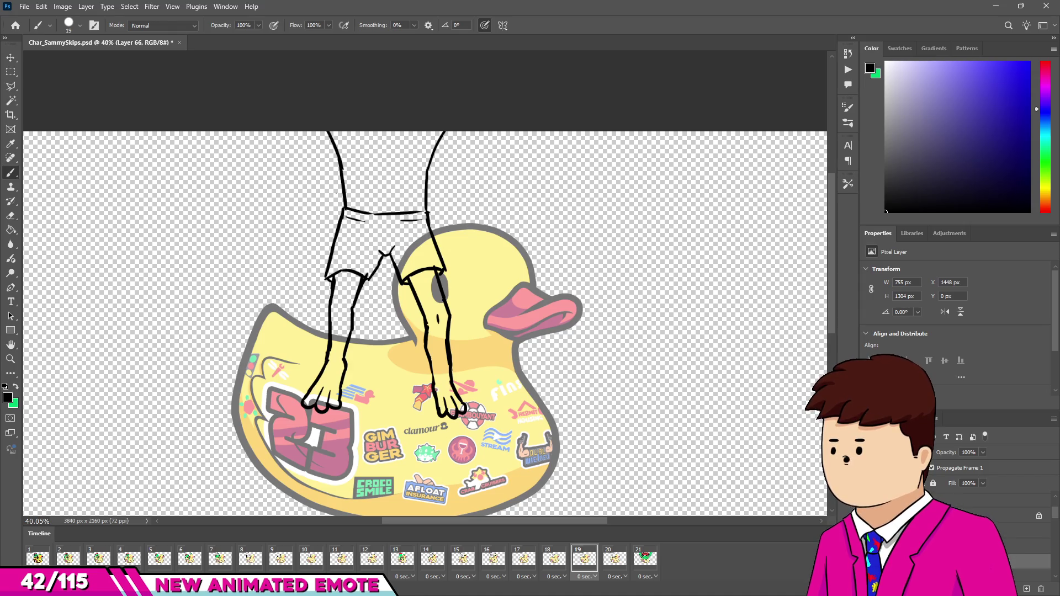
left_click(623, 561)
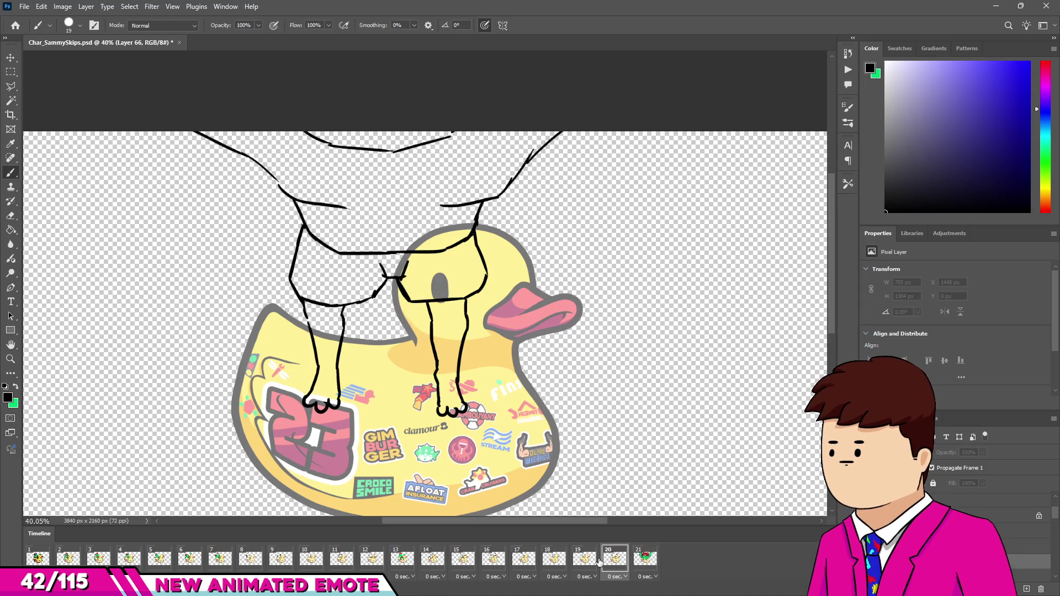
left_click(600, 563)
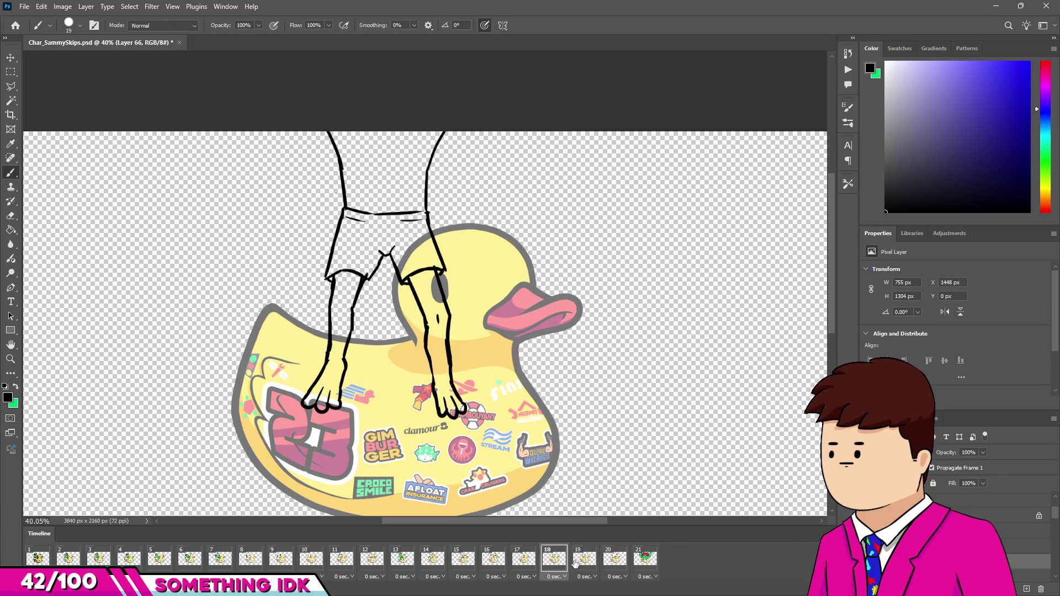
left_click(988, 531)
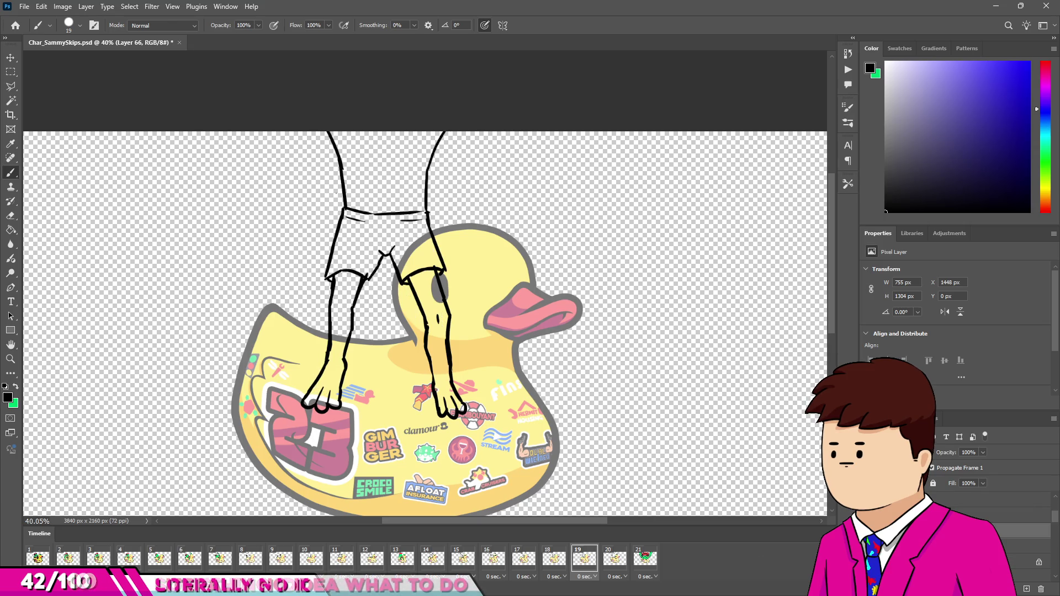
key("ctrl+j")
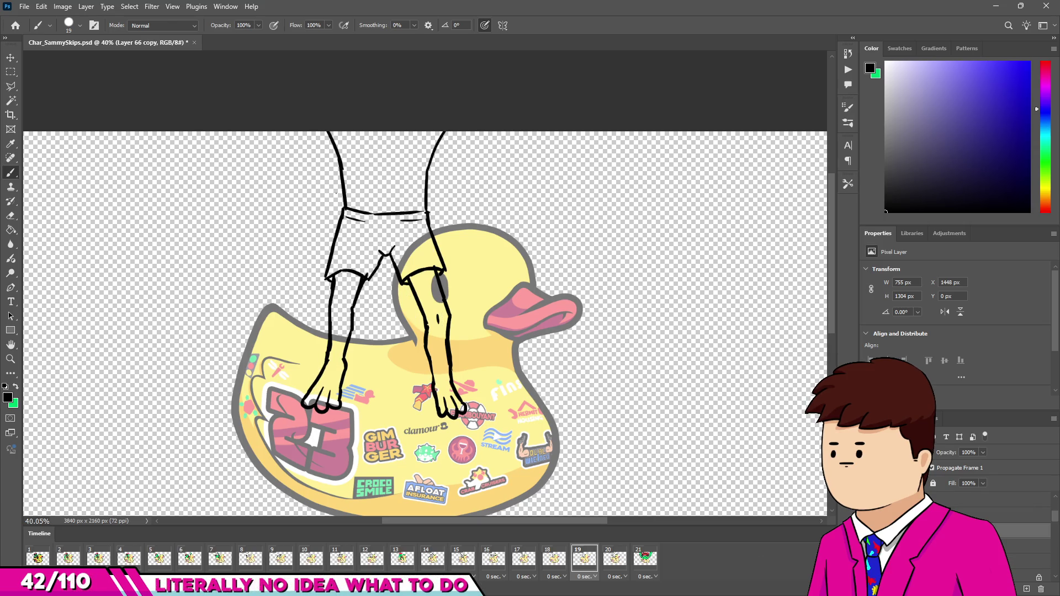
Step: Free-transform the leg copy: skew it, stretch it taller and widen the top so the legs splay
key("ctrl+t")
left_click_drag(469, 133, 481, 131)
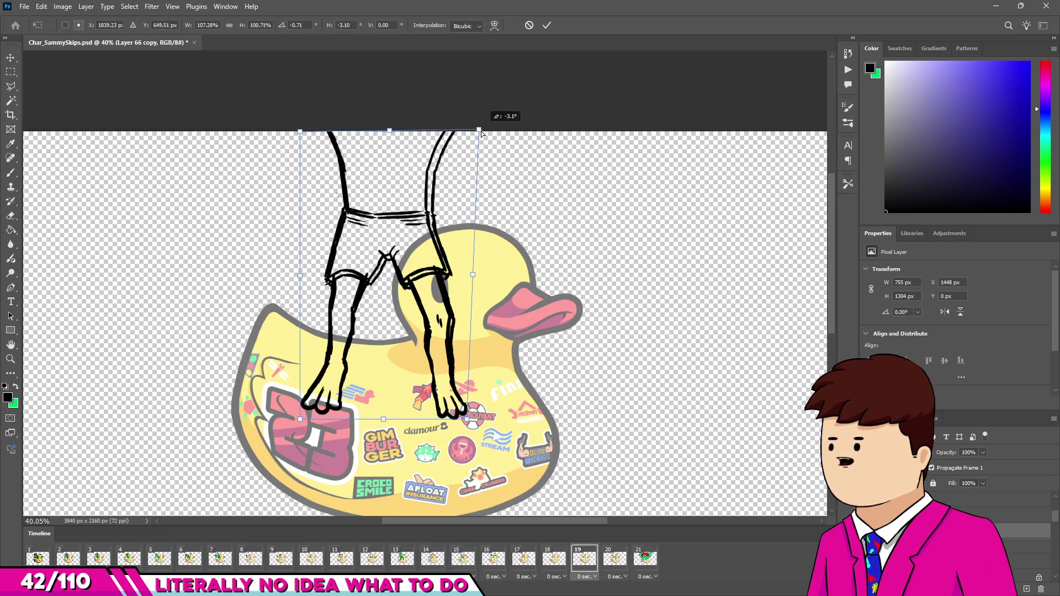
left_click_drag(300, 131, 290, 128)
left_click_drag(377, 262, 379, 262)
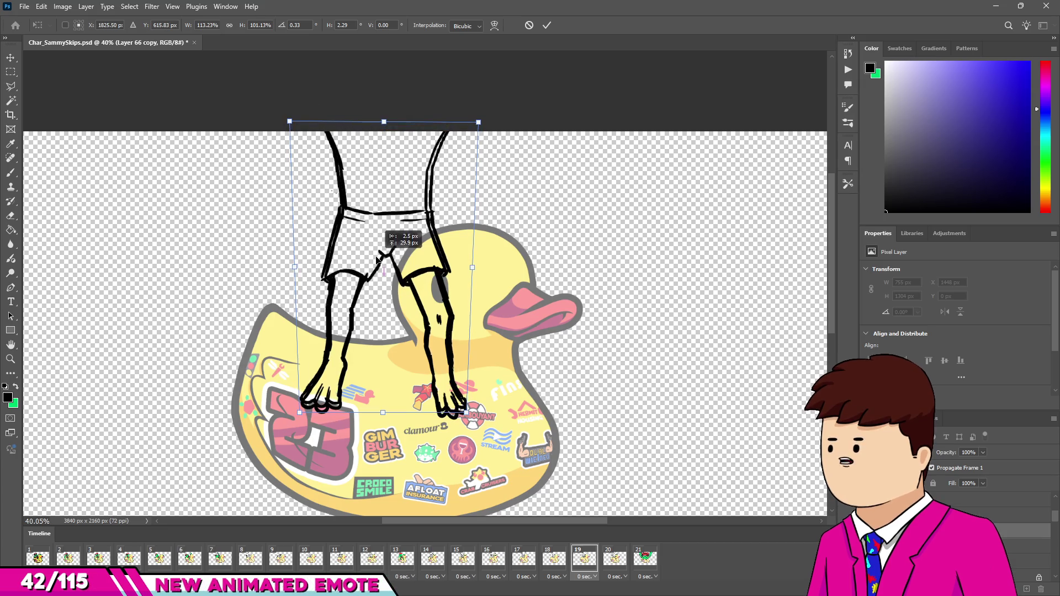
left_click_drag(383, 416, 384, 421)
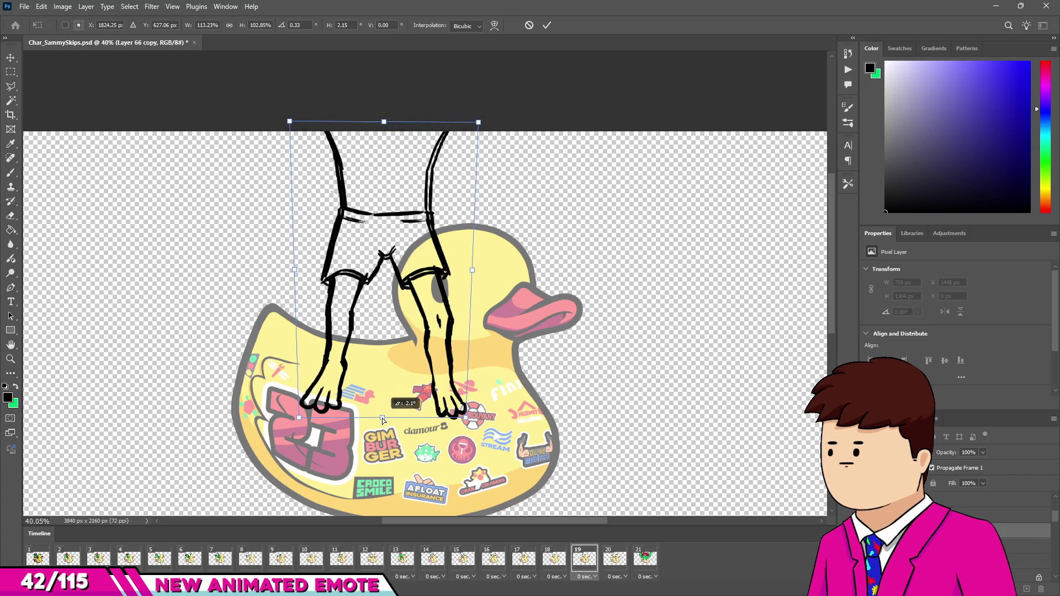
left_click_drag(385, 122, 385, 119)
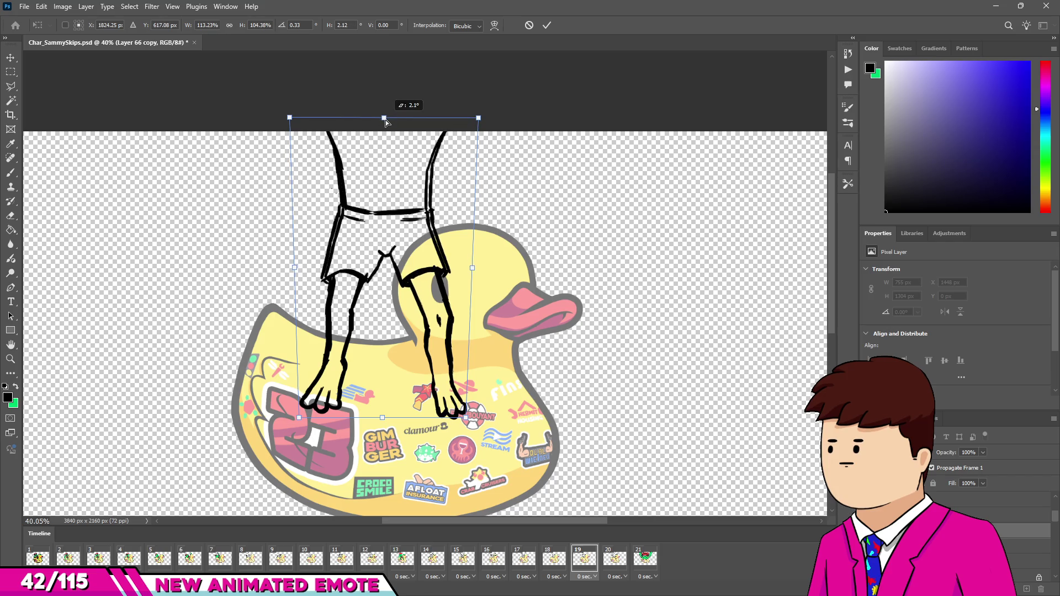
left_click_drag(290, 118, 284, 116)
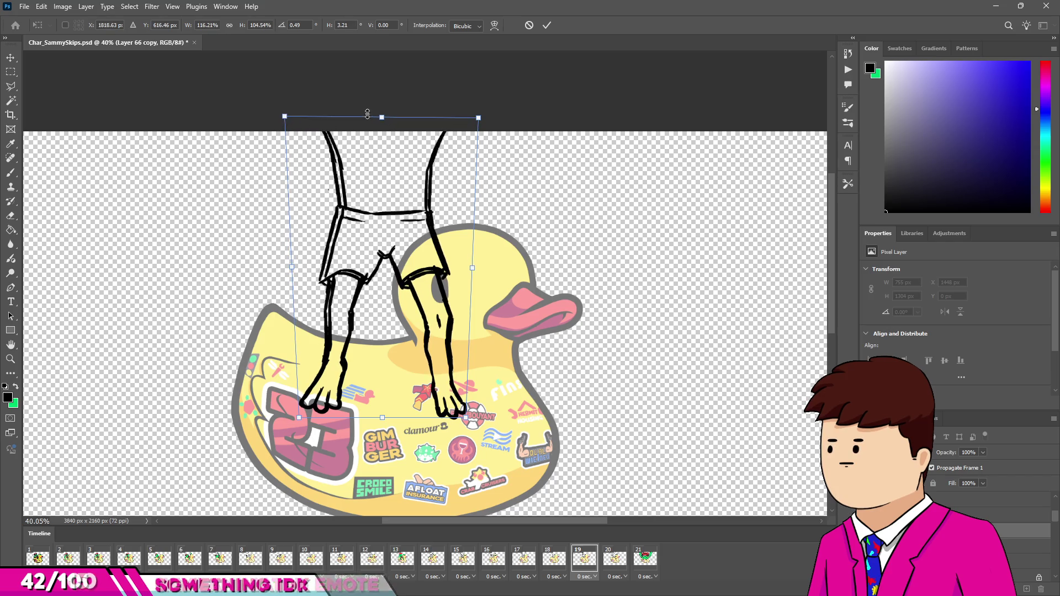
left_click_drag(479, 117, 510, 117)
left_click_drag(285, 116, 254, 114)
key("Return")
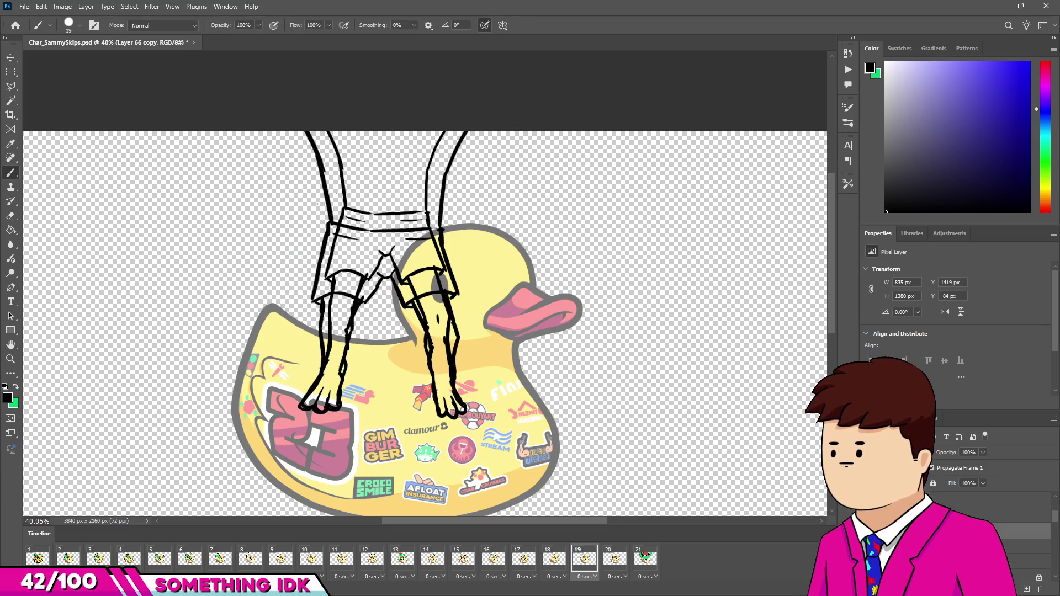
Step: Undo the stretched leg copy until the duplicate layer is gone
key("ctrl+z")
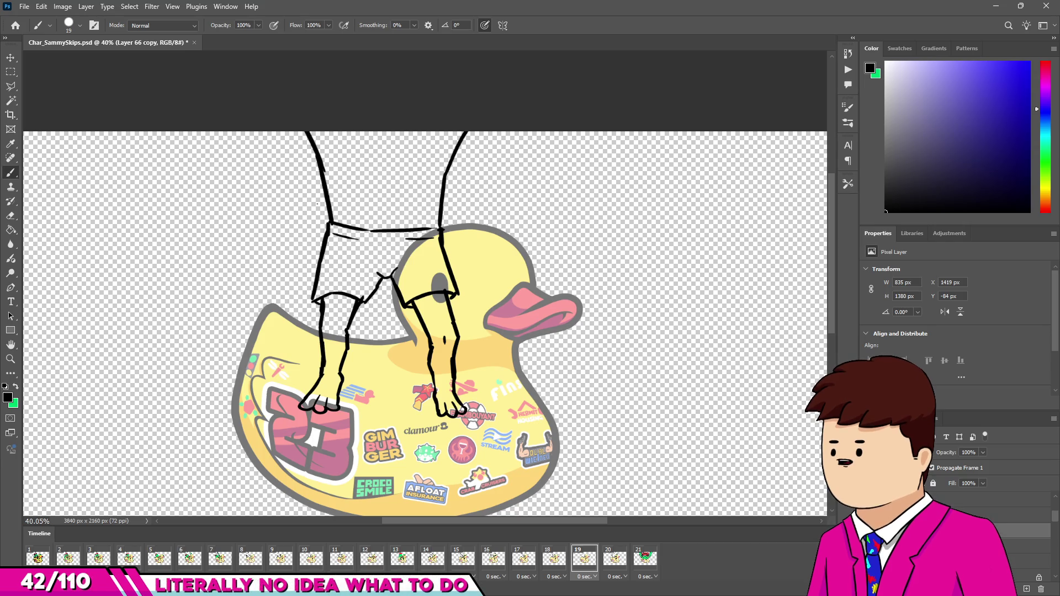
key("ctrl+z")
key("ctrl+z")
key("ctrl+z")
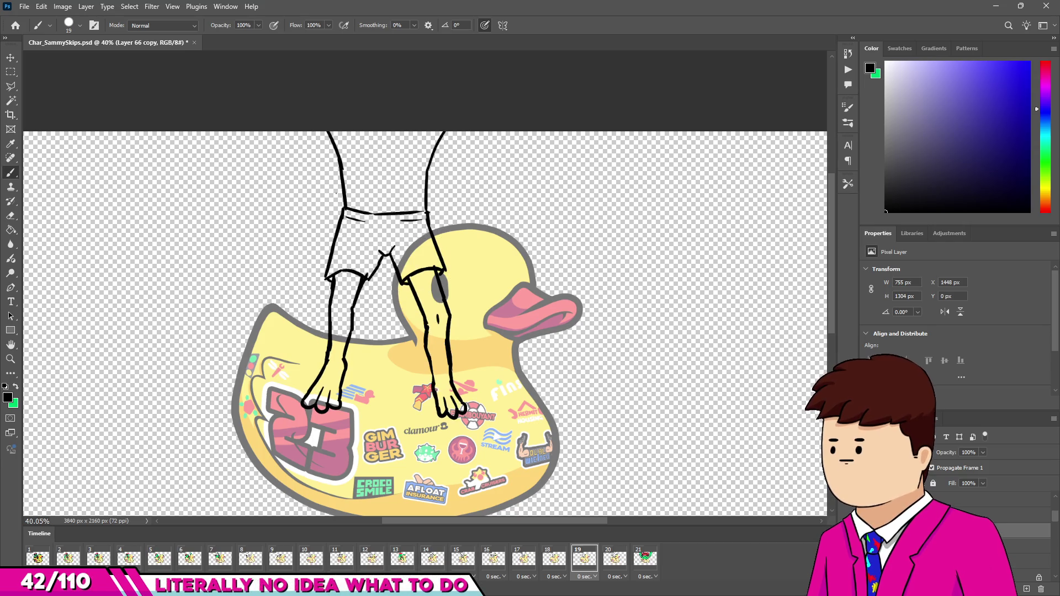
key("ctrl+z")
key("ctrl+z")
key("ctrl+z")
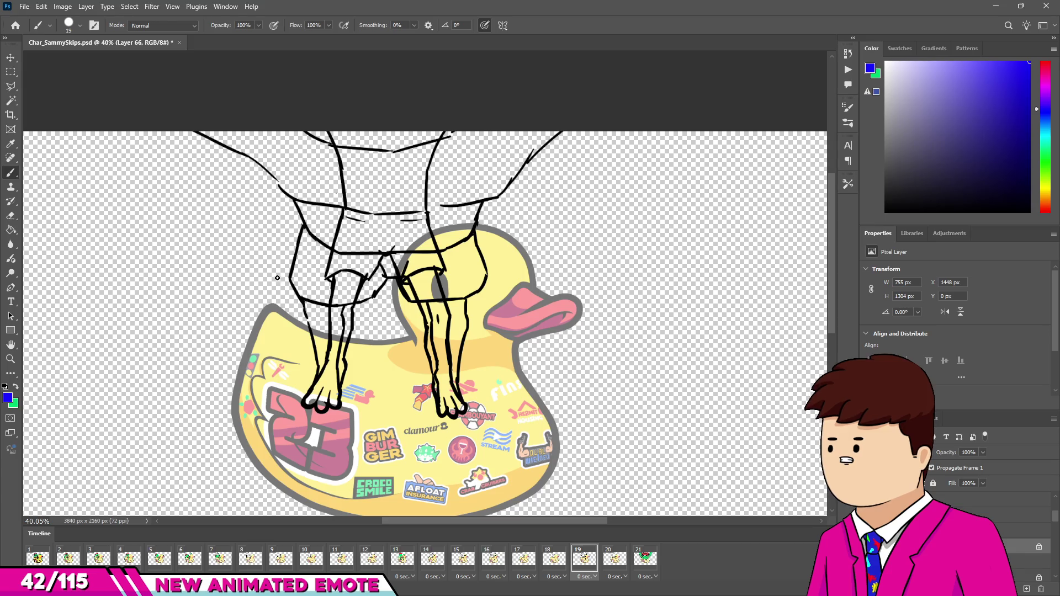
Step: Show the standing-leg sketch in blue and the wide-stance sketch in red, then shrink the brush
key("ctrl+shift+z")
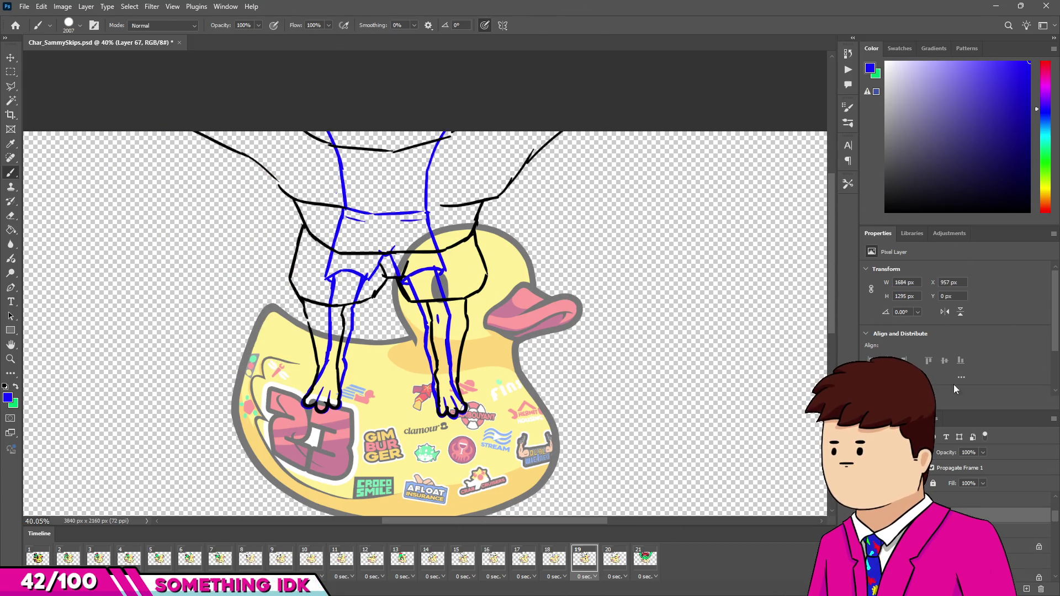
left_click(1046, 62)
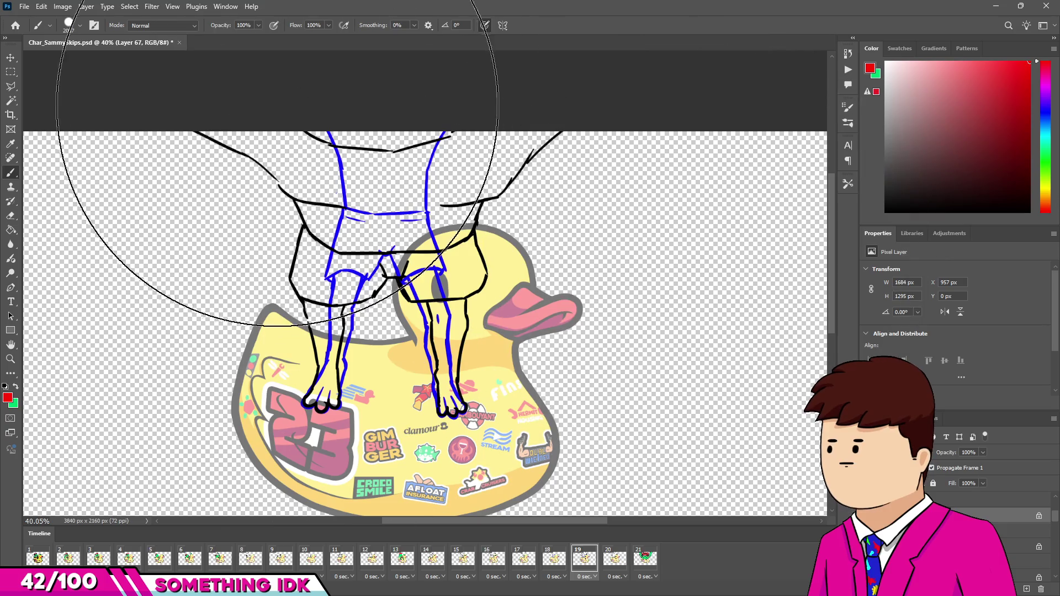
key("ctrl+shift+z")
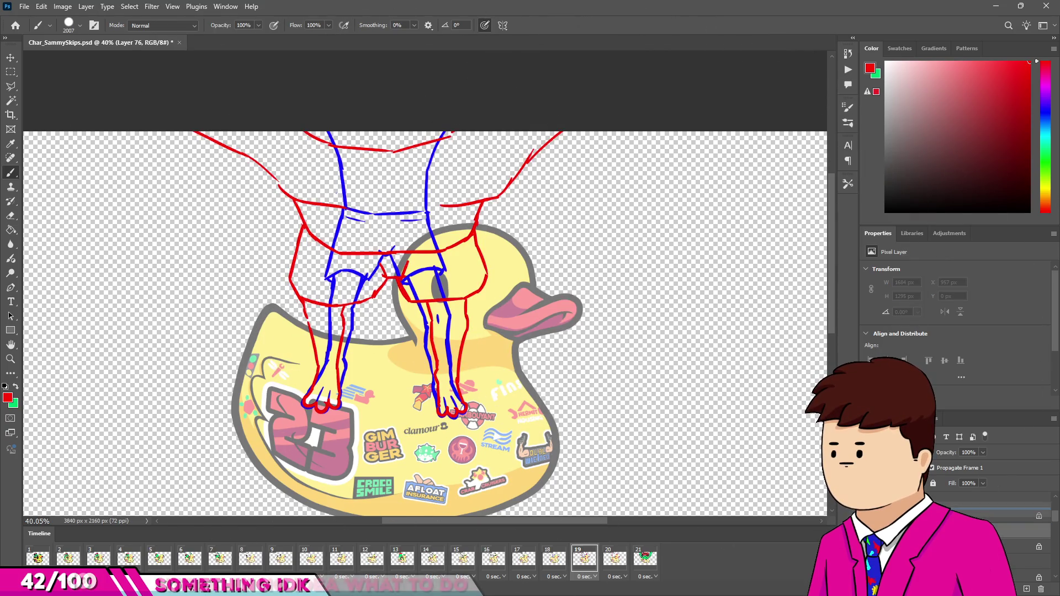
left_click_drag(467, 288, 228, 347)
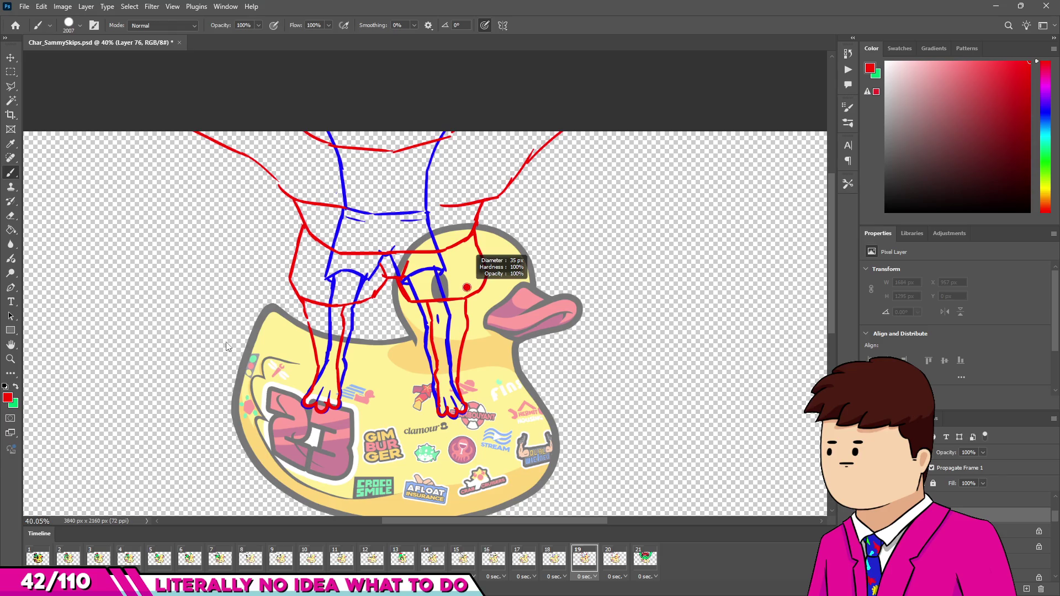
scroll(269, 339, "up", 3)
key("alt+Tab")
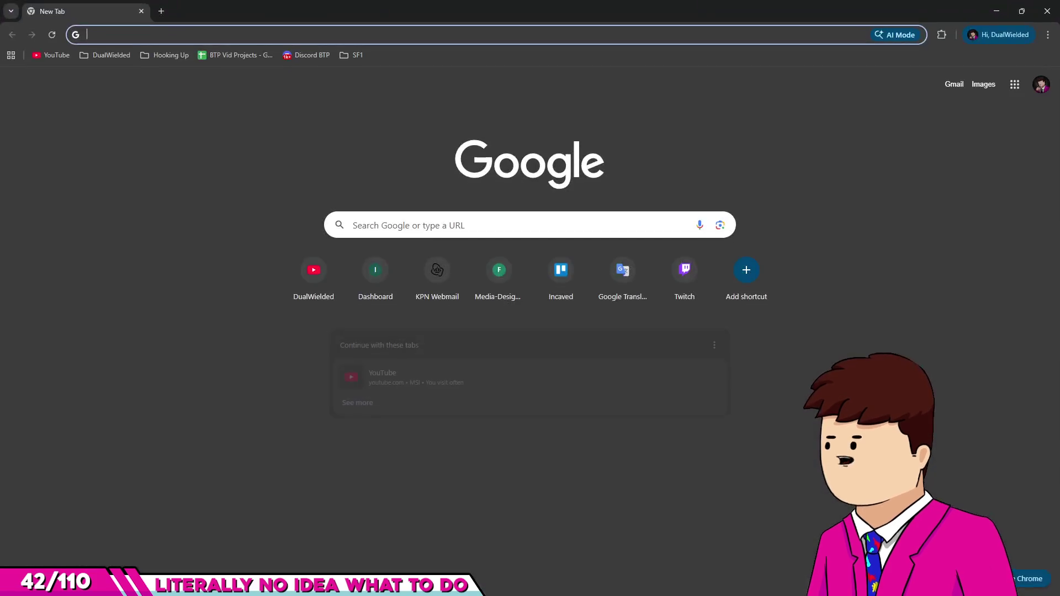
Step: Switch from the empty Chrome tab back to the Photoshop leg animation
key("alt+Tab")
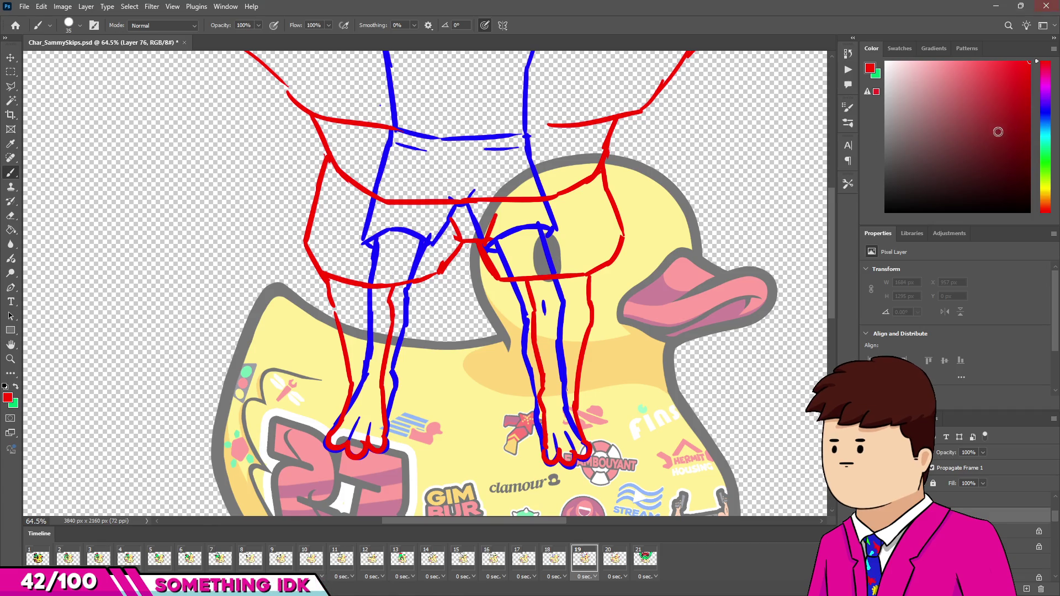
Step: Ink a black stroke around the left foot's toe on Layer 76 over the red sketch
scroll(382, 427, "up", 5)
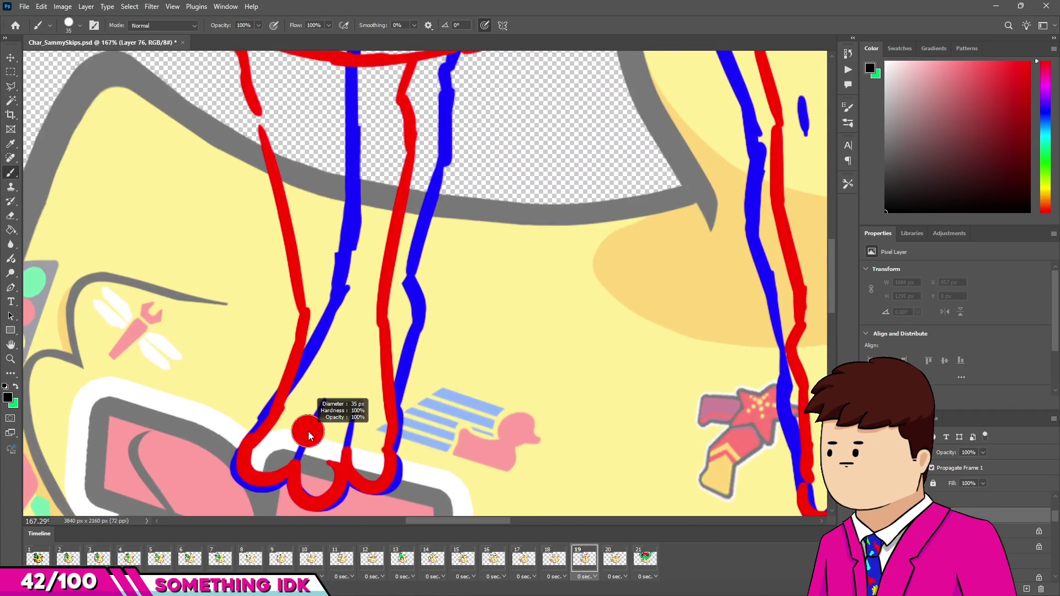
scroll(238, 282, "down", 3)
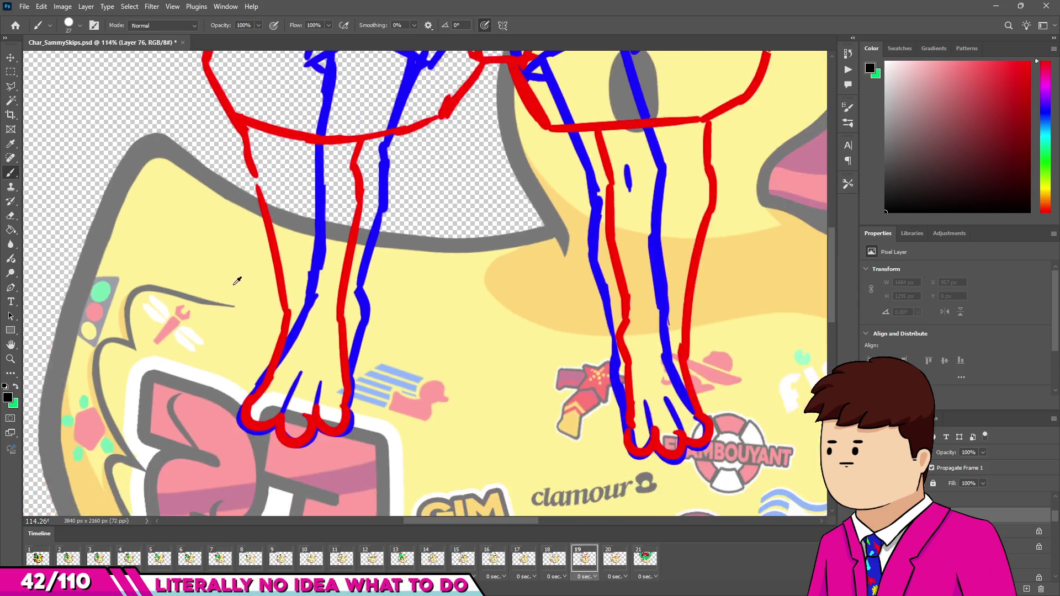
scroll(238, 282, "down", 1)
mouse_move(253, 381)
left_mouse_down()
mouse_move(268, 406)
mouse_move(279, 403)
left_mouse_up()
key("ctrl+z")
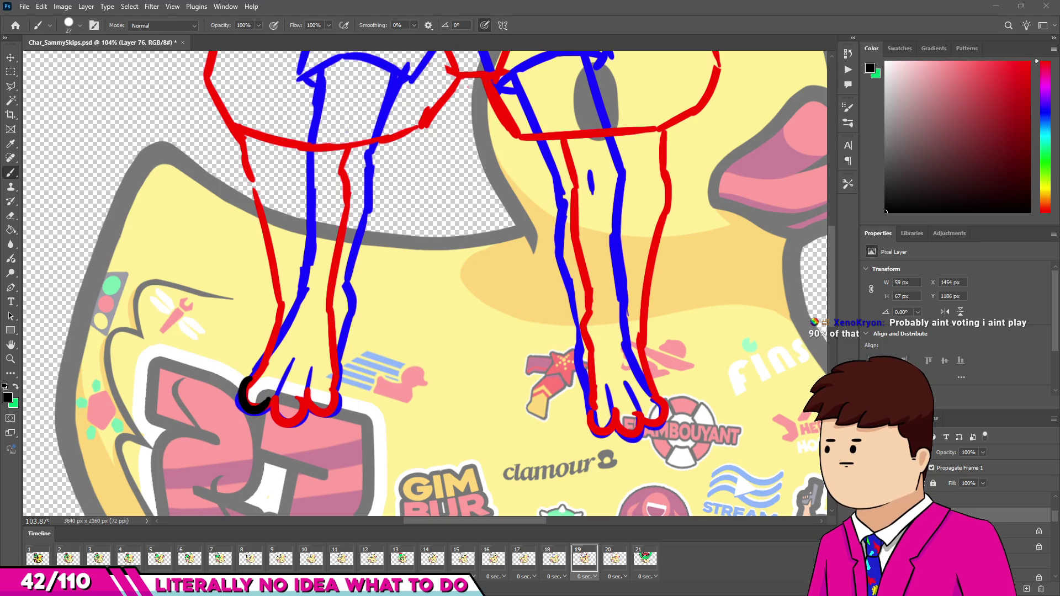
key("alt+Tab")
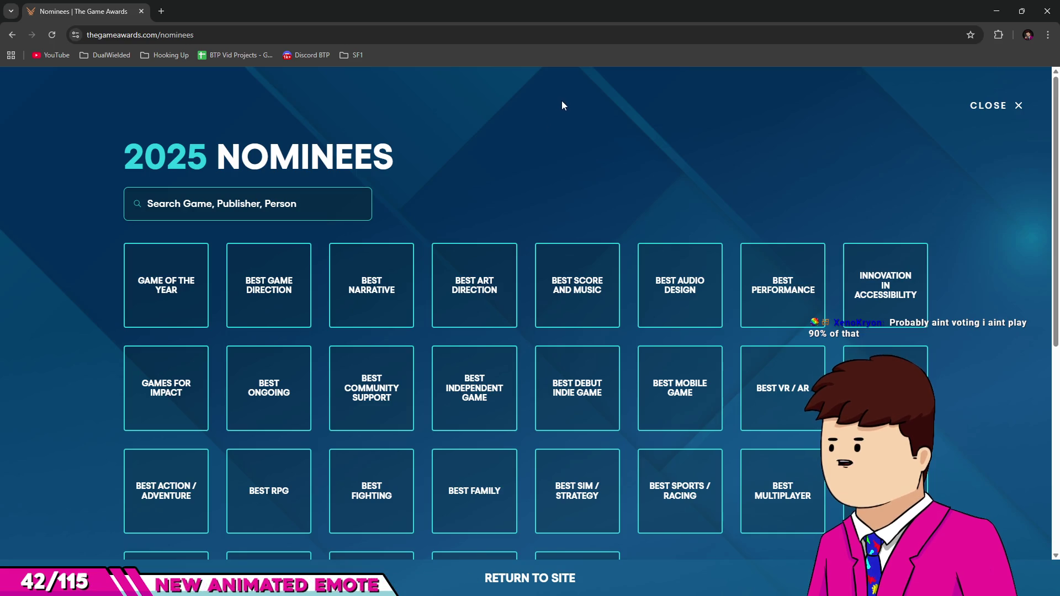
Step: Open a category's nominees from the Game of the Year tile, then exit back to Nominees
scroll(660, 100, "down", 2)
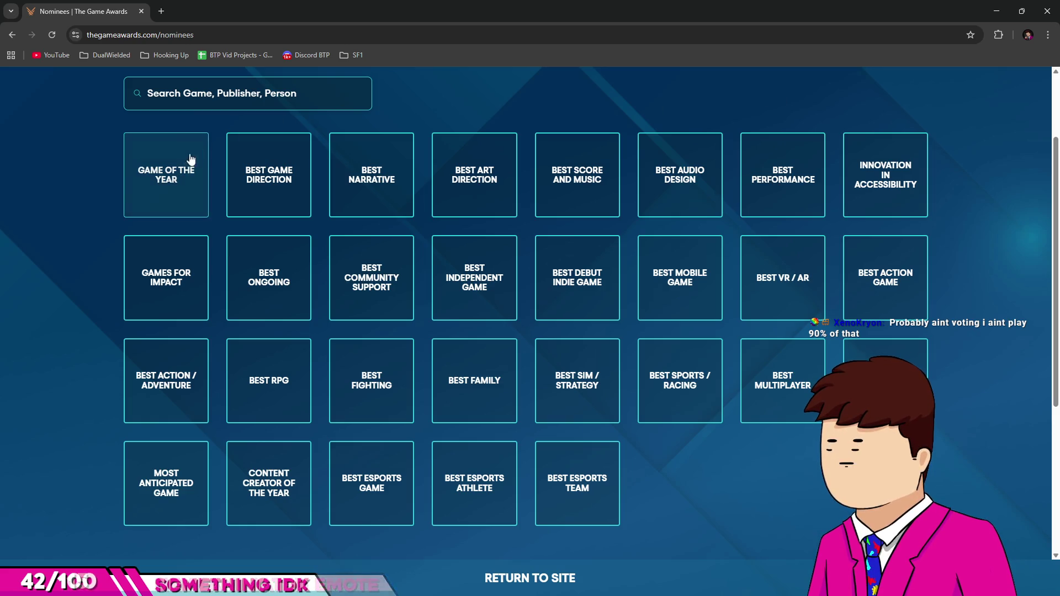
right_click(186, 175)
left_click(170, 157)
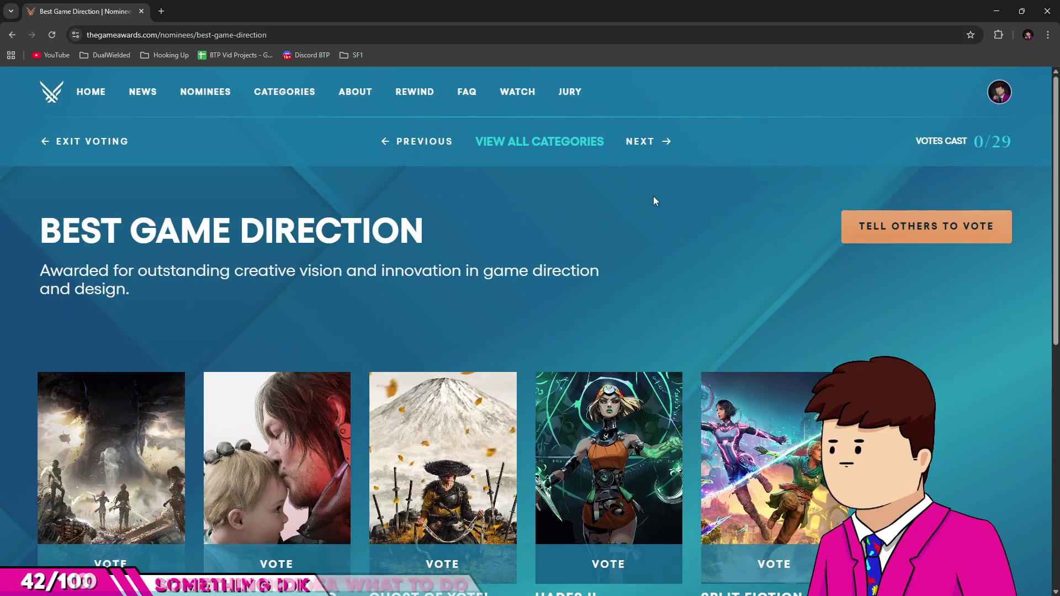
scroll(582, 257, "down", 1)
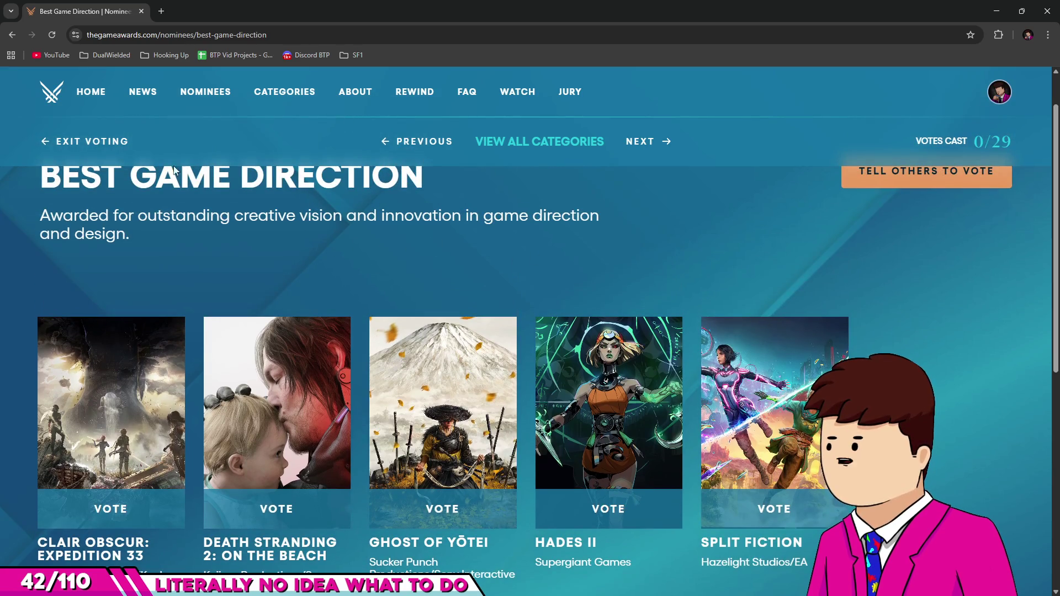
left_click(91, 142)
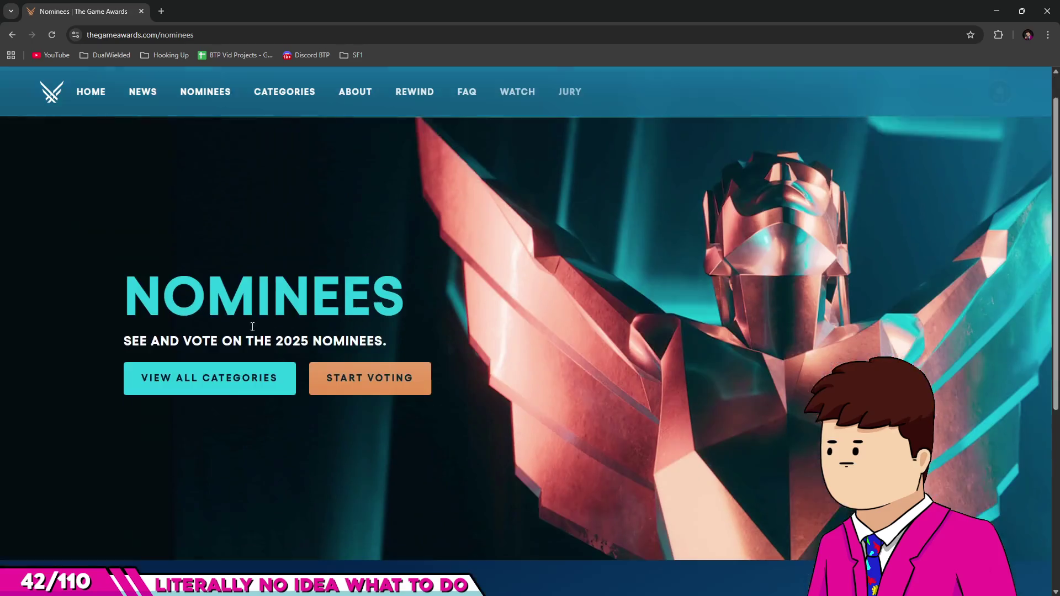
Step: Browse the five Best Game Direction nominees from the category grid and return to Nominees
left_click(227, 368)
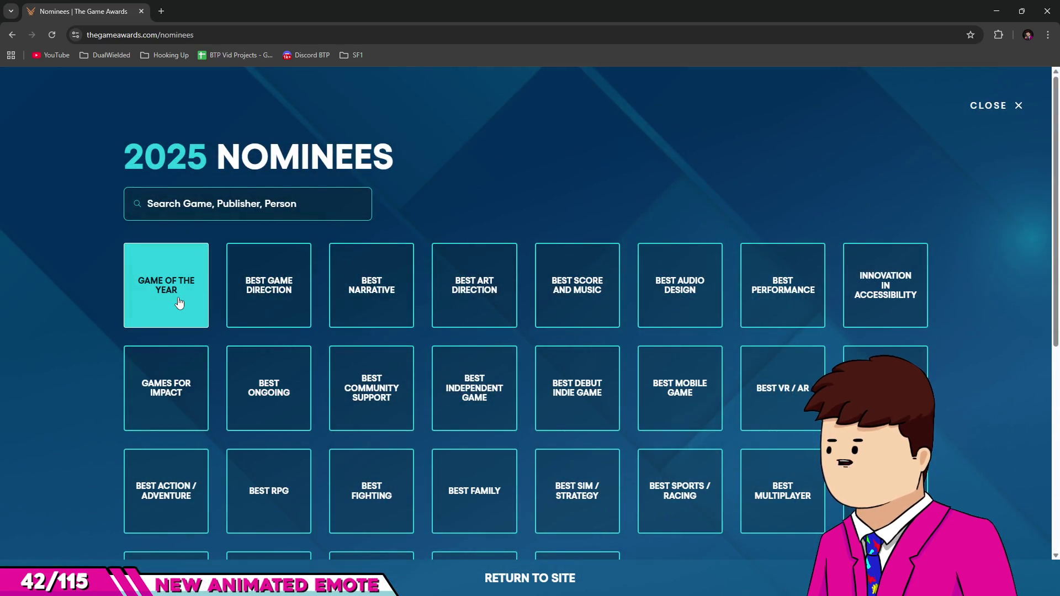
left_click(248, 298)
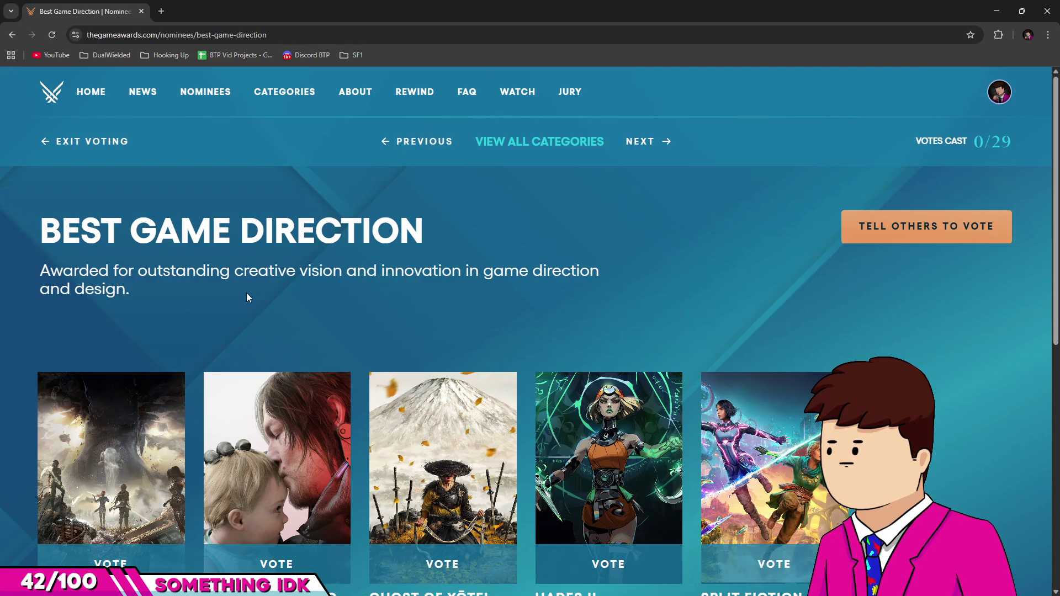
scroll(247, 294, "down", 2)
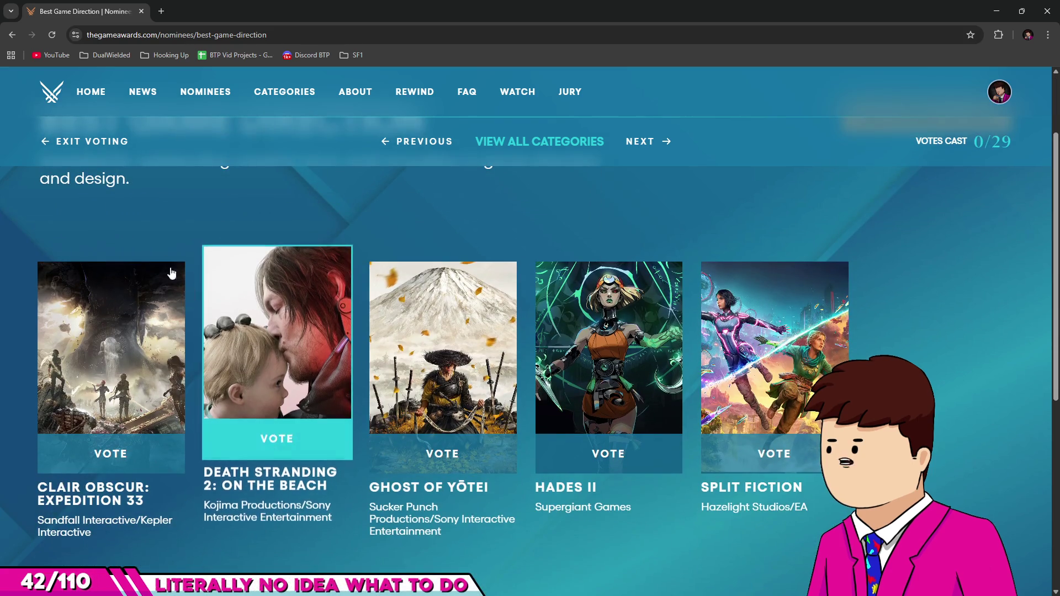
scroll(194, 242, "up", 1)
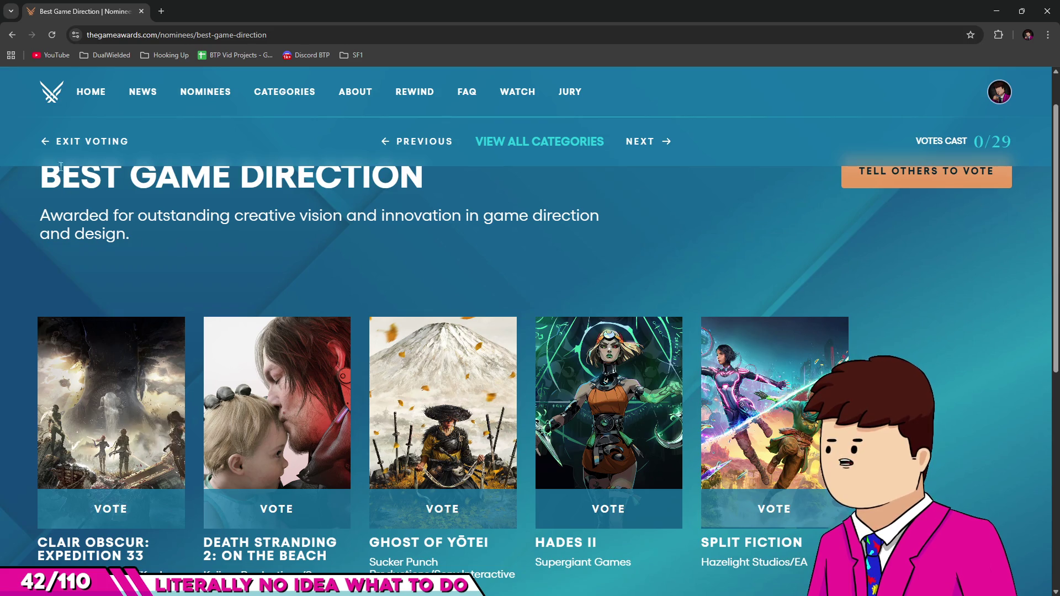
left_click(12, 35)
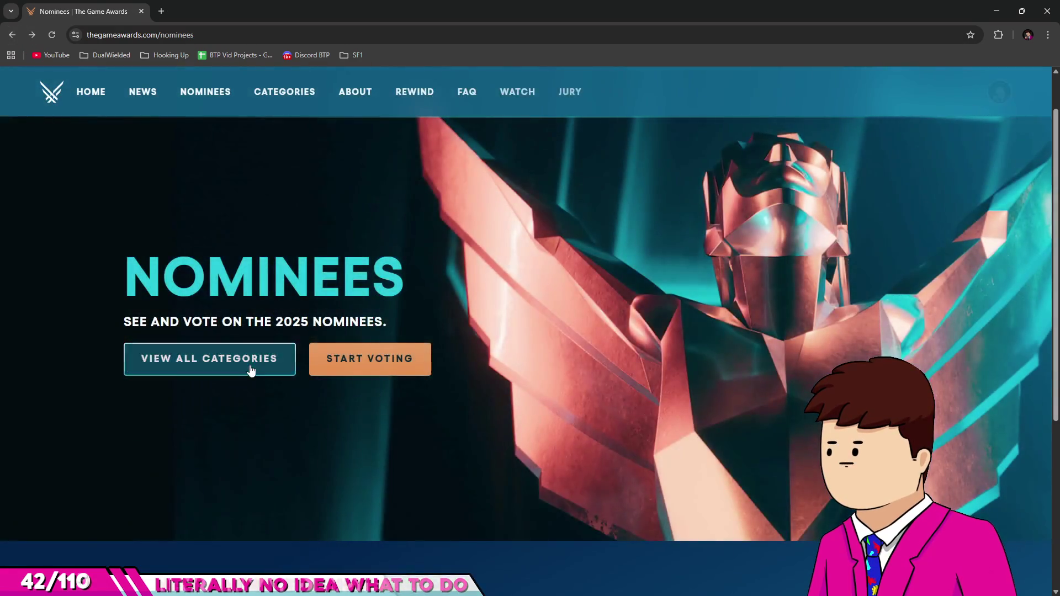
Step: Look over the Best Audio Design nominees, then return to the main Nominees page
left_click(251, 368)
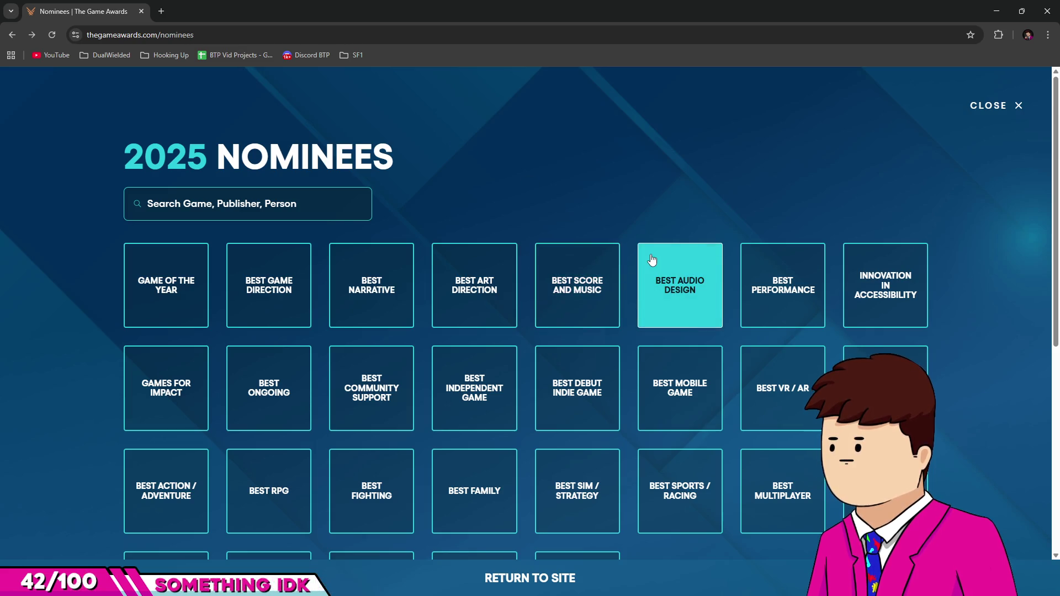
left_click(683, 278)
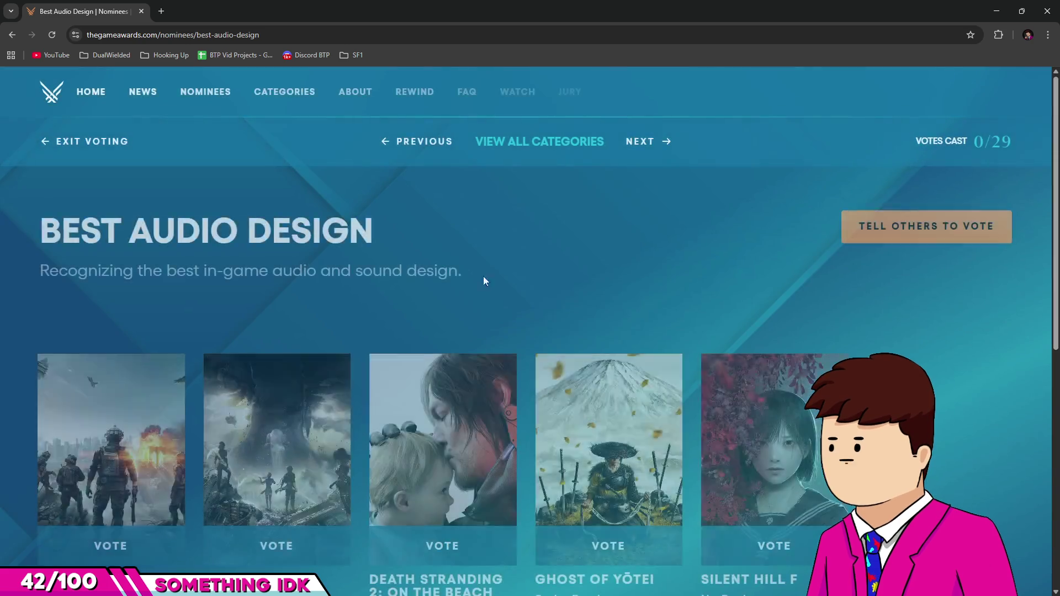
scroll(511, 277, "down", 2)
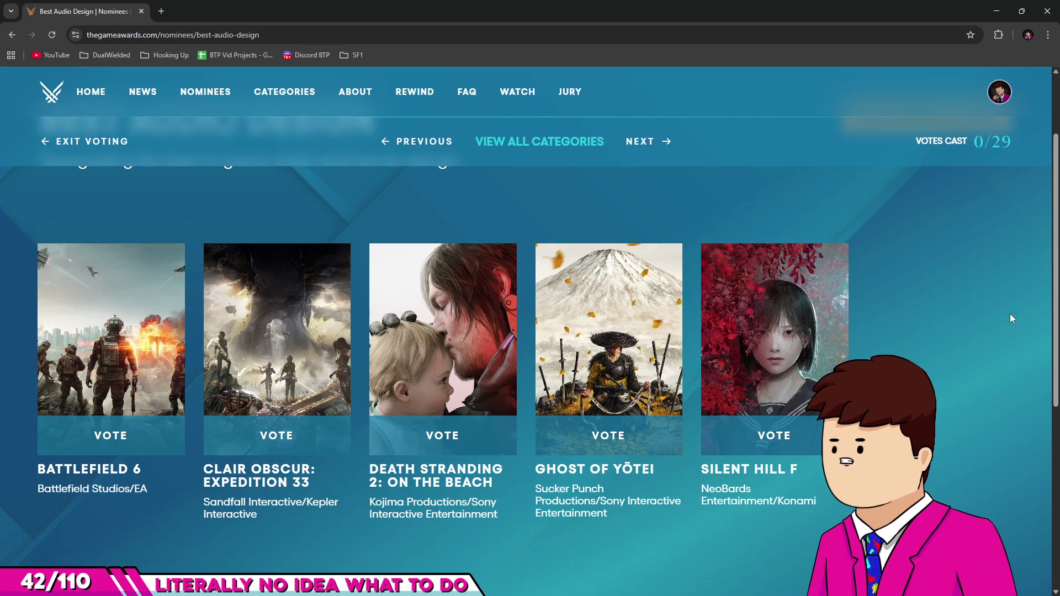
left_click(93, 141)
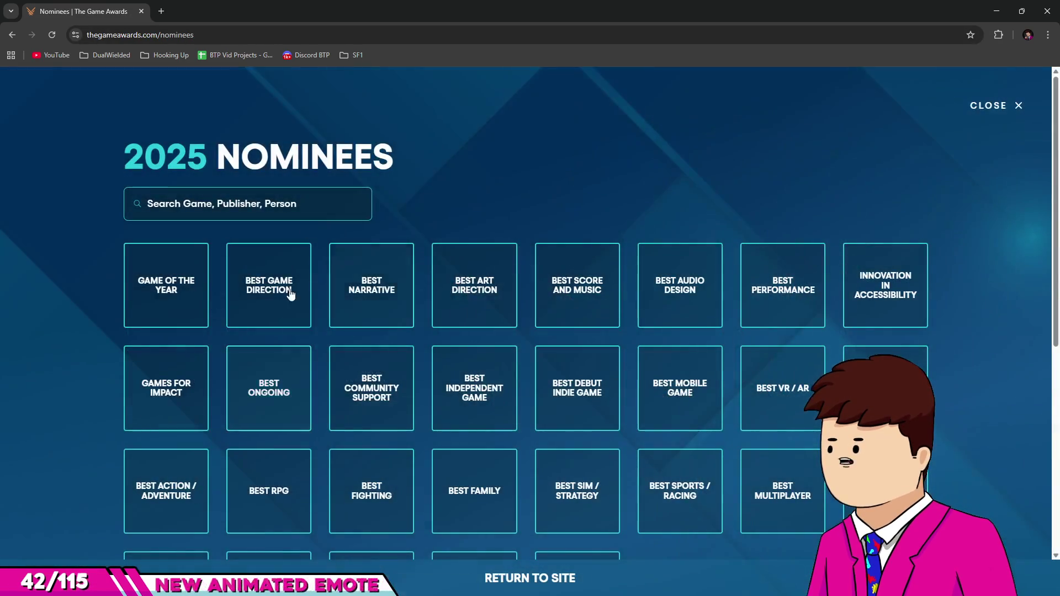
Step: Open and scroll through the Best Ongoing nominees
scroll(960, 285, "down", 1)
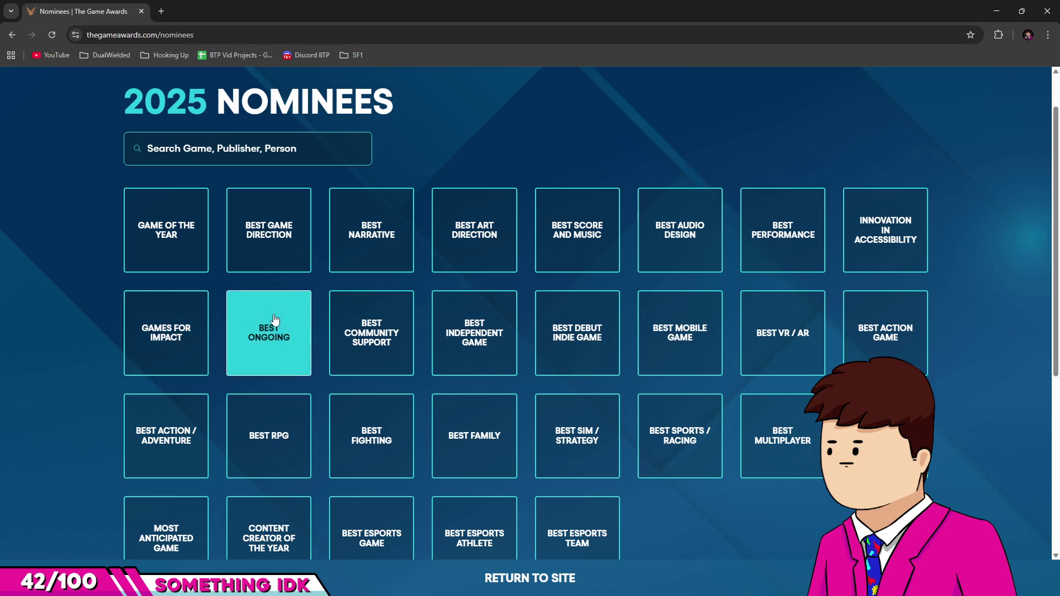
right_click(260, 342)
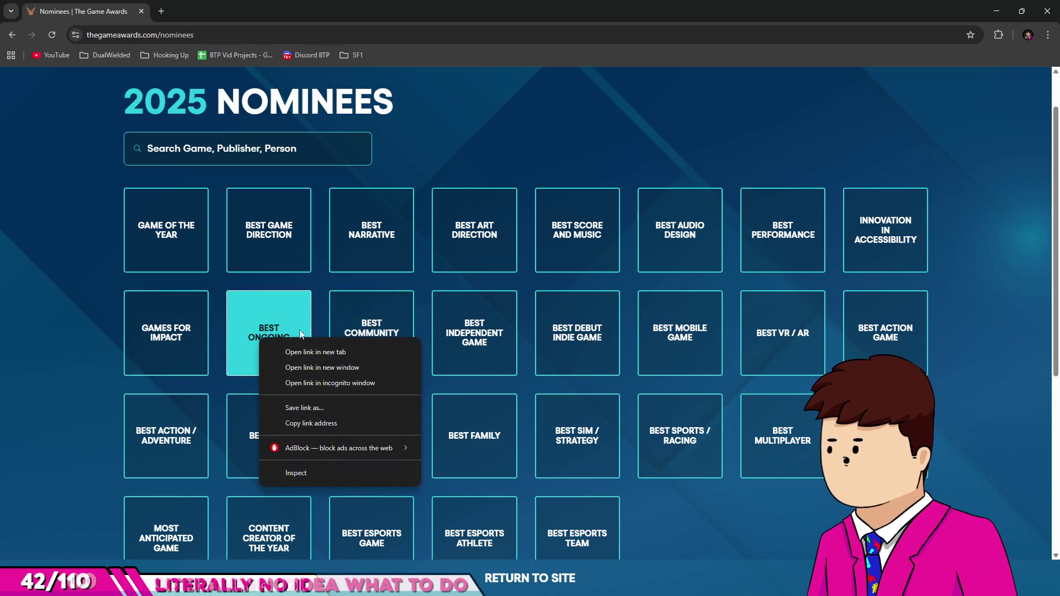
left_click(325, 289)
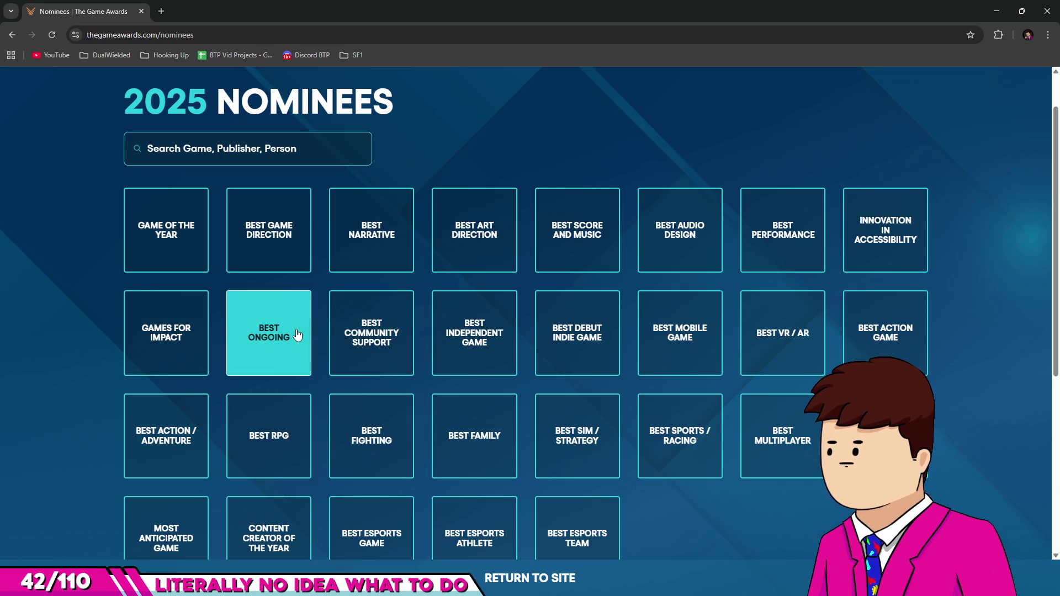
left_click(296, 331)
scroll(519, 282, "down", 2)
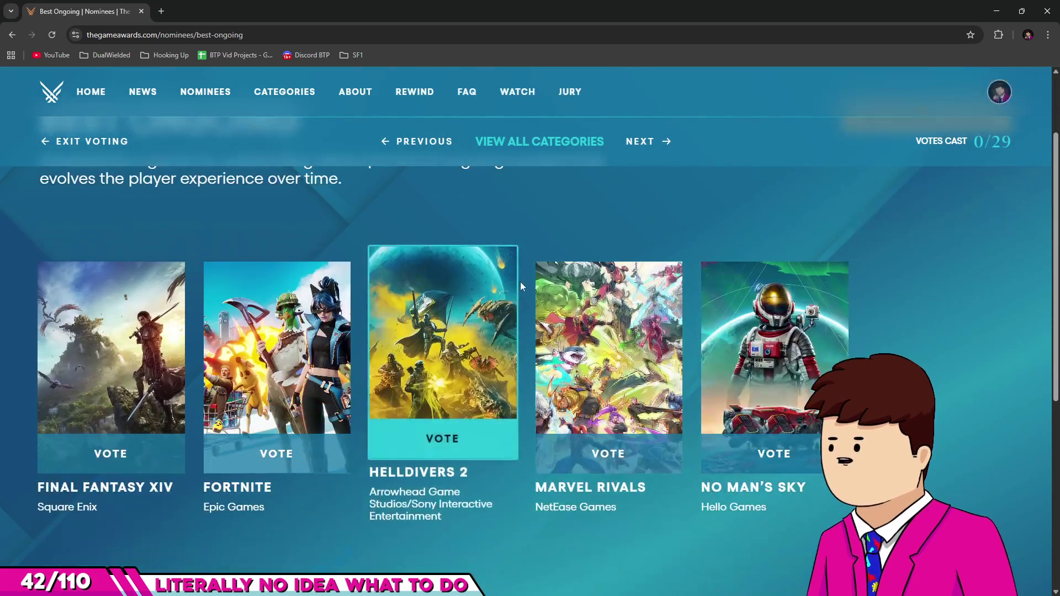
scroll(519, 282, "up", 1)
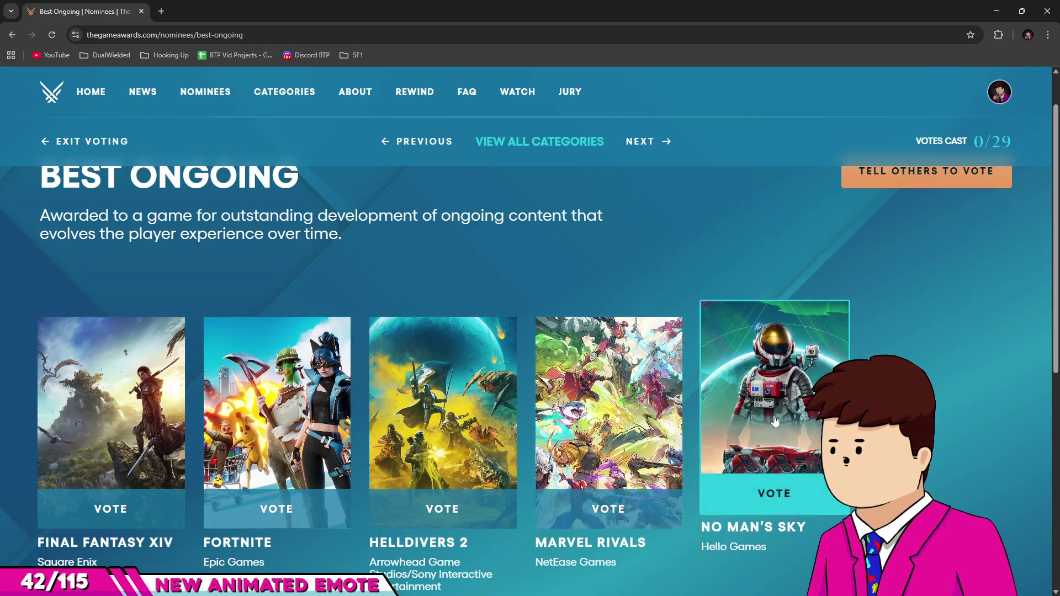
scroll(372, 271, "up", 1)
scroll(649, 166, "down", 1)
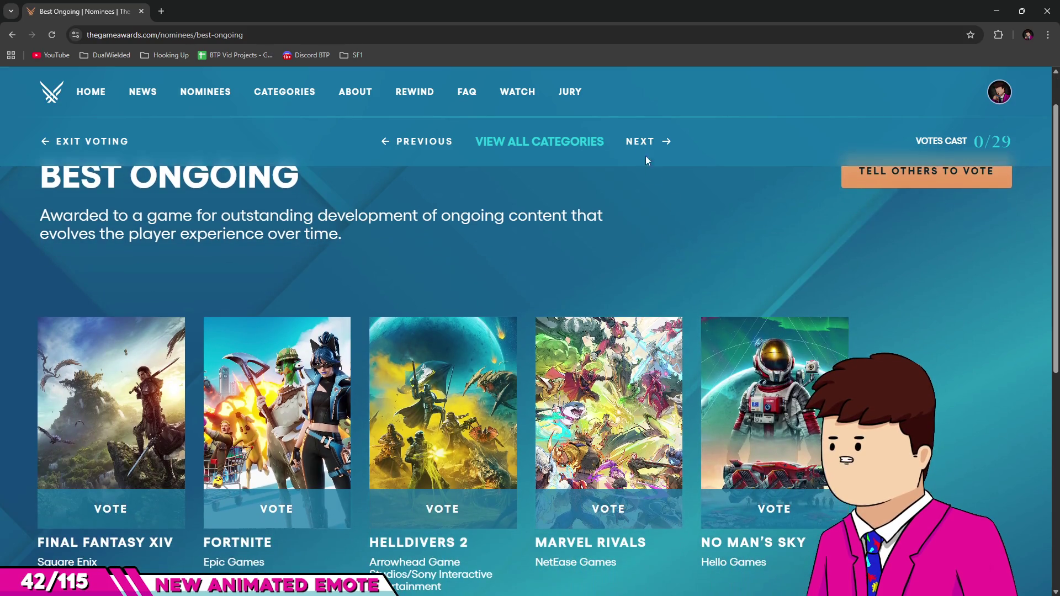
Step: Step to Best Community Support, back to Best Ongoing, then forward to Best Community Support again
left_click(649, 148)
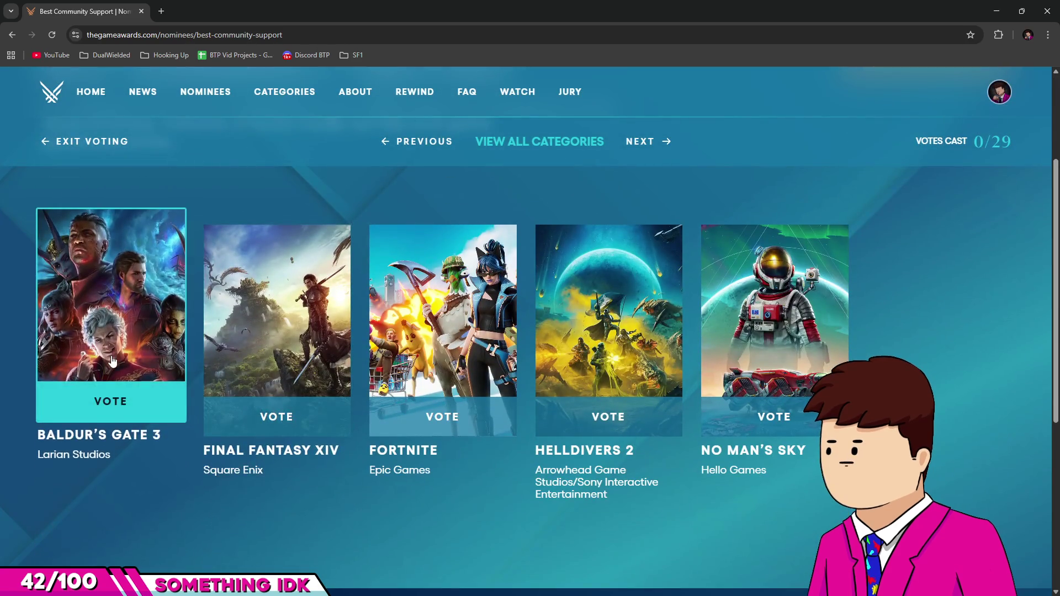
scroll(139, 309, "up", 1)
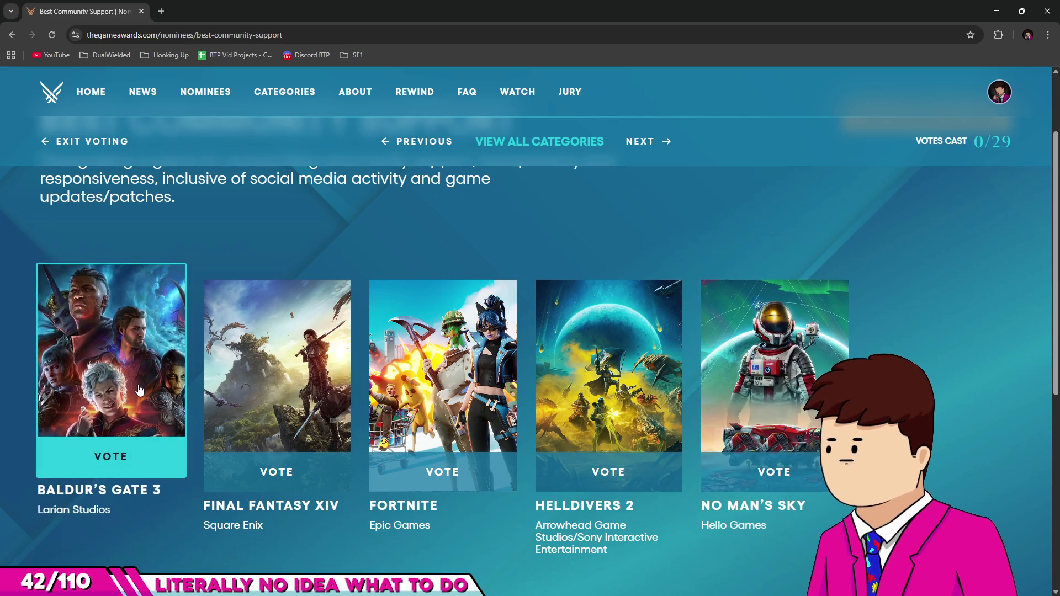
scroll(127, 345, "up", 1)
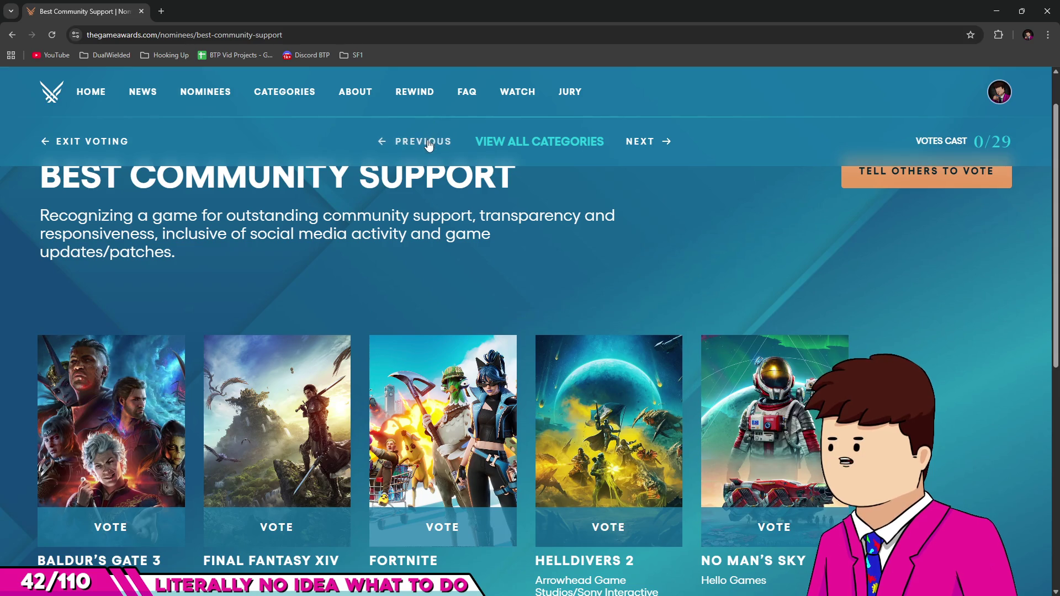
left_click(426, 141)
scroll(475, 206, "down", 1)
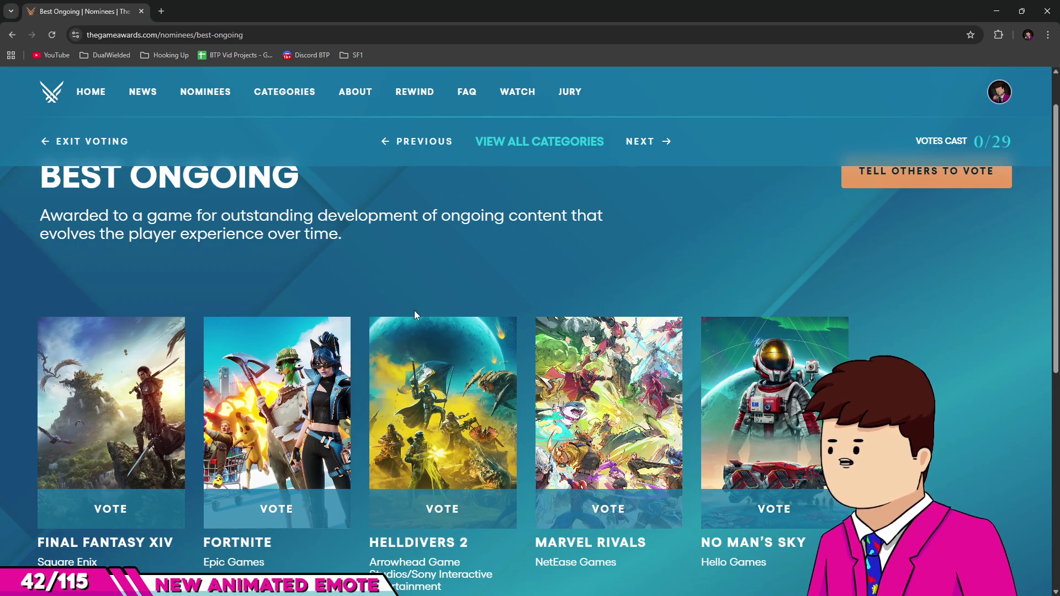
scroll(412, 308, "up", 1)
scroll(420, 309, "down", 2)
scroll(152, 266, "up", 2)
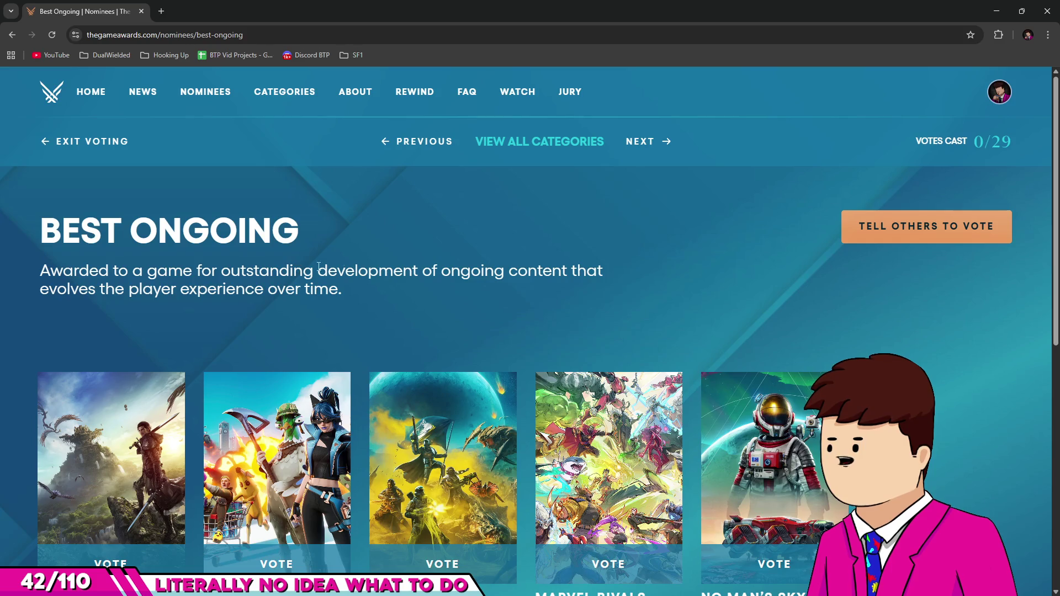
left_click(641, 144)
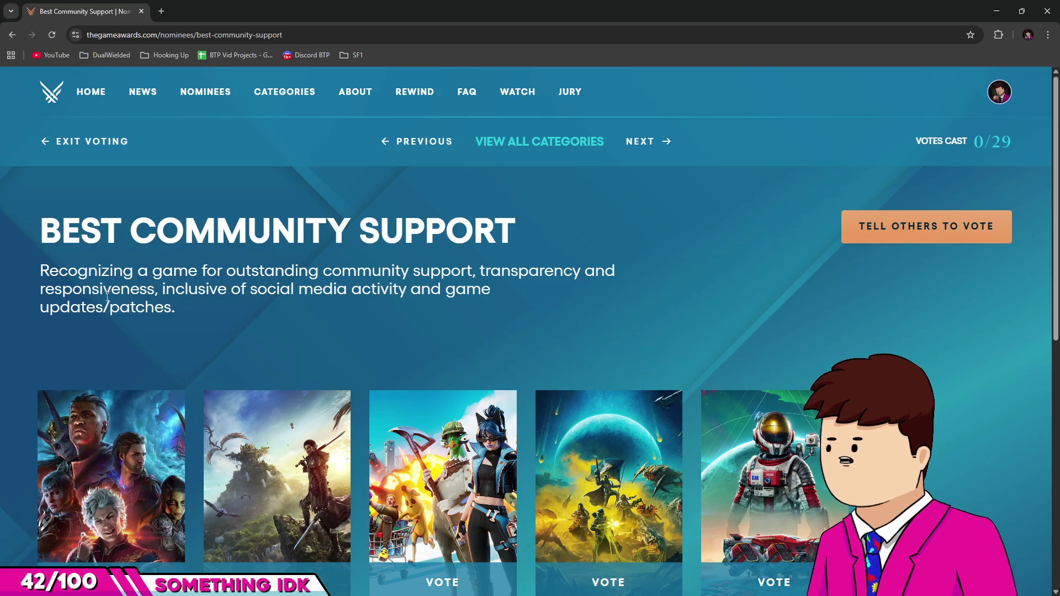
Step: Highlight and clear the Best Community Support description text repeatedly, then open View All Categories
mouse_move(161, 308)
left_mouse_down()
mouse_move(268, 289)
mouse_move(451, 297)
mouse_move(423, 307)
mouse_move(448, 294)
left_mouse_up()
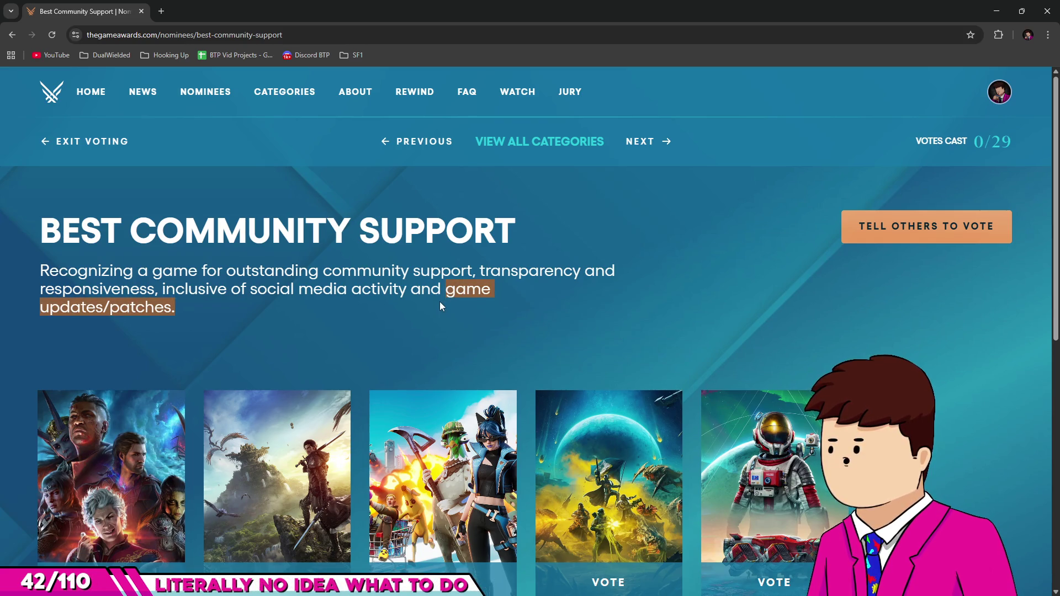
left_click(441, 303)
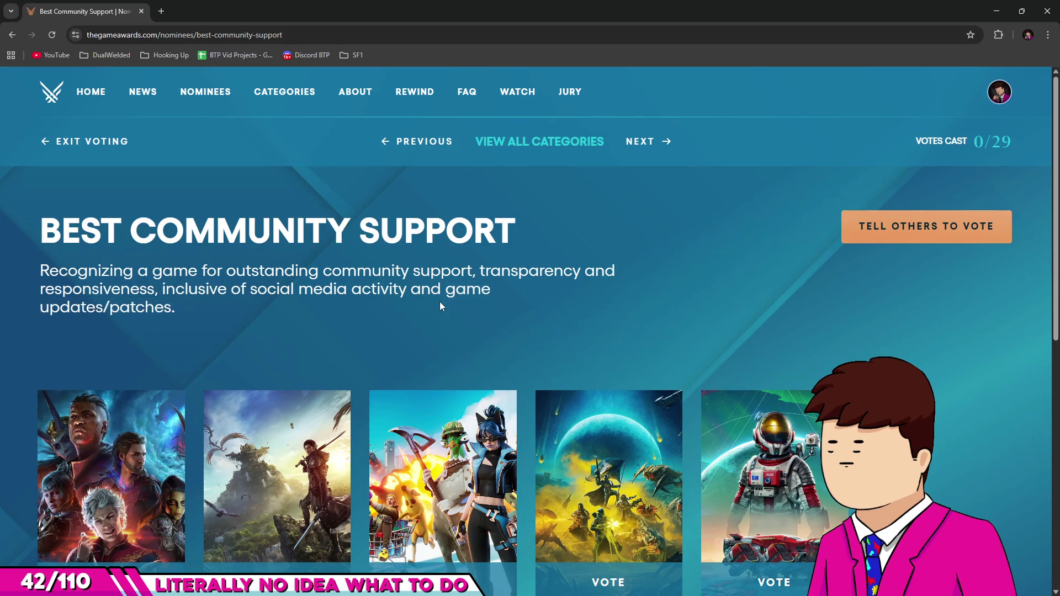
mouse_move(437, 302)
left_mouse_down()
mouse_move(87, 256)
mouse_move(50, 226)
left_mouse_up()
left_click(247, 312)
mouse_move(246, 311)
left_mouse_down()
mouse_move(33, 246)
mouse_move(47, 230)
left_mouse_up()
left_click(209, 306)
mouse_move(209, 306)
left_mouse_down()
mouse_move(76, 259)
mouse_move(47, 229)
left_mouse_up()
left_click(236, 324)
left_click_drag(247, 316, 66, 228)
left_click(240, 308)
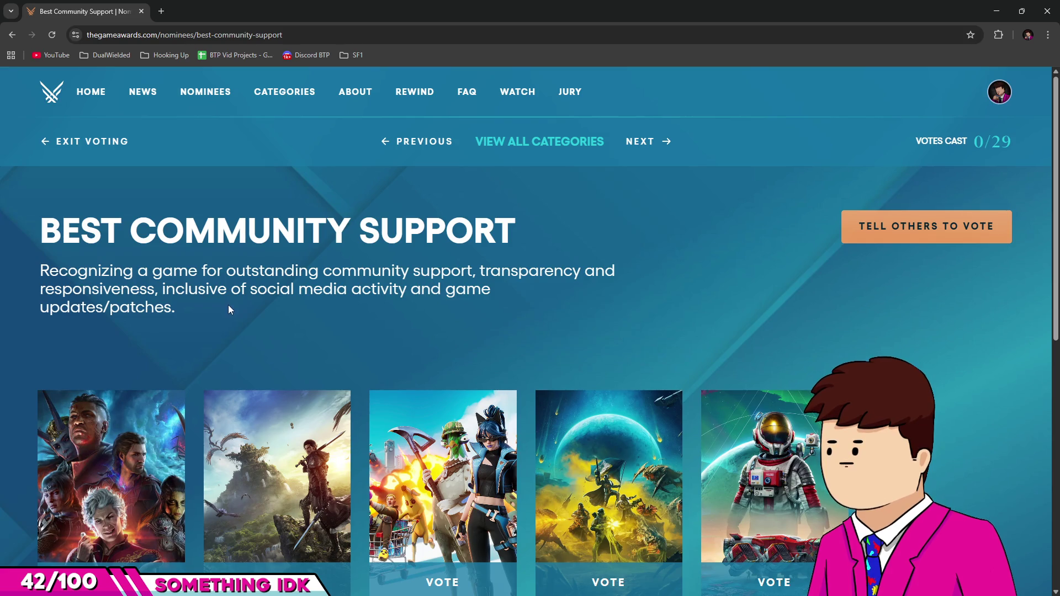
scroll(387, 310, "down", 1)
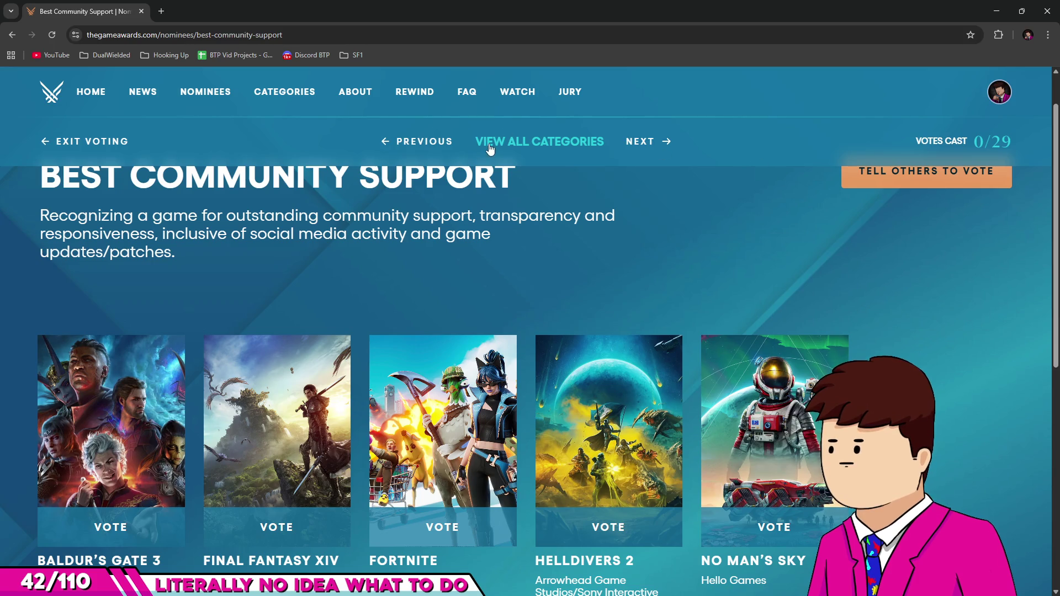
left_click(542, 144)
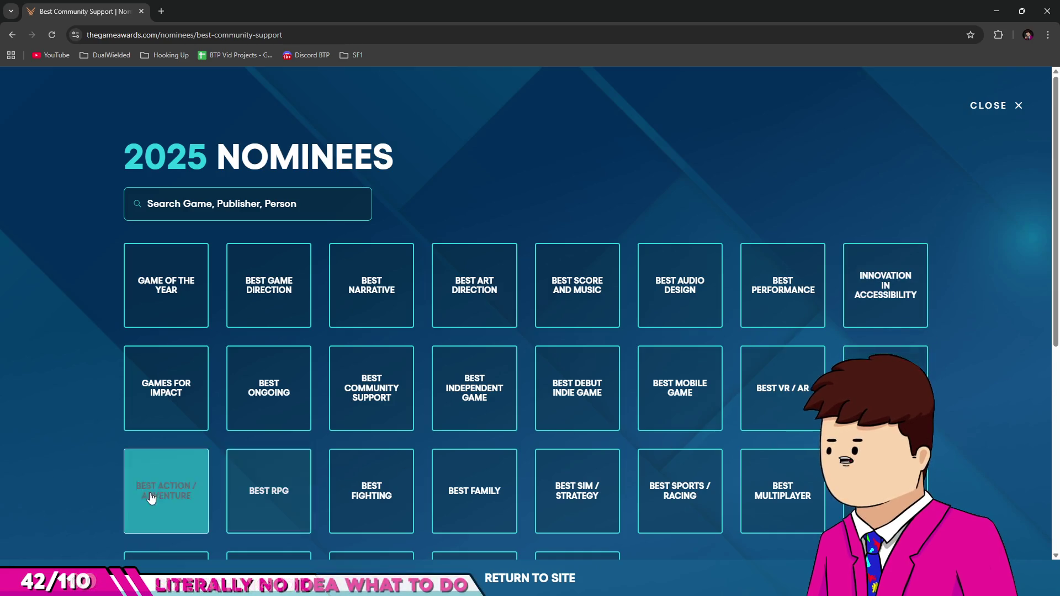
Step: View the Best Action Game nominees, step to Best Action / Adventure and back
left_click(853, 362)
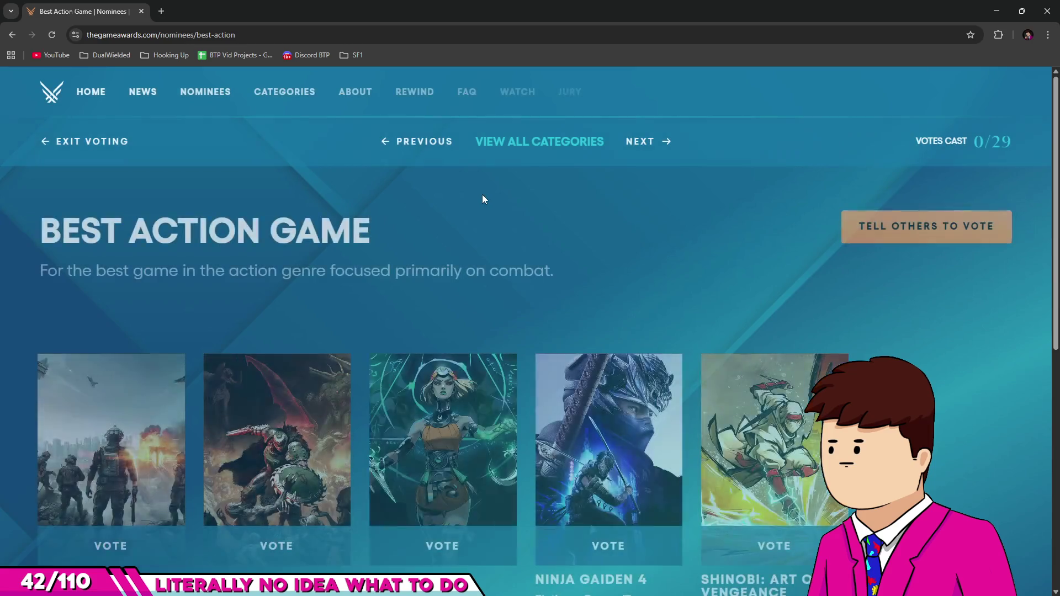
scroll(838, 184, "down", 1)
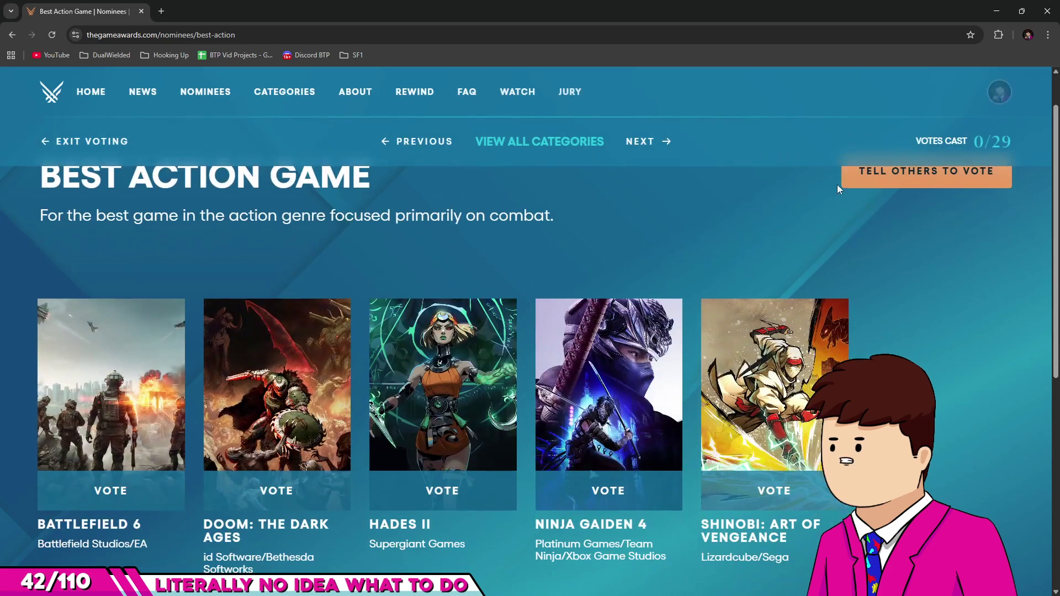
left_click(648, 147)
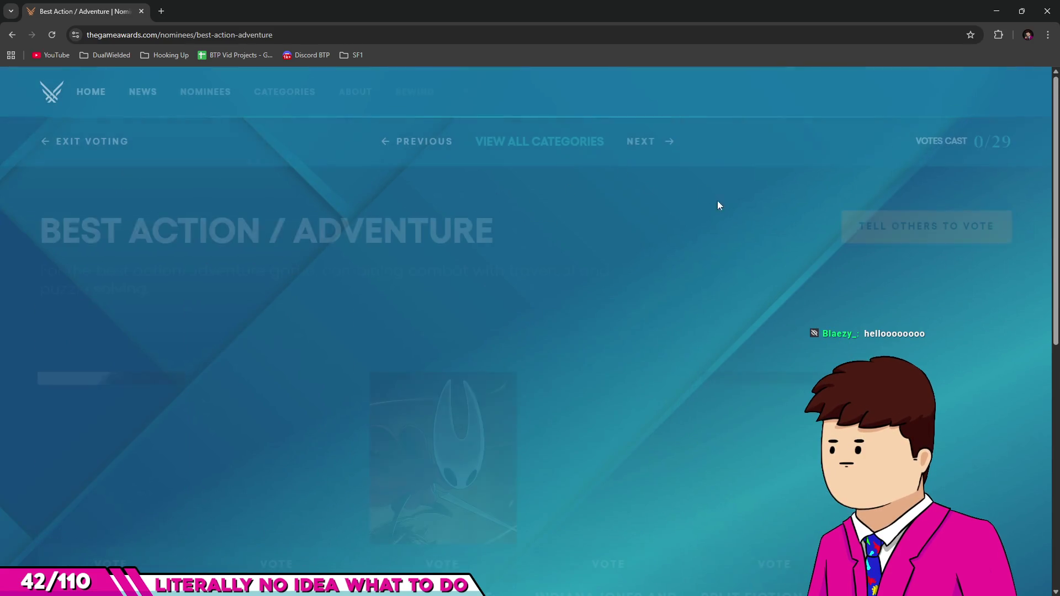
scroll(431, 332, "down", 1)
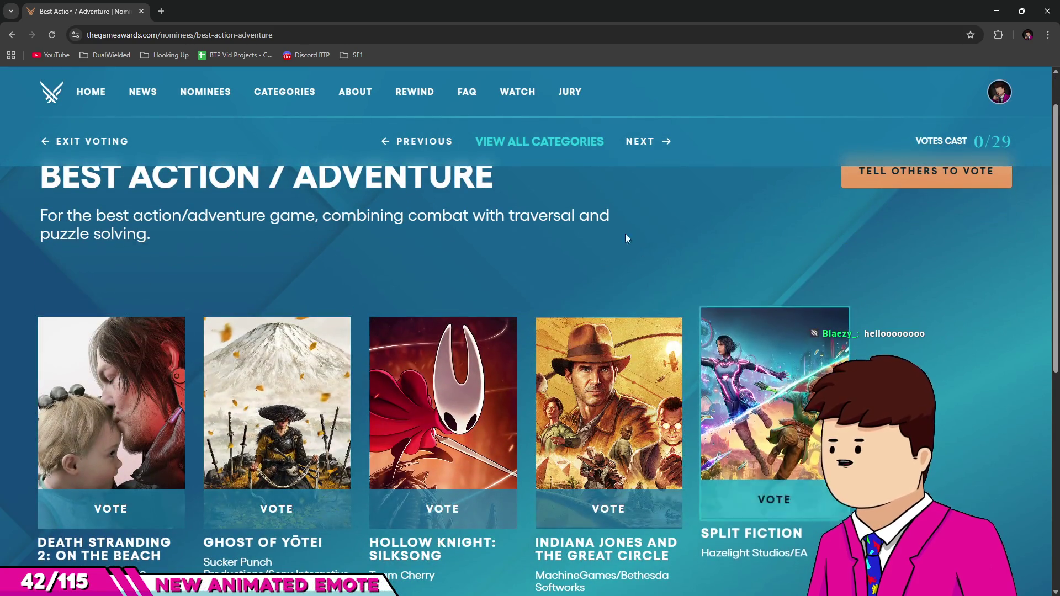
left_click(433, 143)
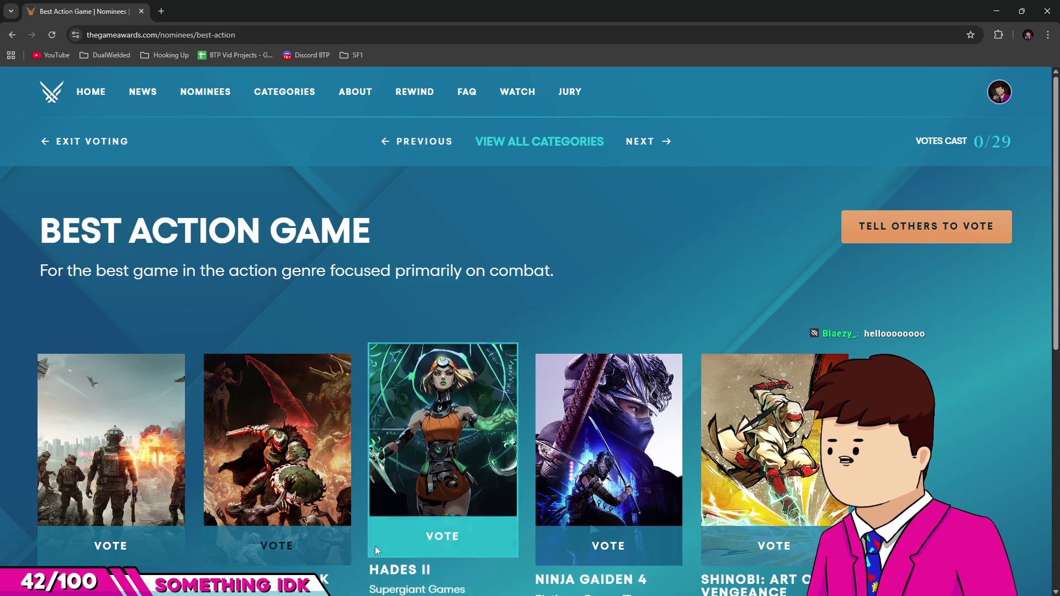
Step: Open the Best Multiplayer nominees from the full category grid
left_click(545, 141)
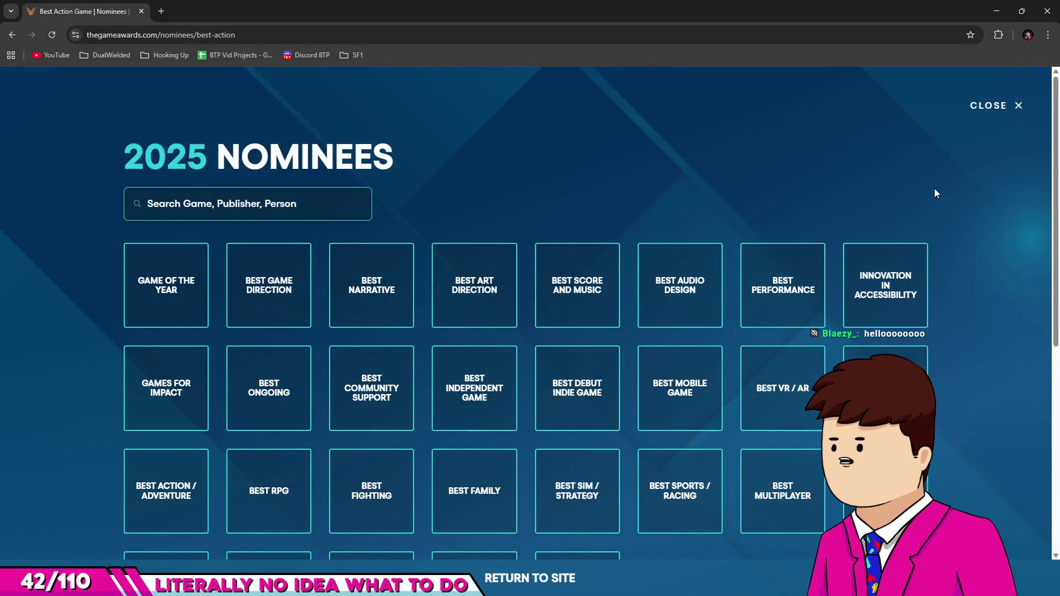
scroll(939, 199, "down", 1)
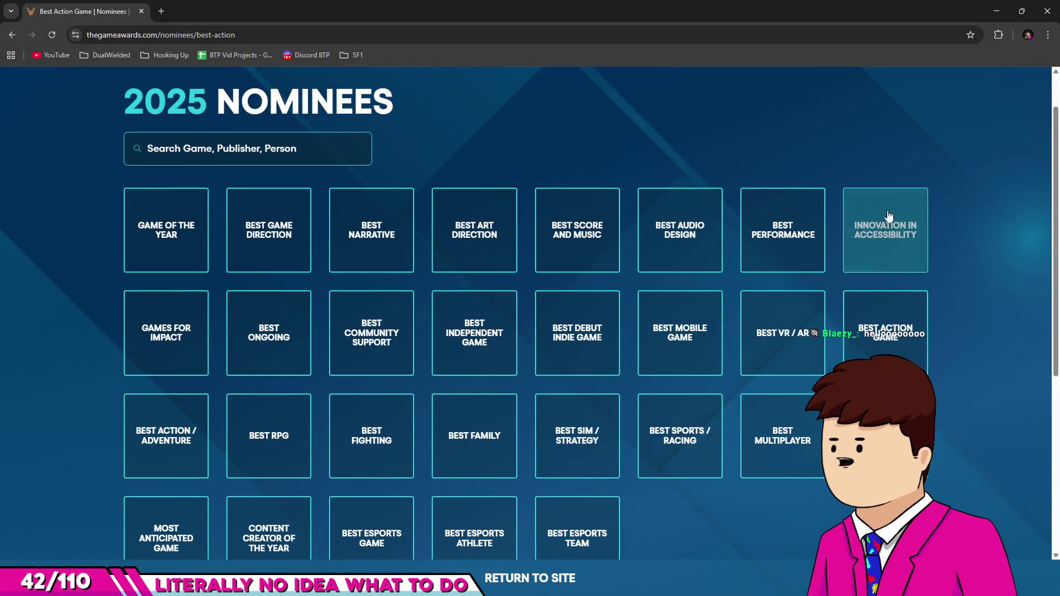
left_click(783, 437)
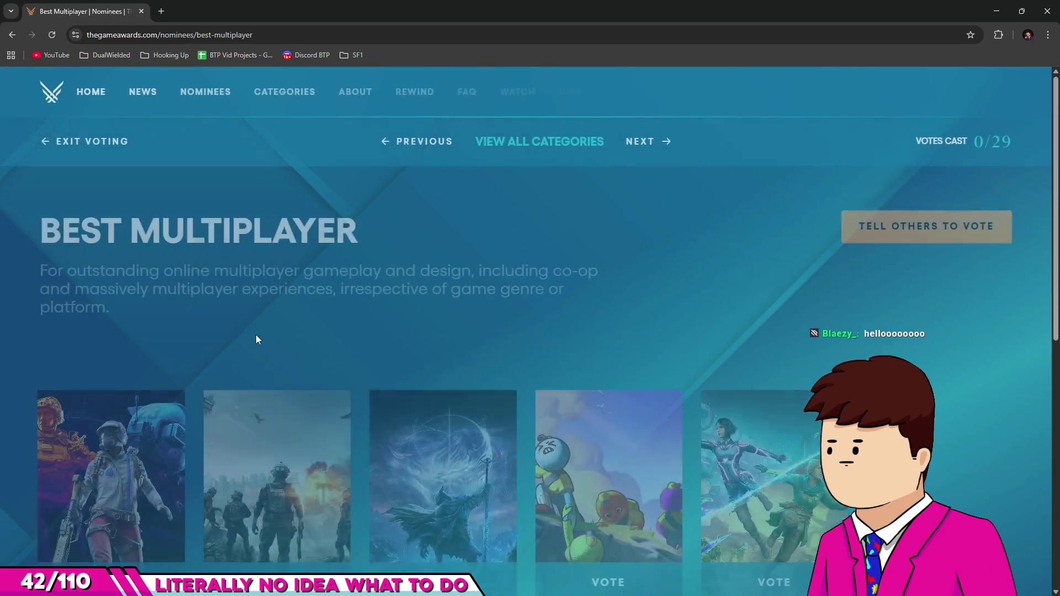
Step: Vote for PEAK as Best Multiplayer, dismiss the Keep Voting prompt, and return to all categories
scroll(260, 338, "down", 2)
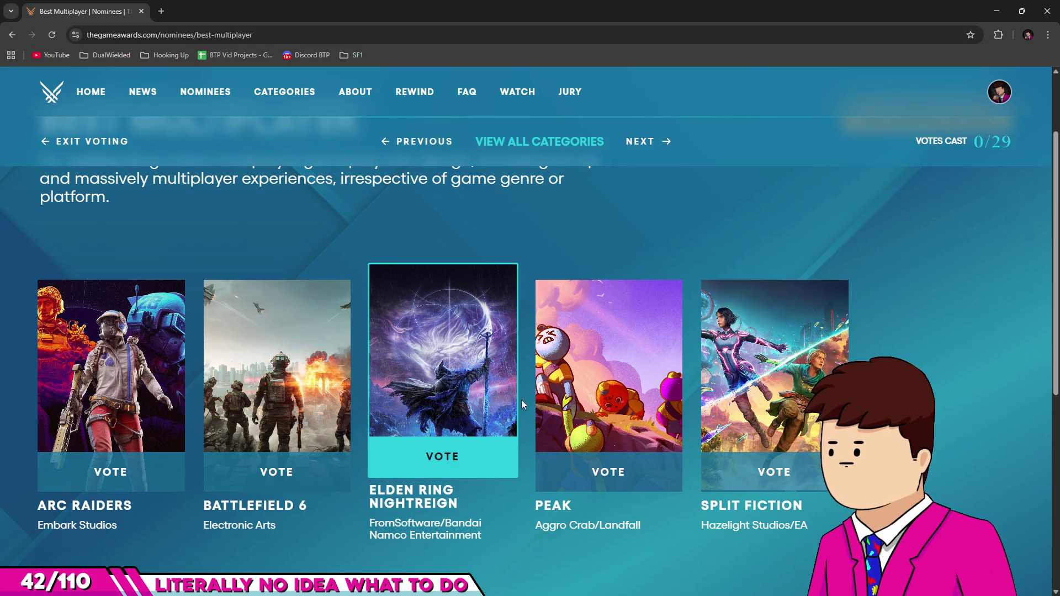
left_click(638, 429)
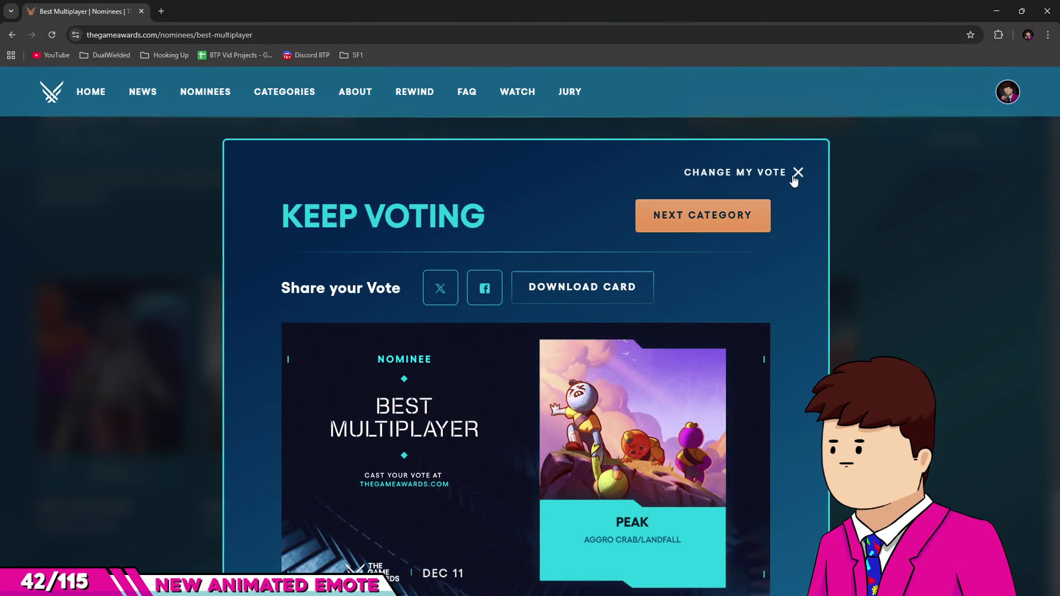
left_click(798, 173)
left_click(526, 144)
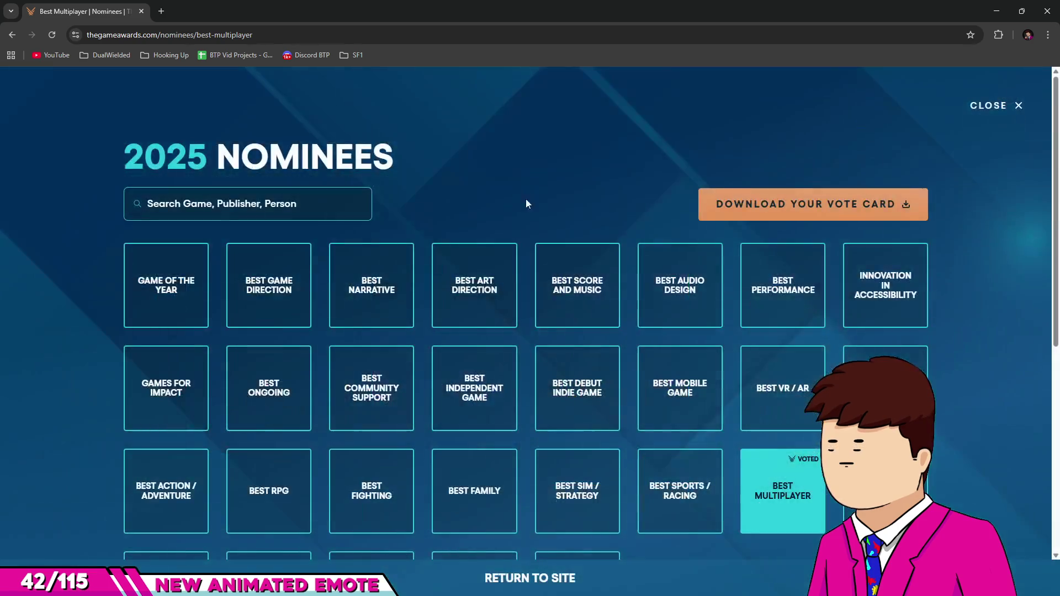
scroll(611, 417, "down", 2)
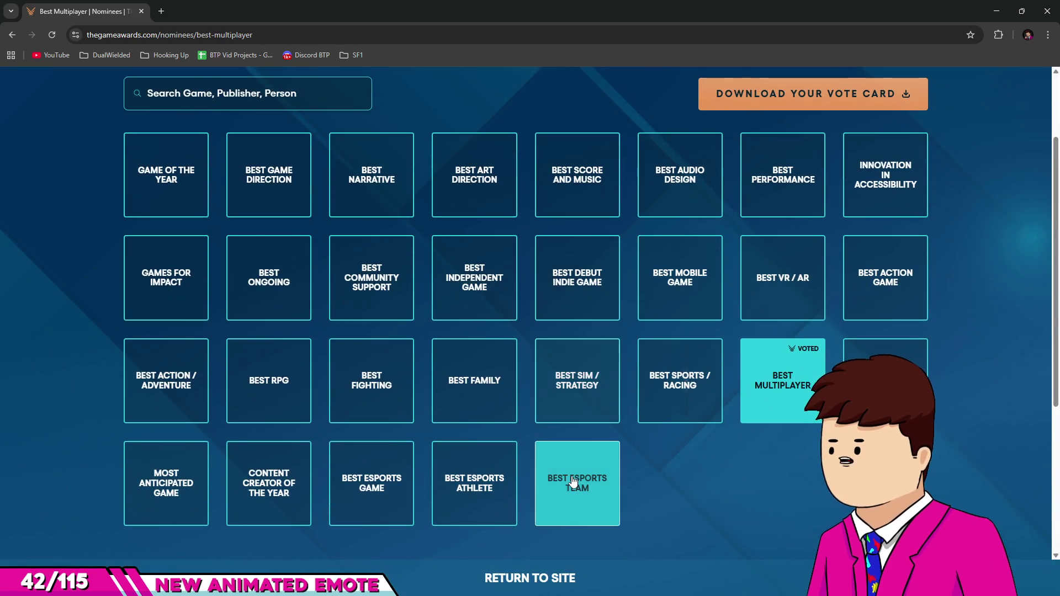
left_click(267, 488)
scroll(866, 334, "down", 2)
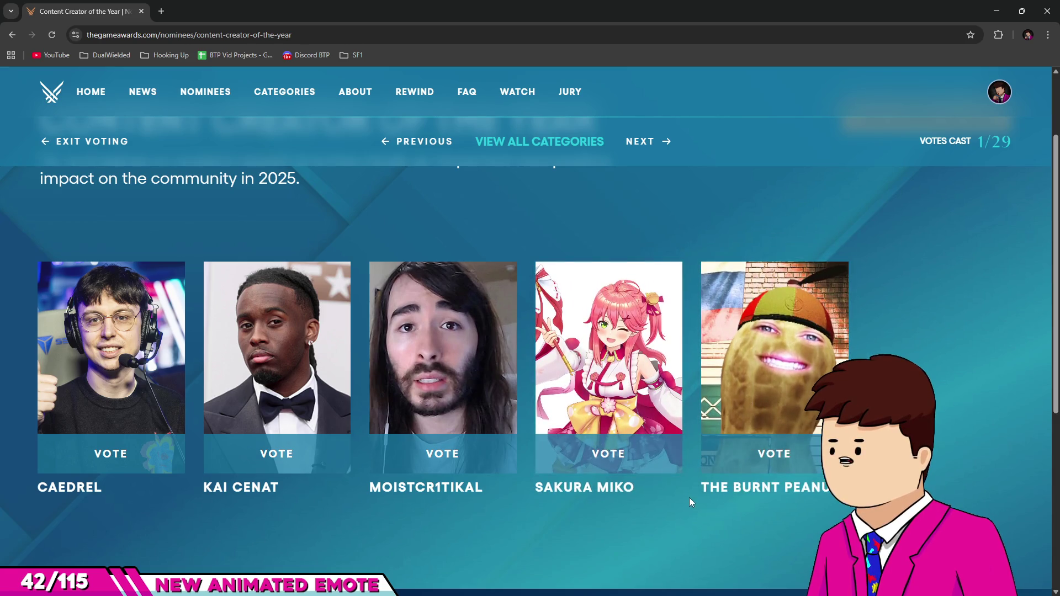
scroll(679, 442, "up", 1)
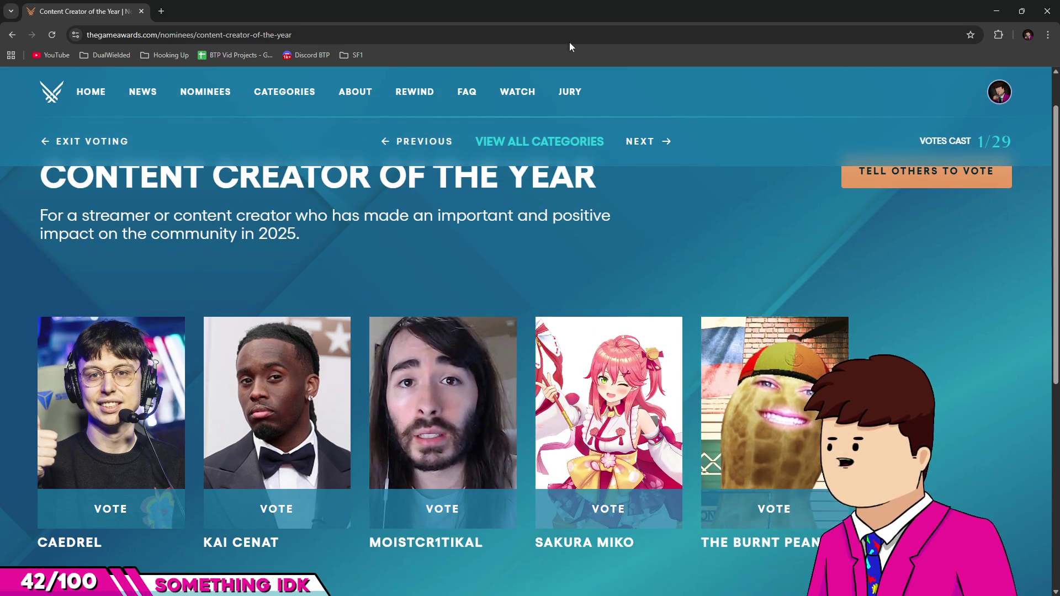
scroll(533, 221, "up", 1)
left_click(534, 138)
scroll(974, 350, "down", 3)
scroll(959, 348, "up", 1)
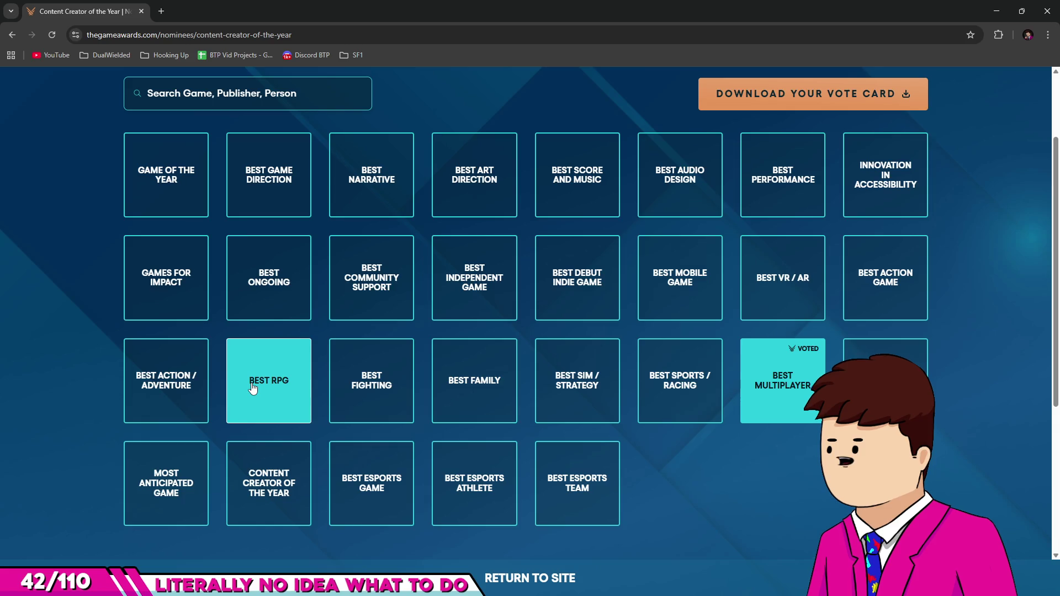
scroll(253, 388, "up", 1)
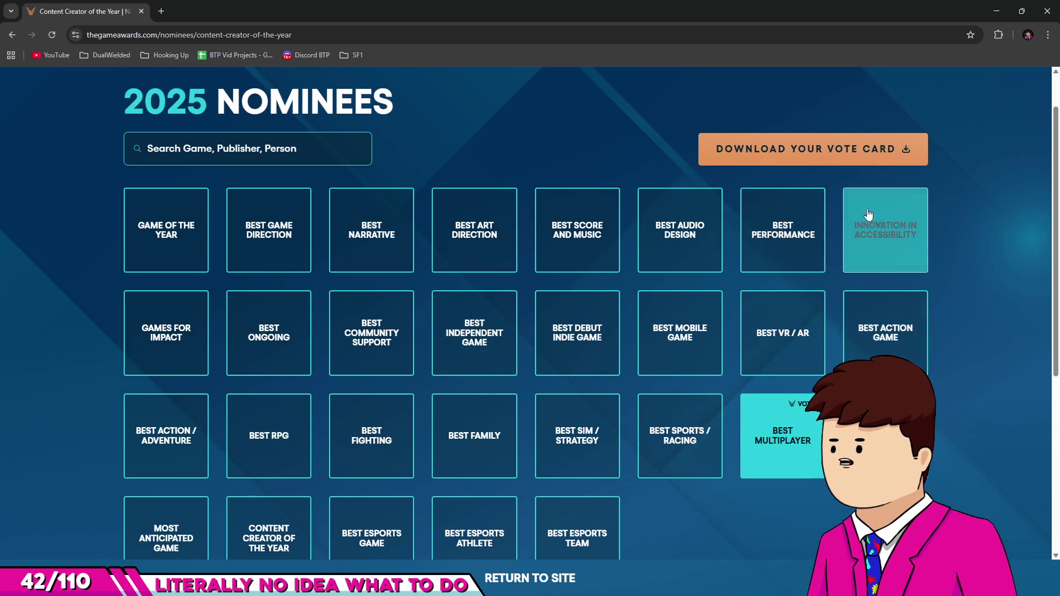
left_click(875, 243)
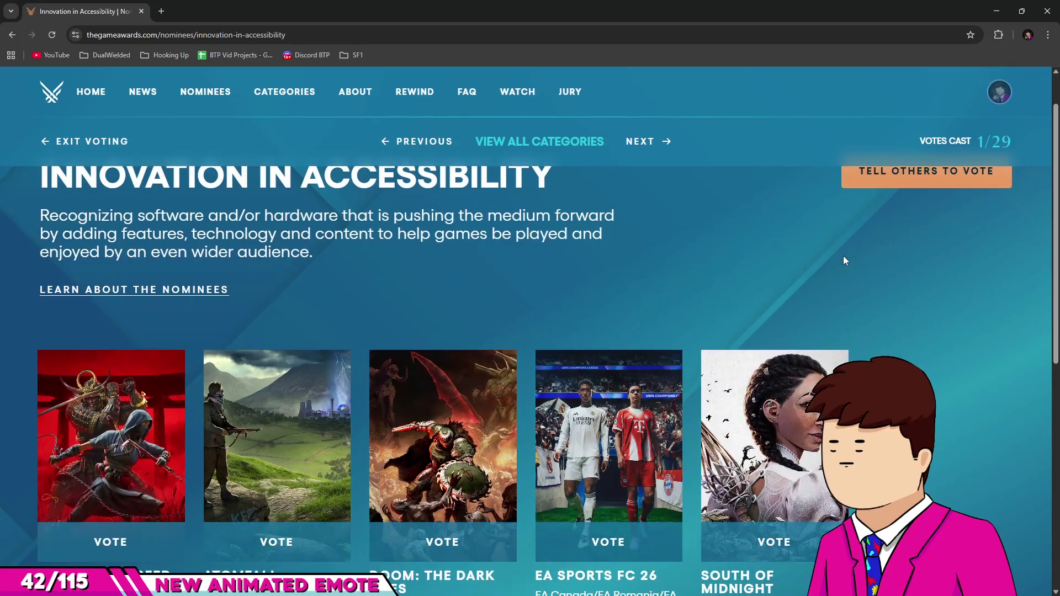
scroll(837, 265, "down", 1)
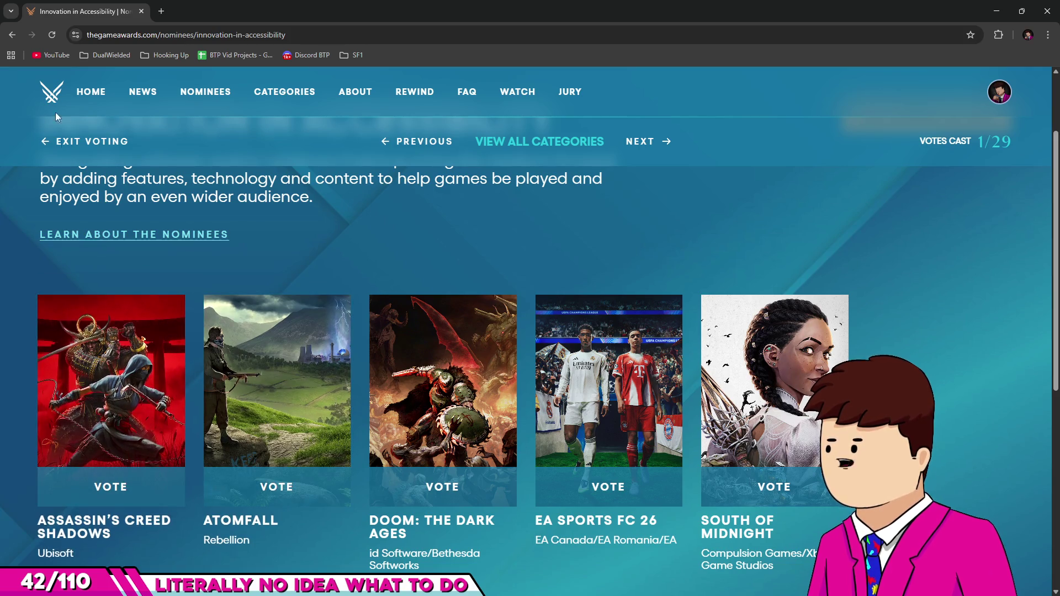
left_click(498, 142)
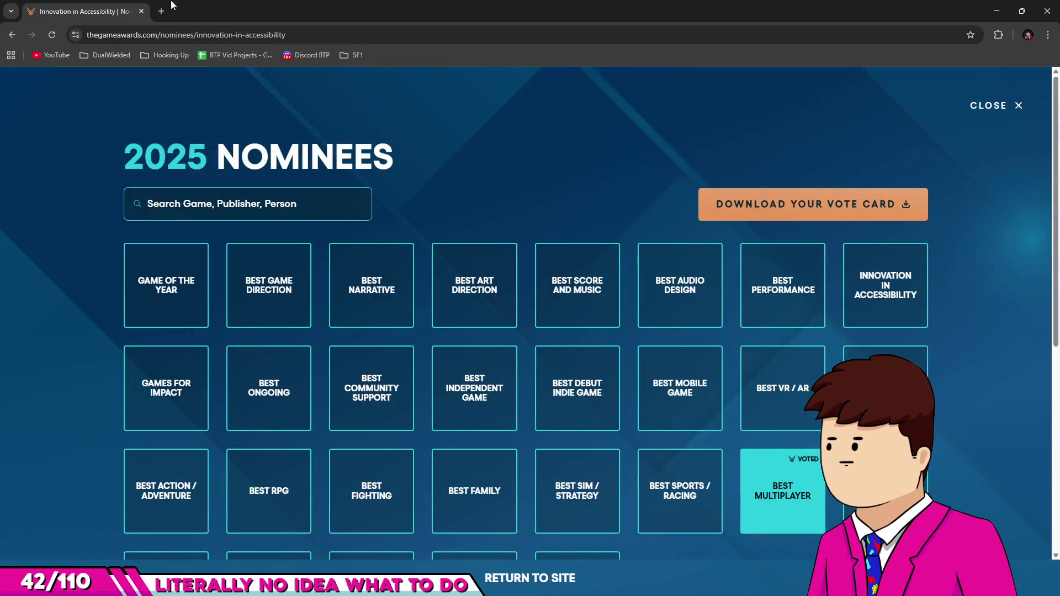
scroll(390, 377, "down", 1)
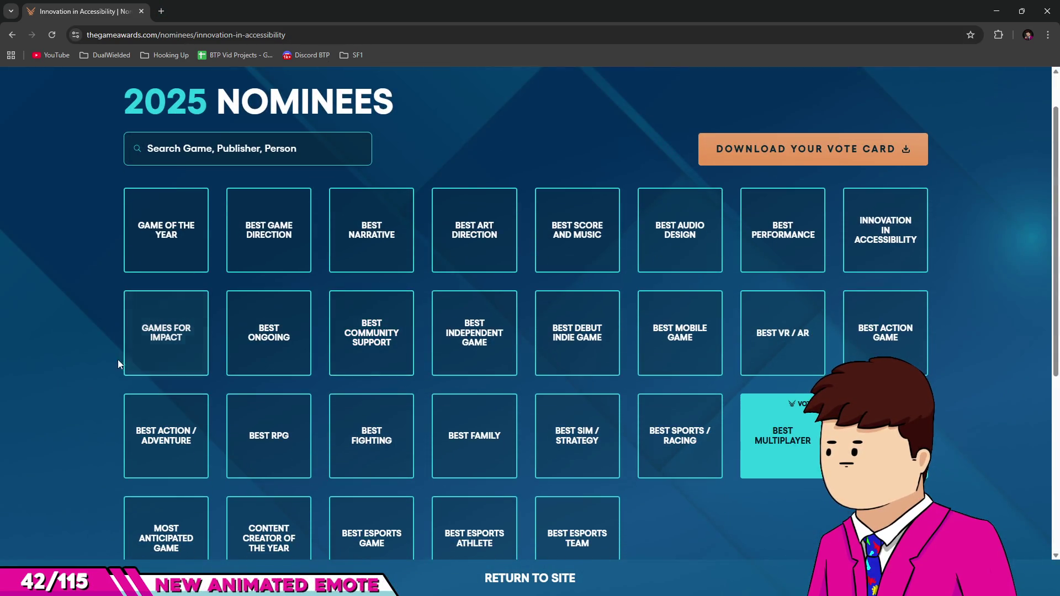
left_click(481, 346)
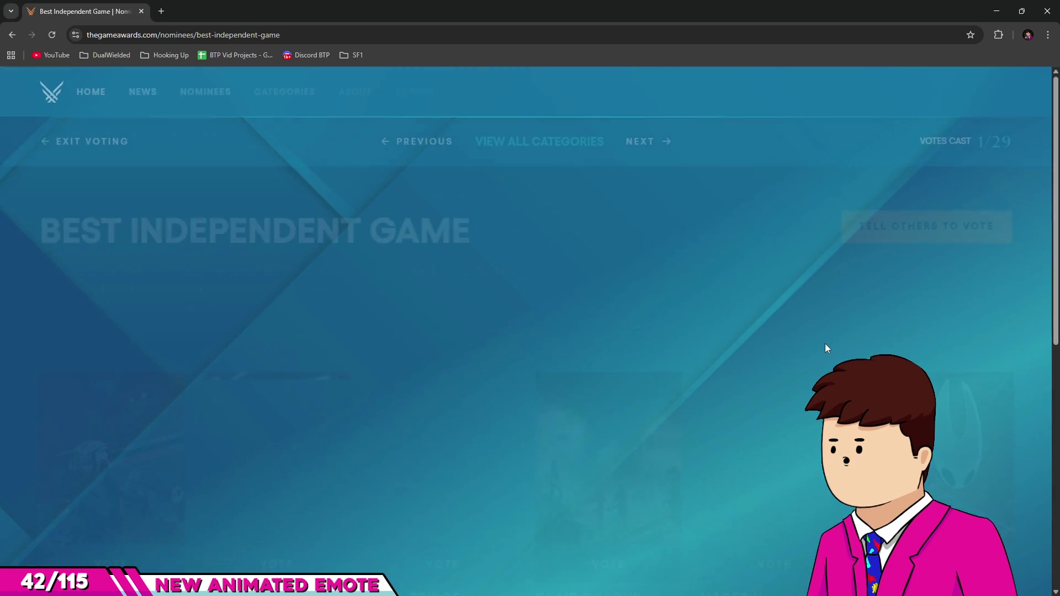
scroll(715, 241, "down", 2)
scroll(714, 243, "down", 1)
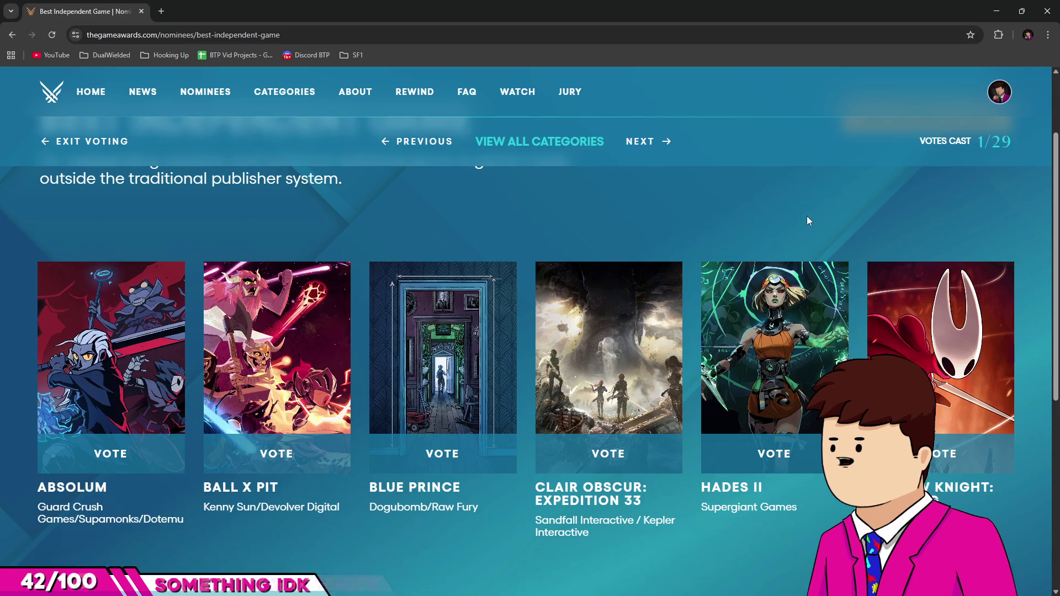
left_click(521, 146)
scroll(779, 386, "down", 2)
left_click(889, 356)
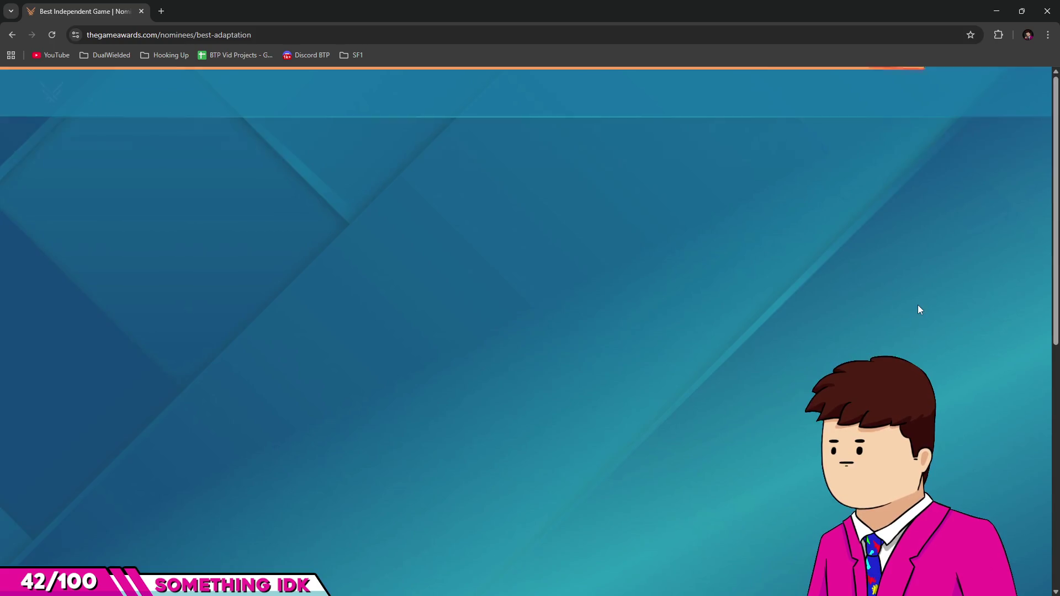
scroll(889, 277, "down", 1)
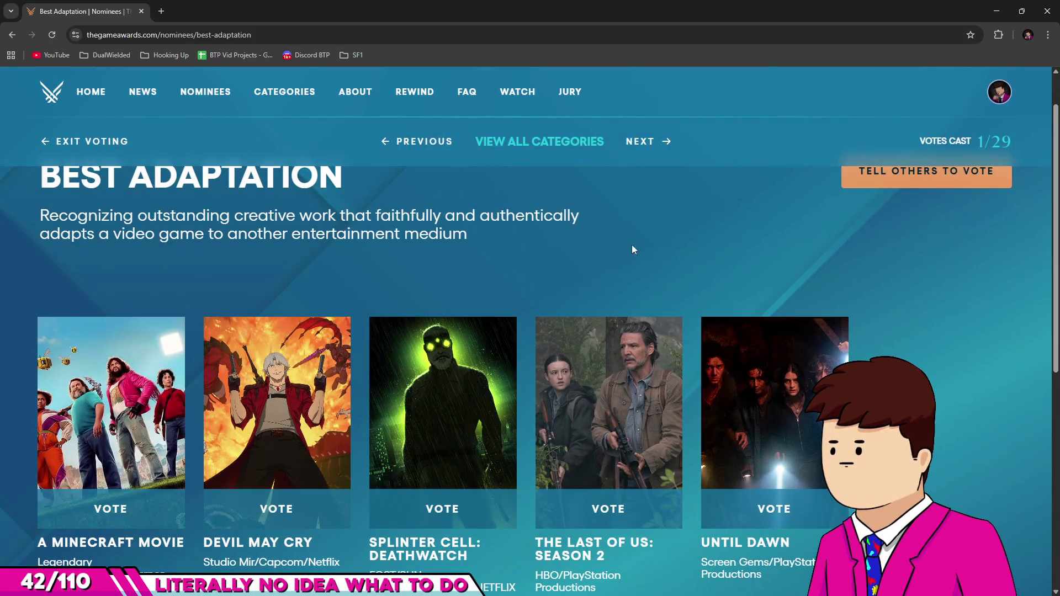
left_click(502, 145)
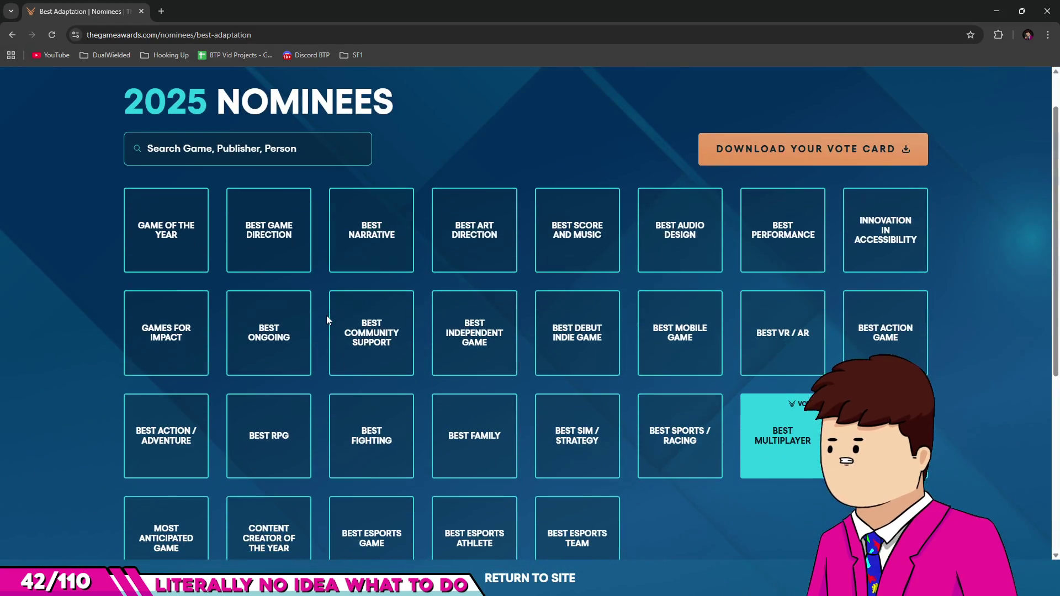